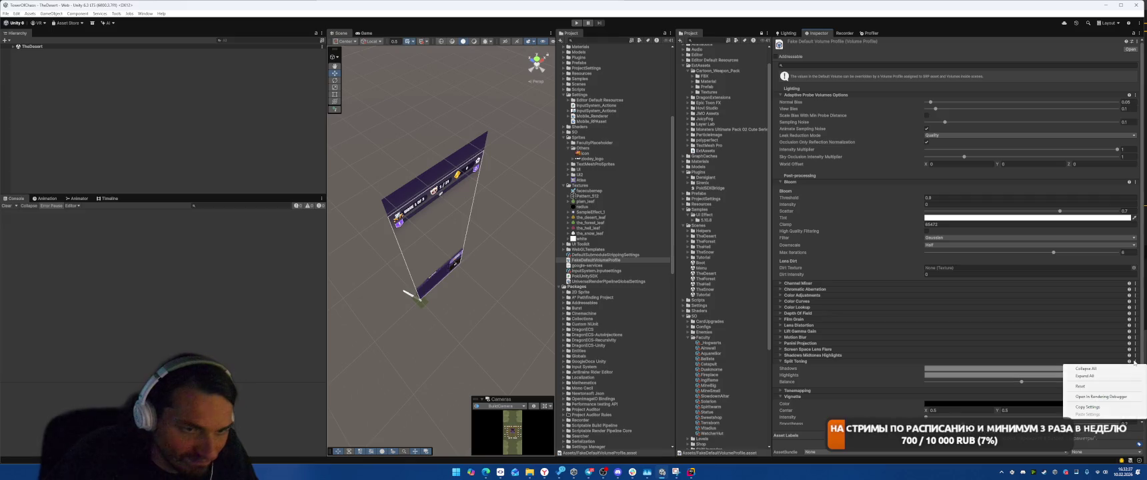
Expand and collapse individual volume overrides, from Channel Mixer through Panini Projection, one by one
click(834, 358)
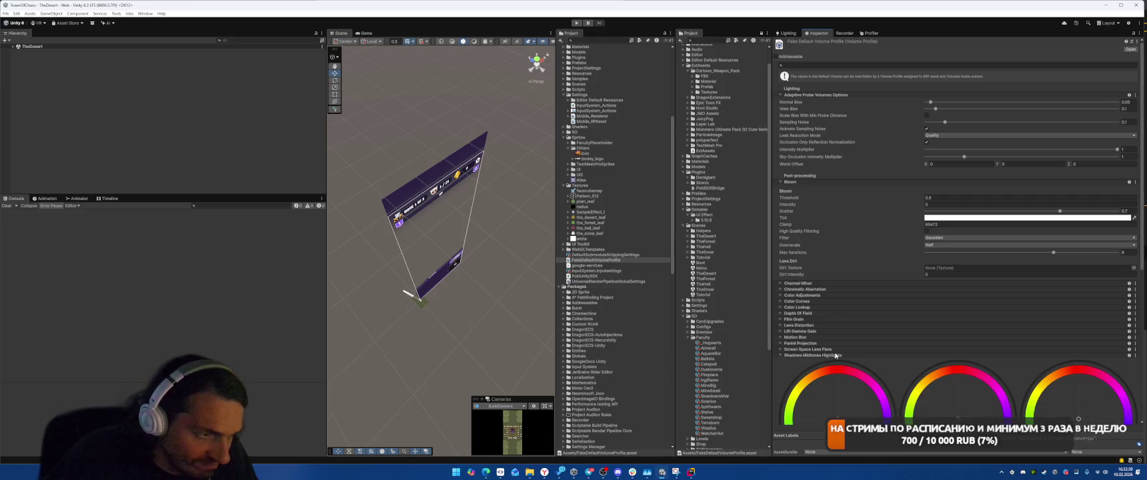
click(824, 342)
click(824, 342)
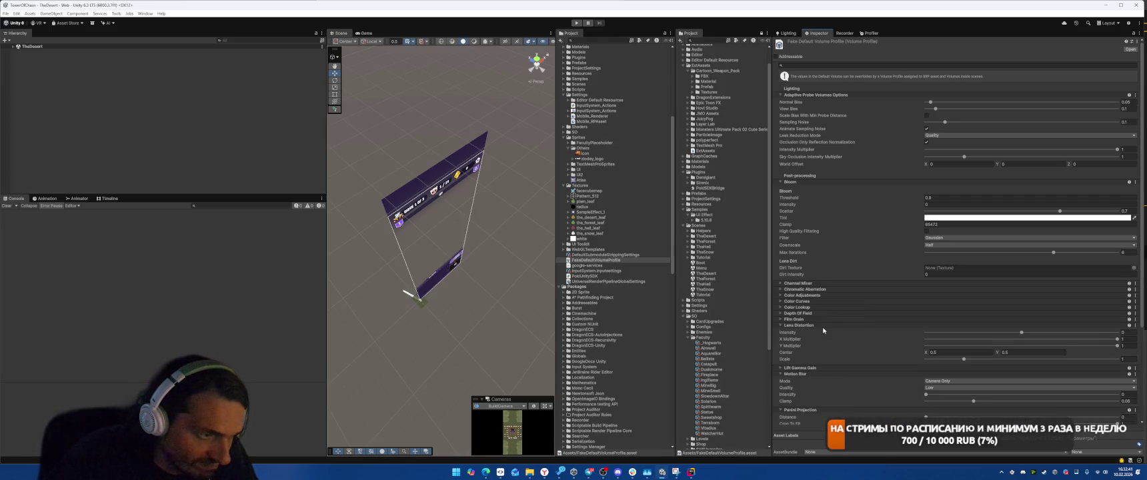
click(824, 301)
click(824, 295)
click(824, 289)
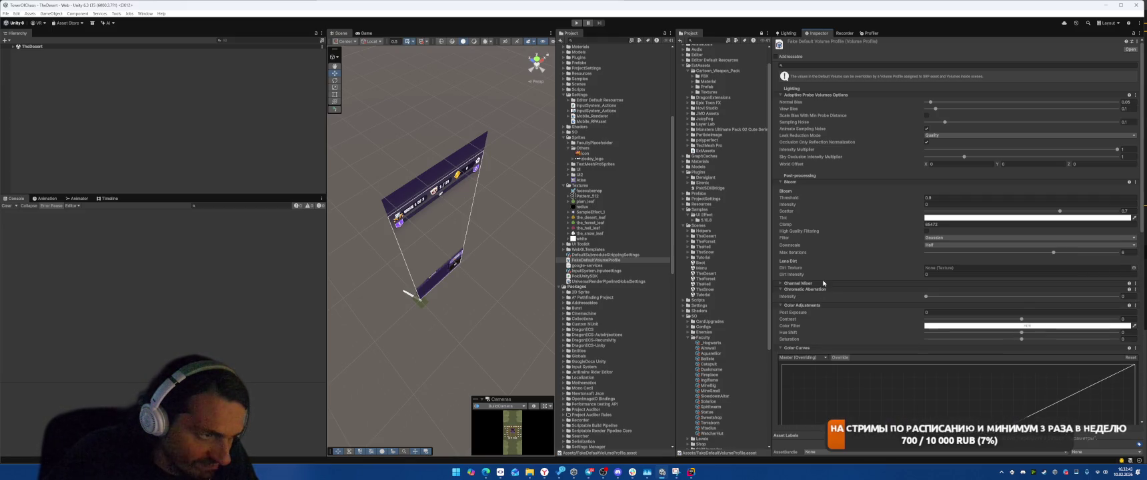
click(824, 283)
click(824, 284)
click(812, 291)
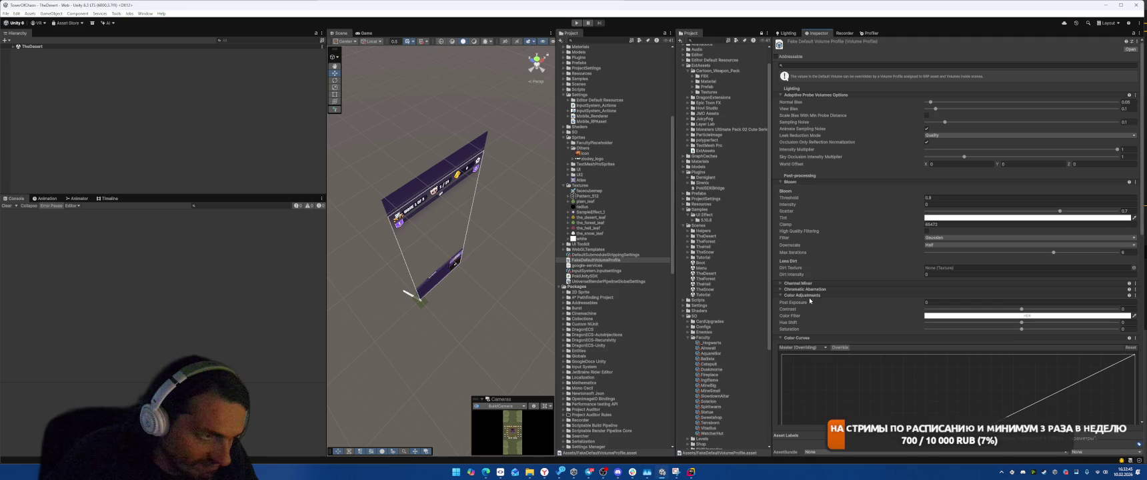
click(808, 295)
click(807, 301)
click(805, 306)
click(805, 307)
click(805, 319)
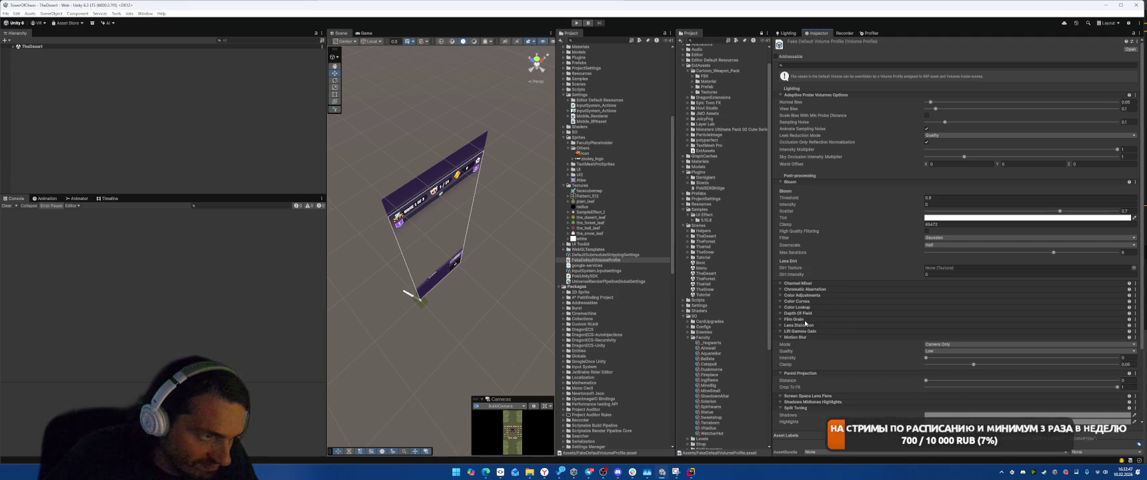
click(804, 337)
click(804, 343)
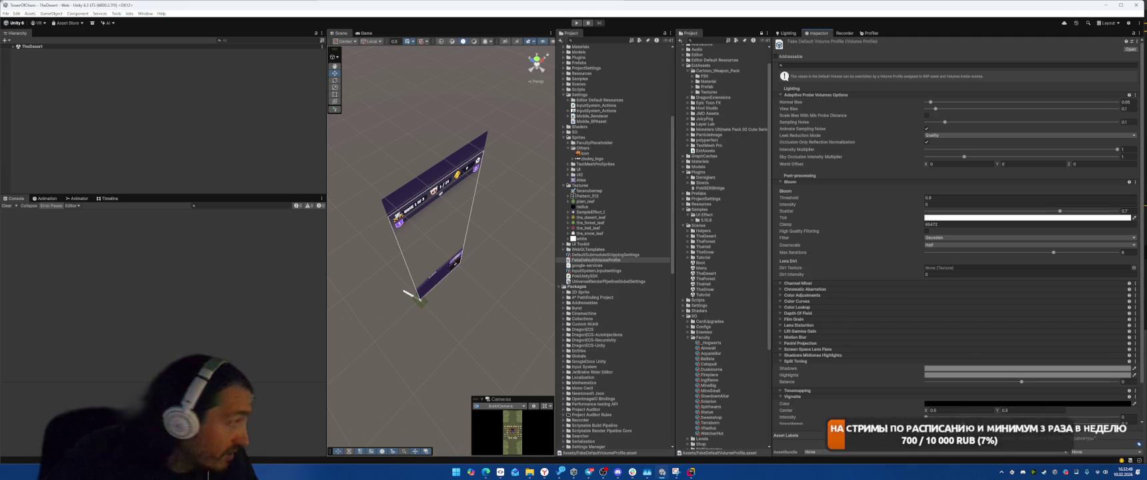
Collapse All overrides from the header context menu, then select DefaultSubmoduleStrippingSettings
click(5, 13)
click(47, 86)
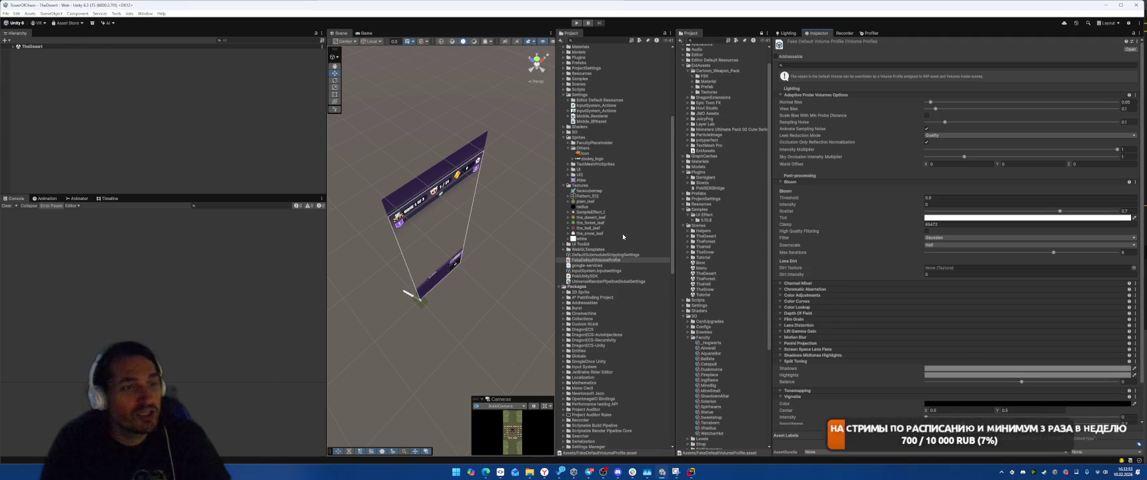
scroll(992, 281, down, 3)
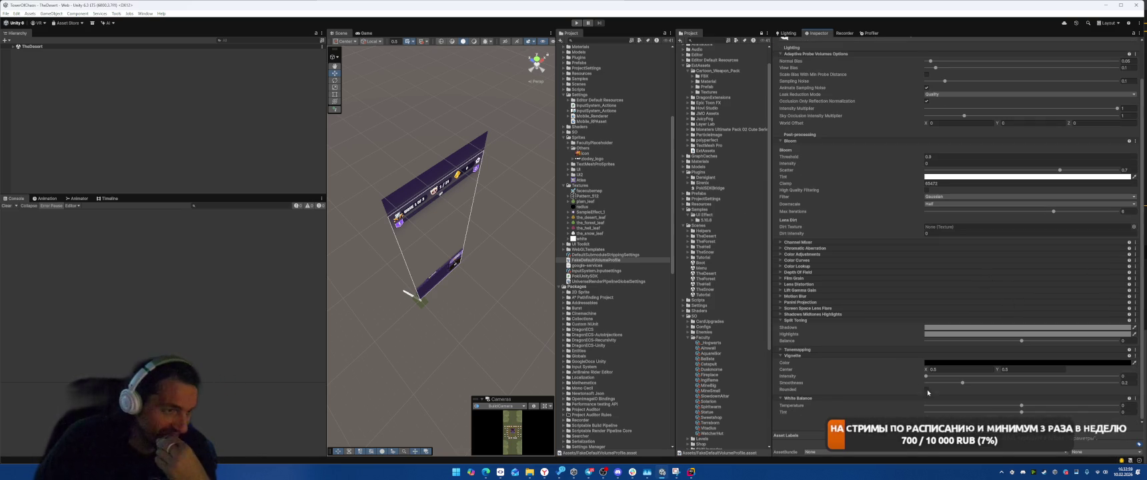
right_click(807, 320)
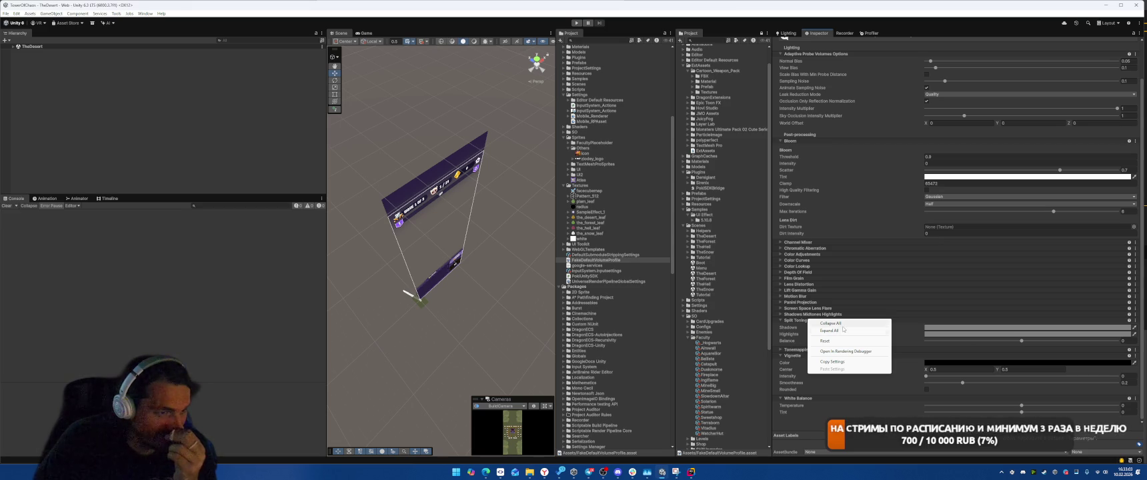
click(830, 324)
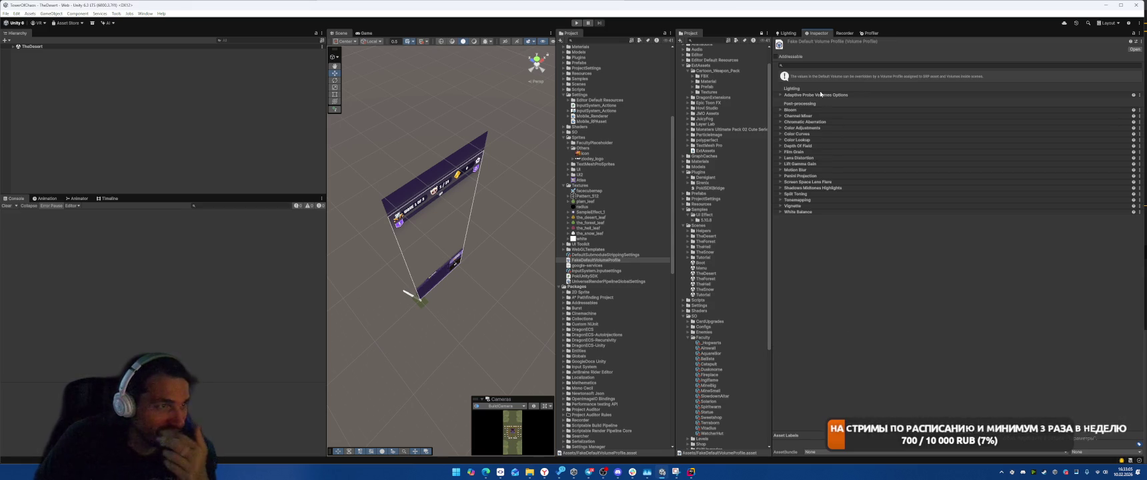
click(610, 255)
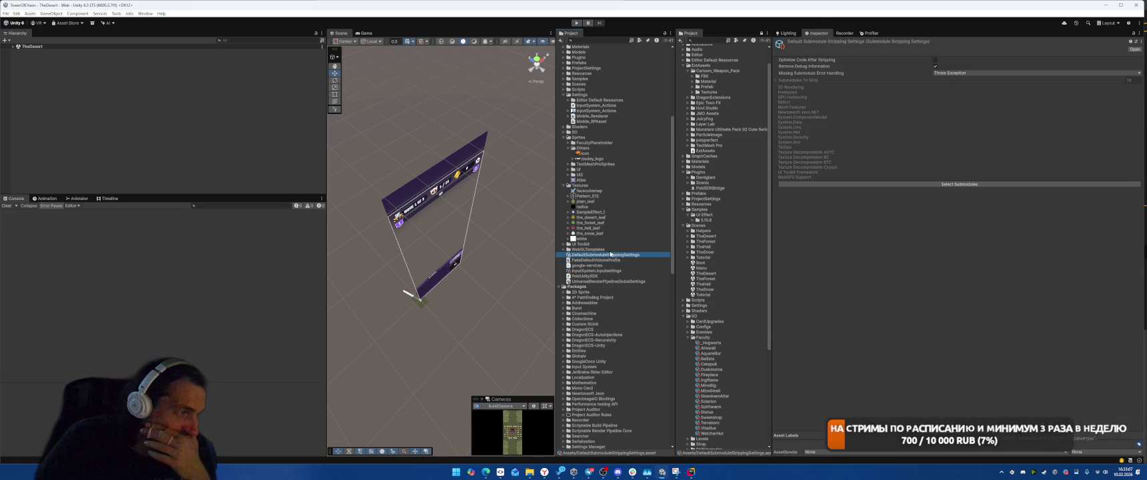
Select Mobile_RPAsset and set its Lighting Main Light mode to Per Pixel
scroll(625, 213, up, 3)
click(597, 176)
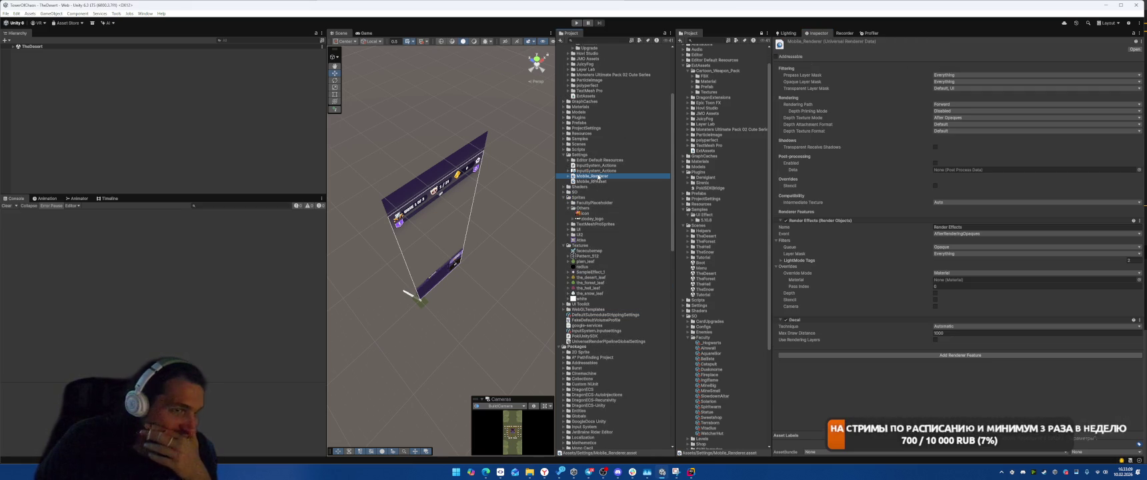
click(599, 182)
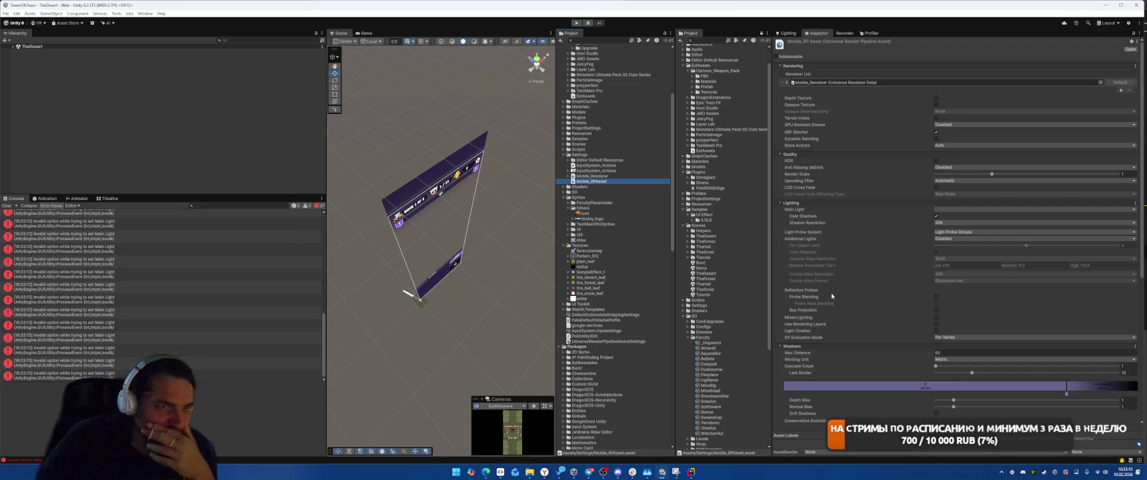
click(954, 210)
click(953, 225)
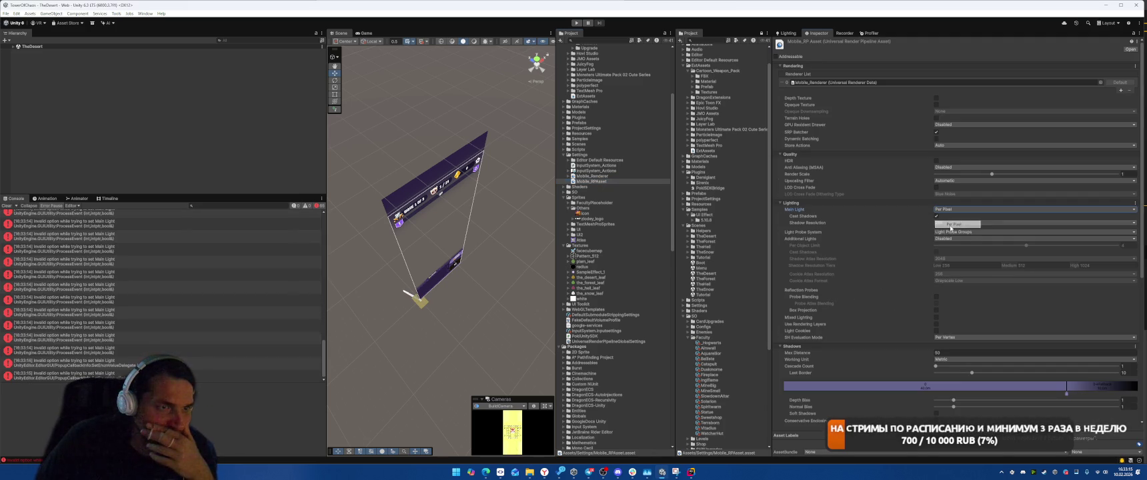
click(9, 206)
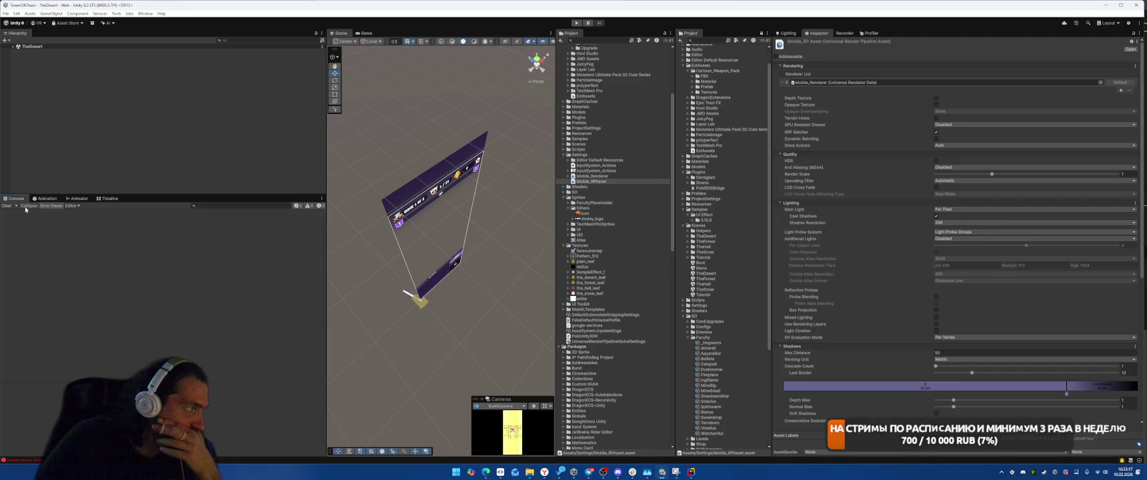
click(954, 209)
click(954, 225)
Keep the probe system at Light Probe Groups and leave Additional Lights Disabled
scroll(954, 200, down, 3)
click(954, 178)
click(959, 193)
click(967, 178)
click(960, 185)
click(947, 184)
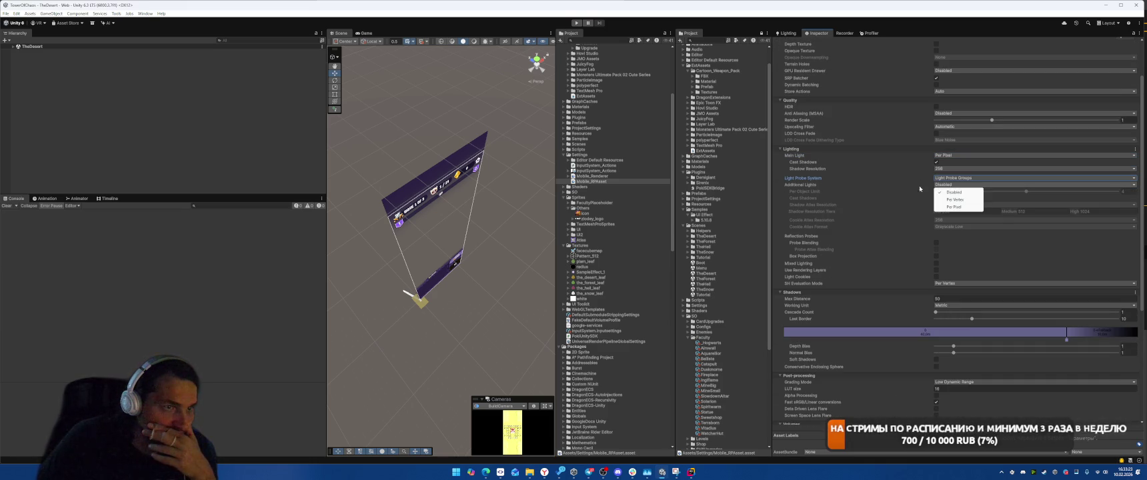
click(947, 193)
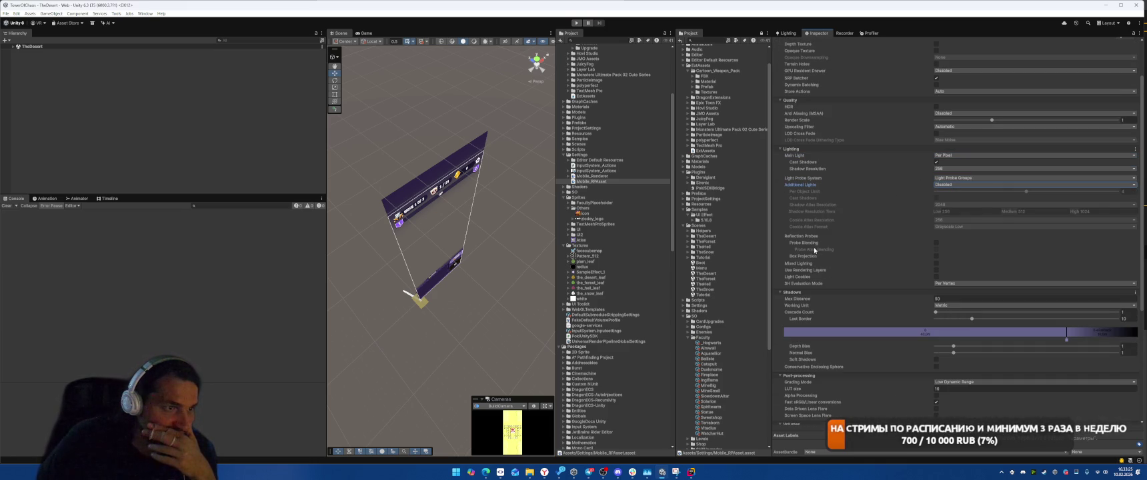
Leave SH Evaluation Mode at Per Vertex
click(810, 265)
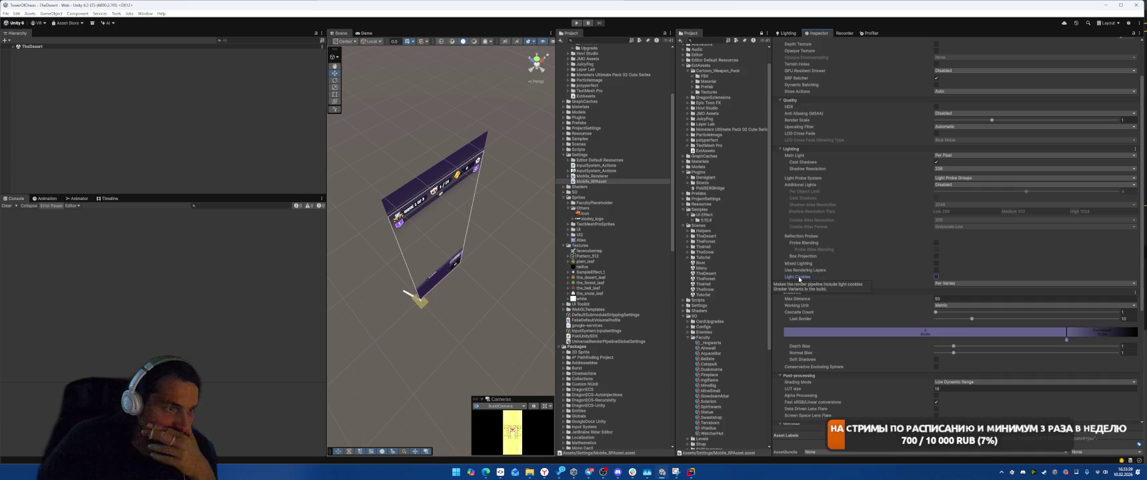
click(960, 283)
click(959, 298)
click(960, 283)
click(961, 298)
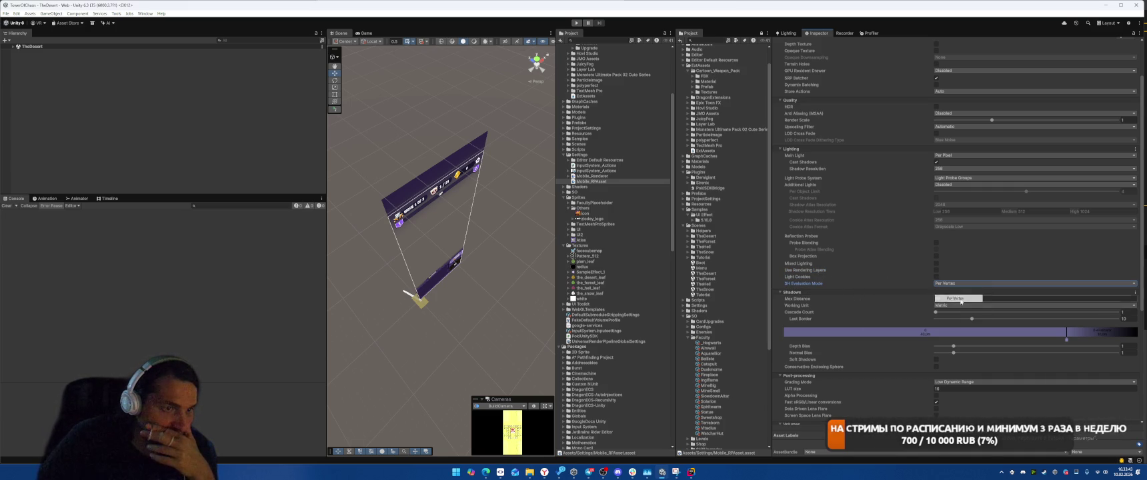
scroll(946, 313, down, 3)
Keep Volume Update Mode at Via Scripting and clear the assigned default Volume Profile
scroll(945, 326, down, 3)
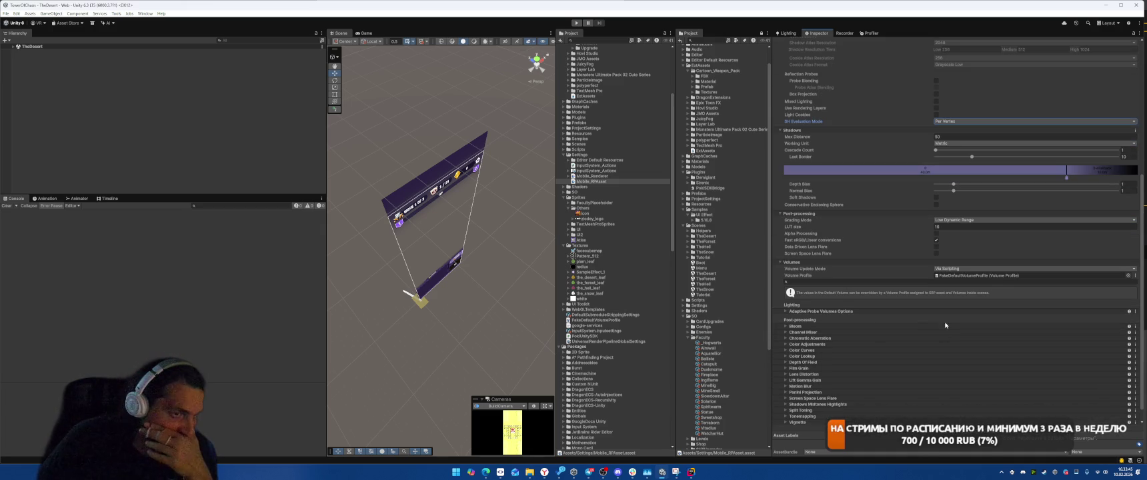
click(950, 269)
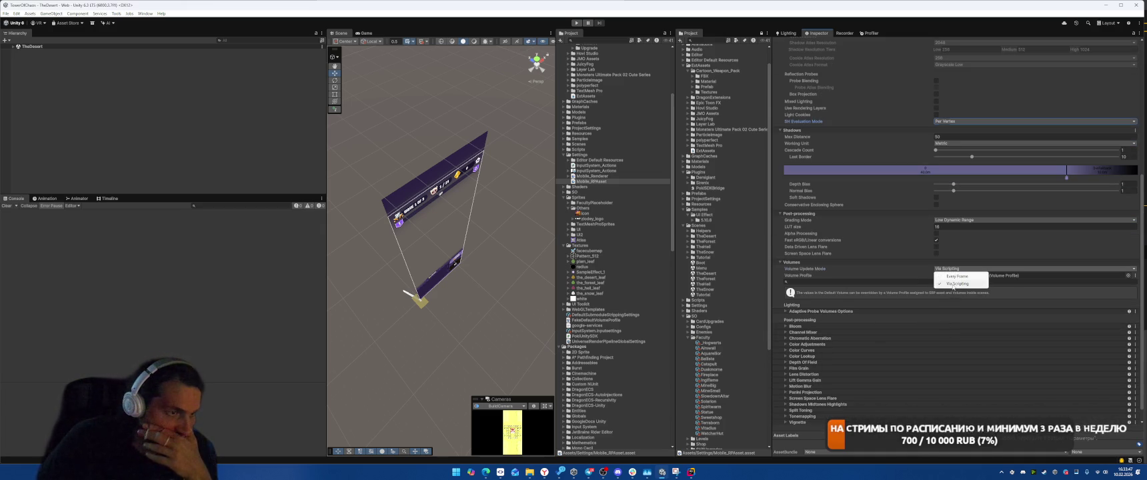
click(953, 285)
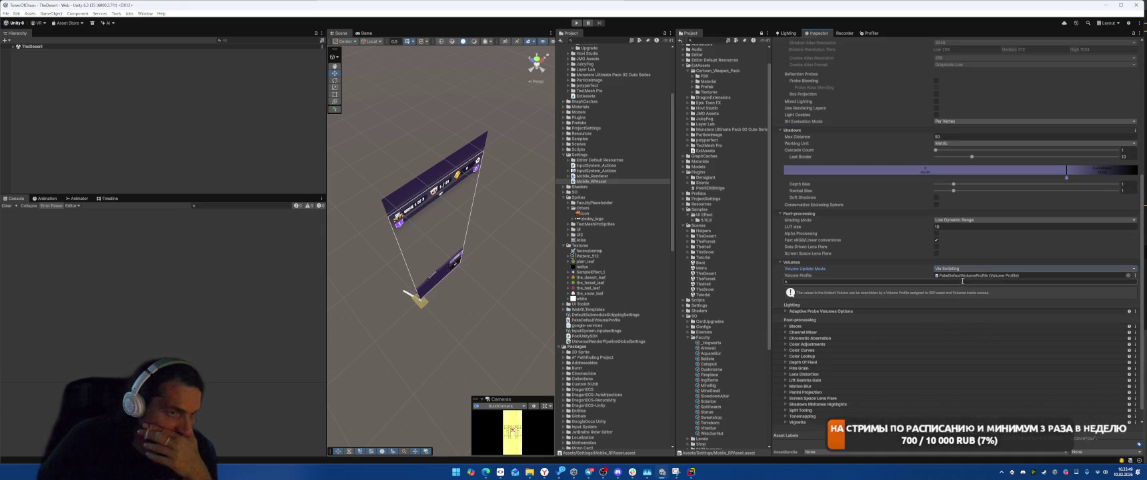
click(1136, 275)
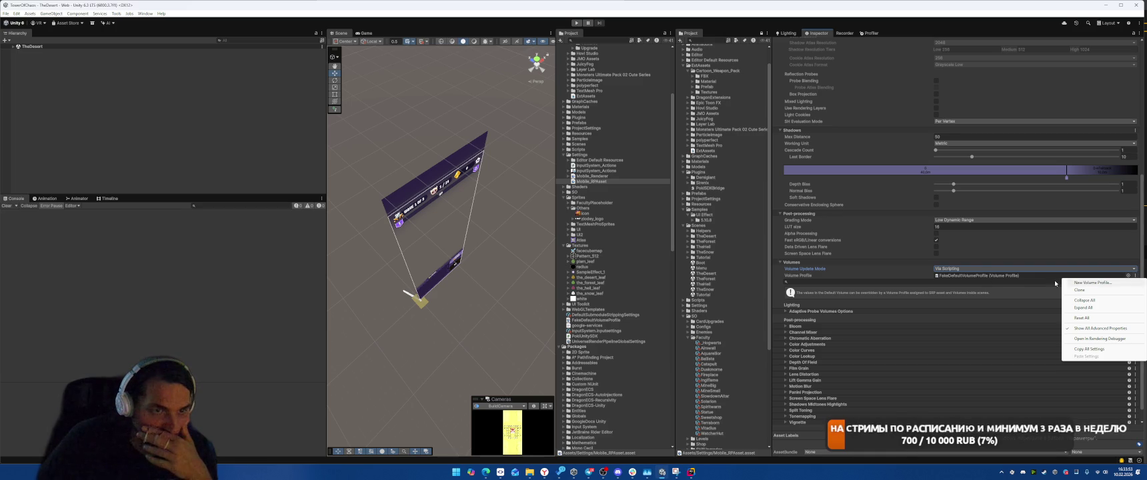
click(1120, 279)
key(Delete)
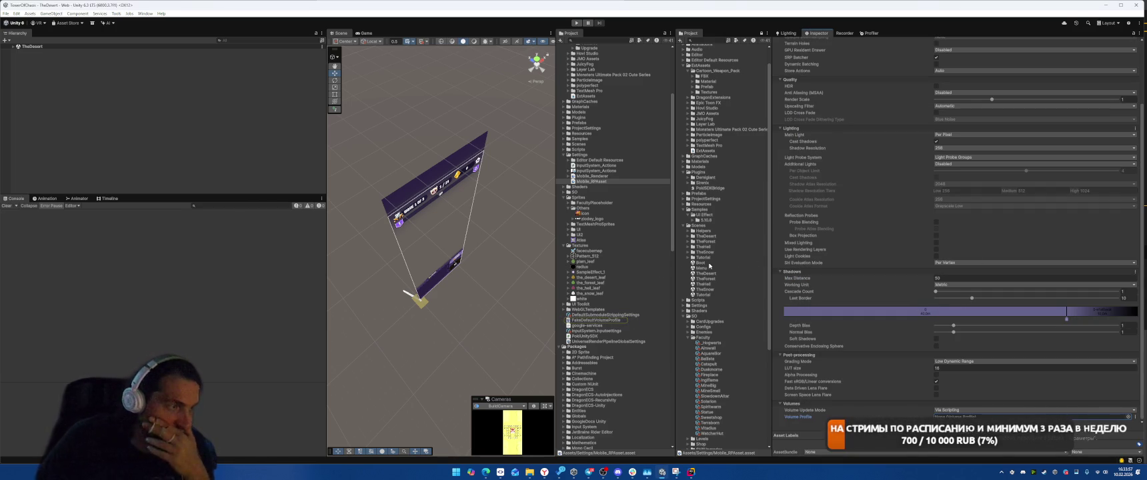
Delete the FakeDefaultVolumeProfile asset from the project with Shift+Delete
click(627, 320)
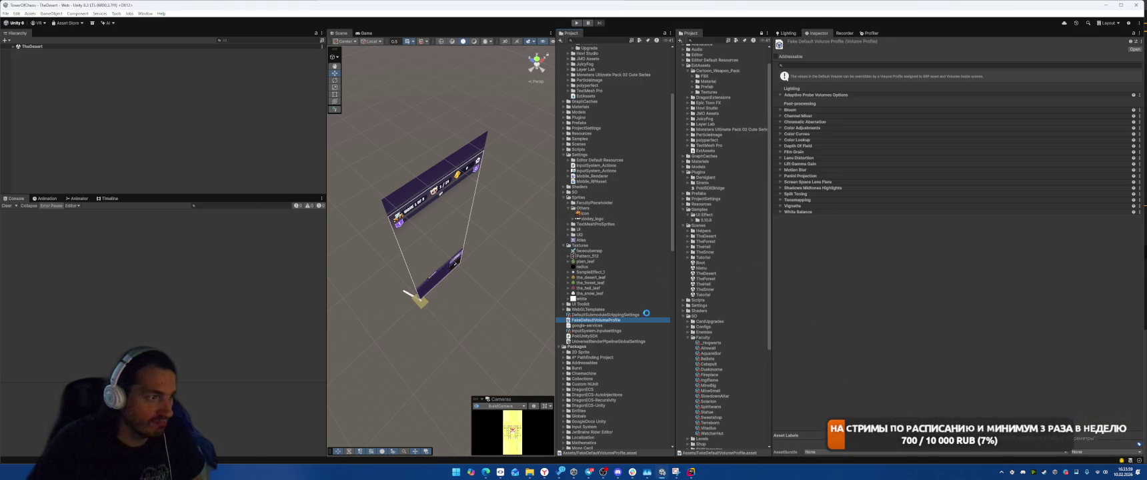
key(shift+Delete)
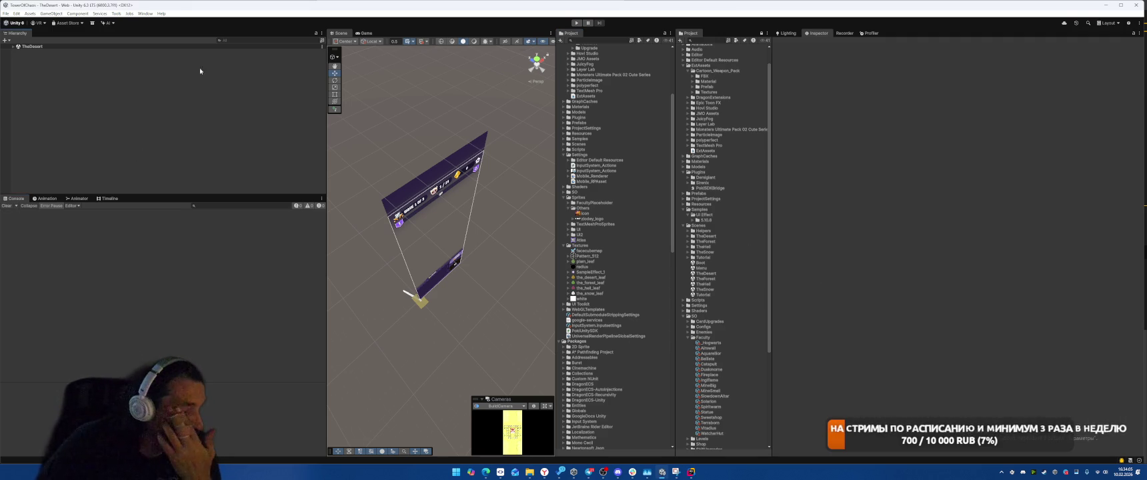
click(145, 13)
Open Project Auditor's Build Size view and inspect the white sprite in the Sprite group
mouse_move(183, 88)
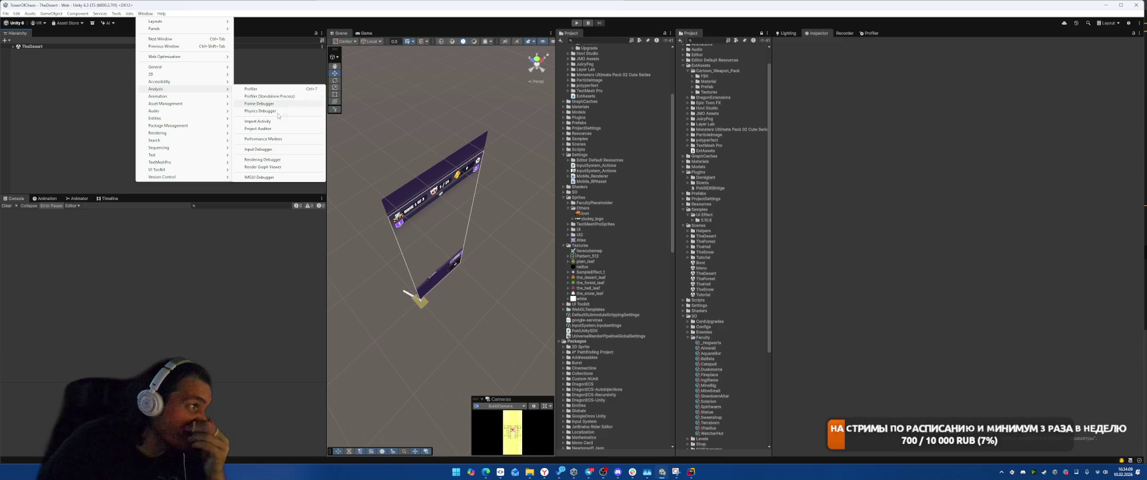
click(285, 129)
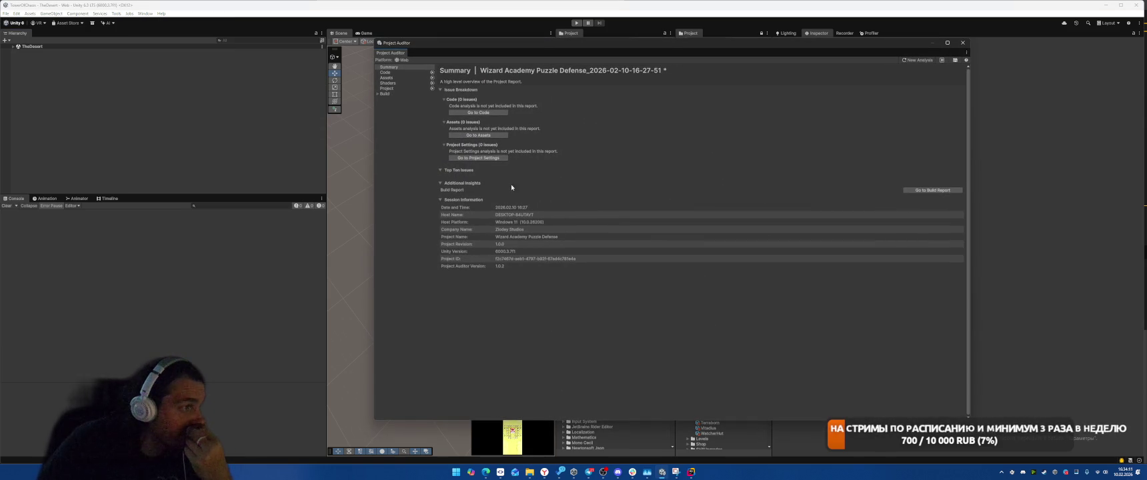
click(399, 96)
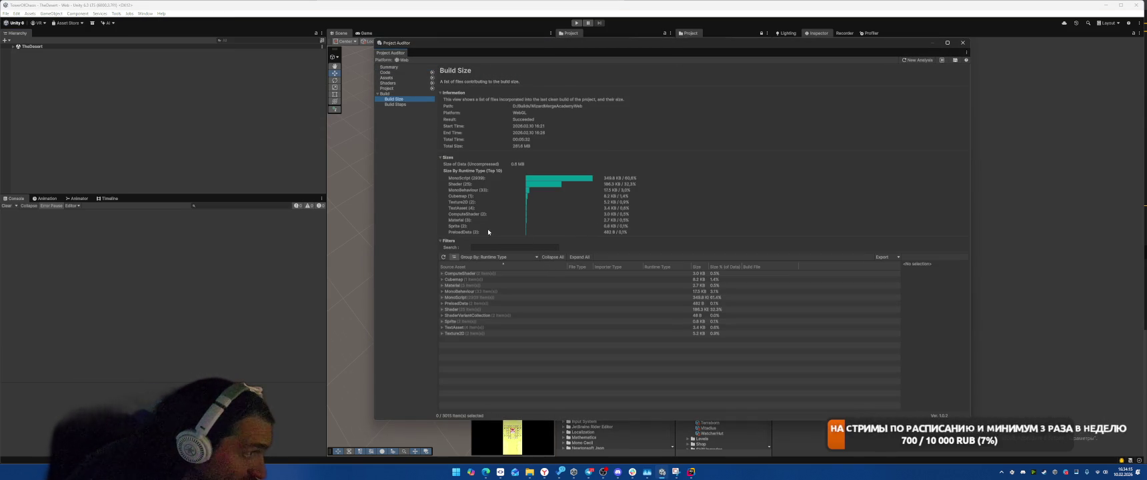
click(442, 321)
click(533, 333)
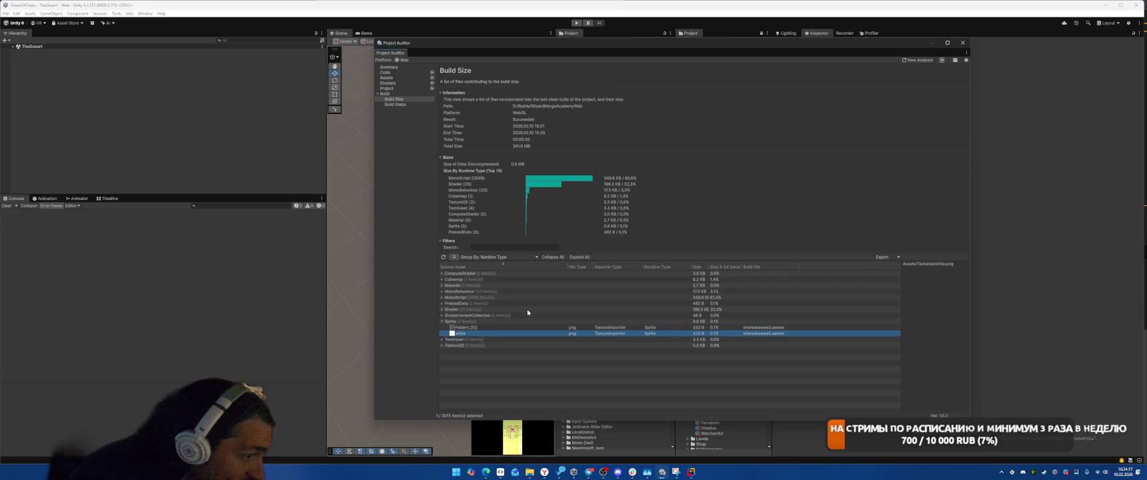
Expand the TextAsset group and compare the PerformanceTestRunSettings and PerformanceTestRunInfo entries
key(Down)
key(Right)
key(Down)
key(Down)
key(Down)
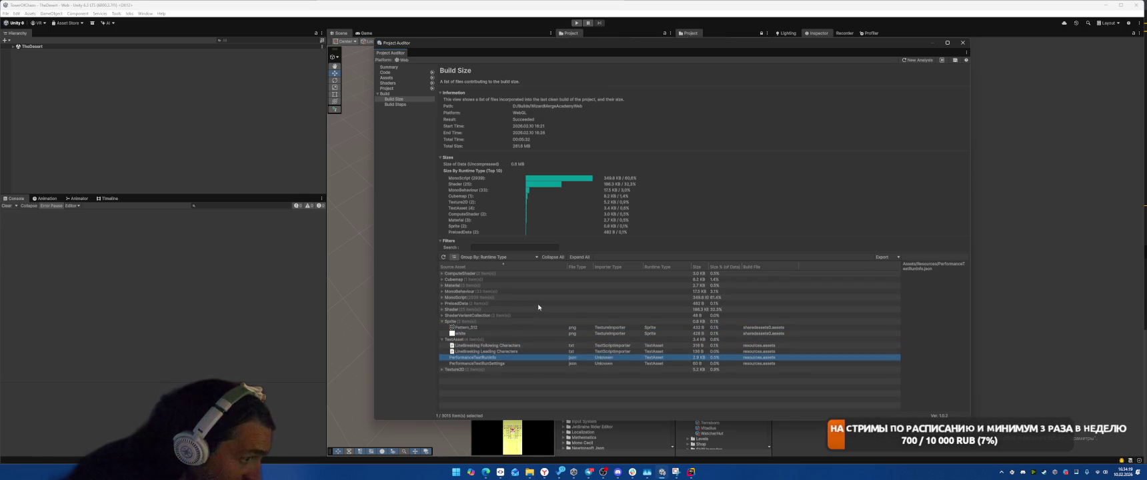
key(Up)
key(Down)
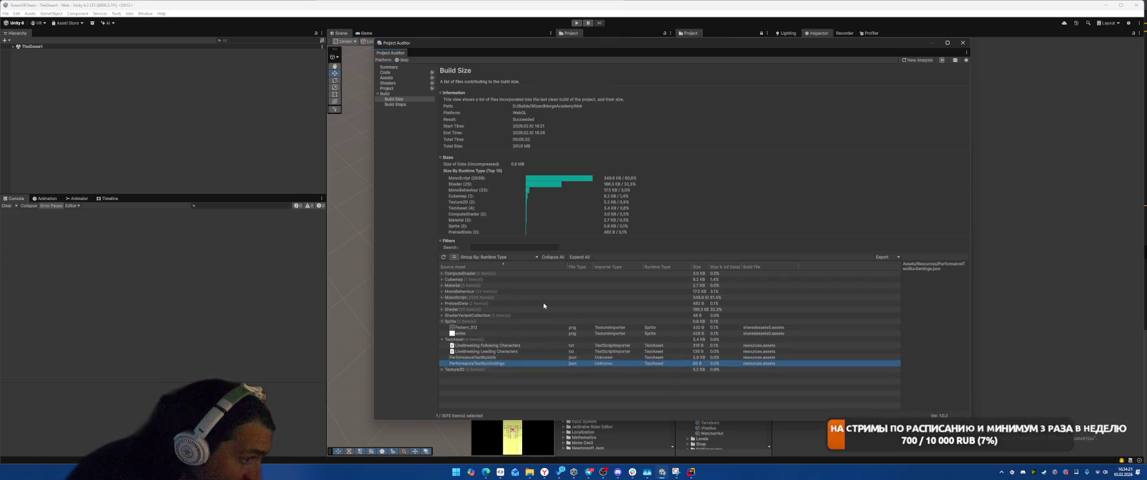
key(Up)
Expand the Texture2D group and compare the Pattern_512 and white texture entries and paths
key(Down)
key(Up)
key(Down)
key(Down)
key(Right)
key(Down)
key(Down)
key(Up)
key(Down)
key(Up)
key(Down)
key(Up)
key(Up)
key(Up)
key(Up)
key(Down)
key(Up)
key(Down)
click(477, 381)
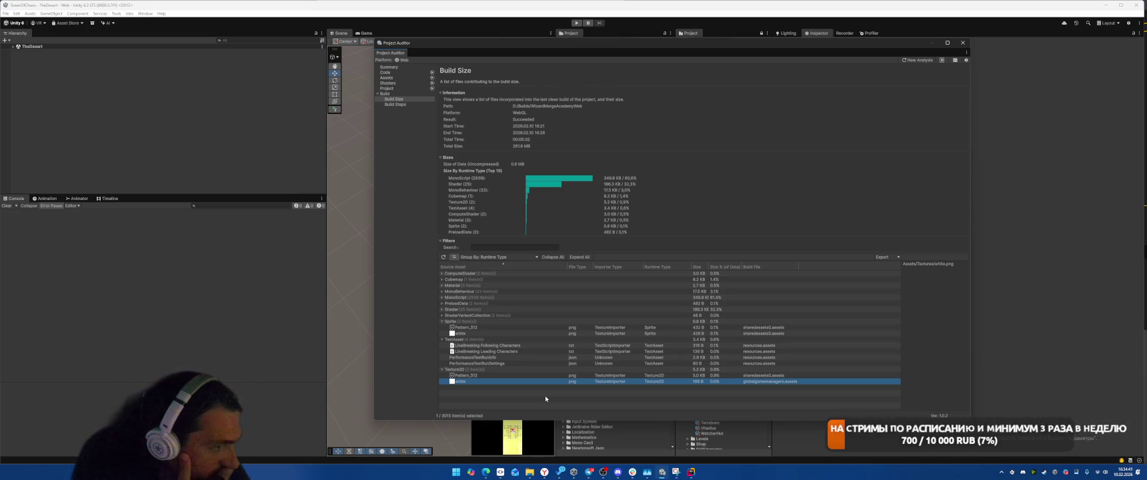
Expand ShaderVariantCollection and check the UISoftMaskProjectSettings and UIEffectProjectSettings paths
double_click(496, 315)
key(Down)
key(Down)
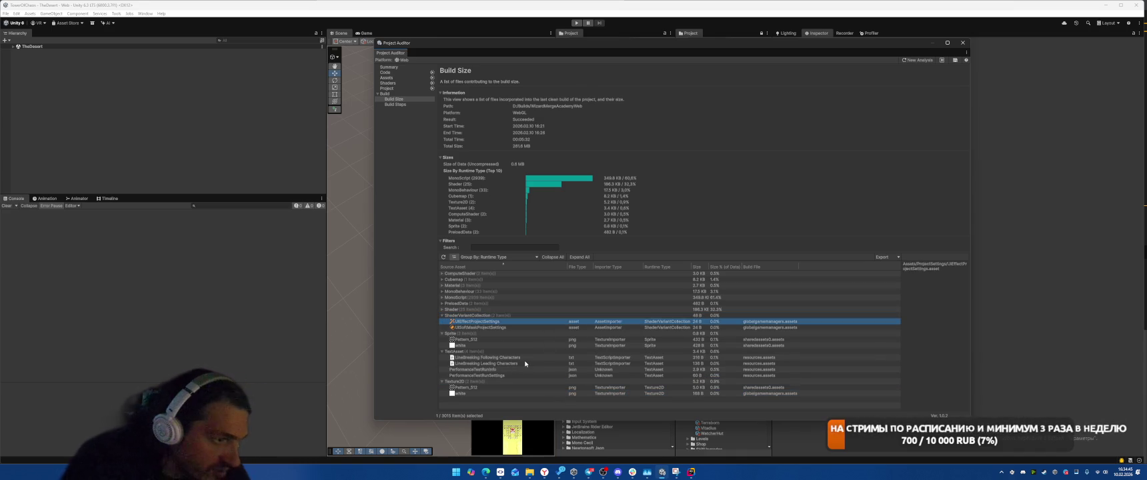
key(Up)
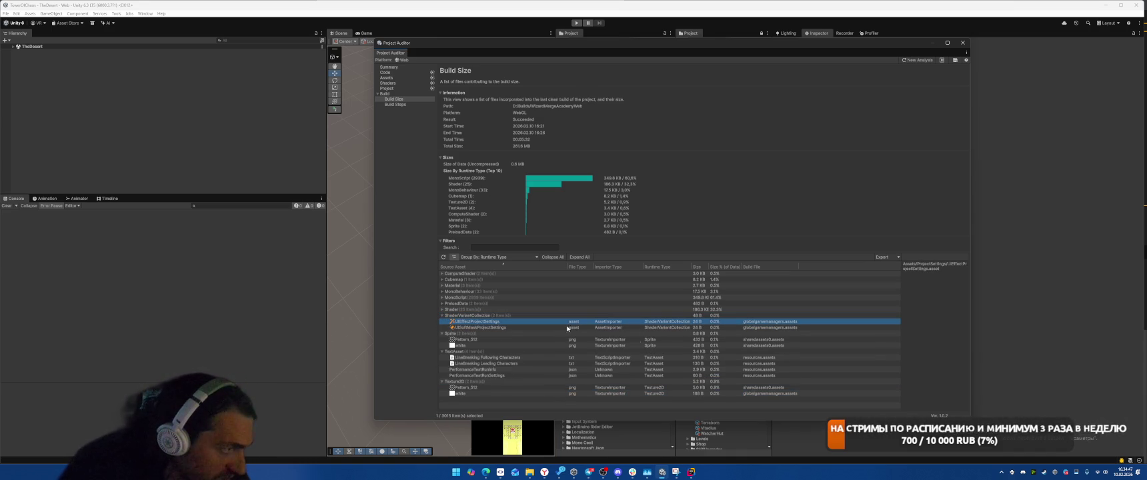
click(789, 327)
click(568, 323)
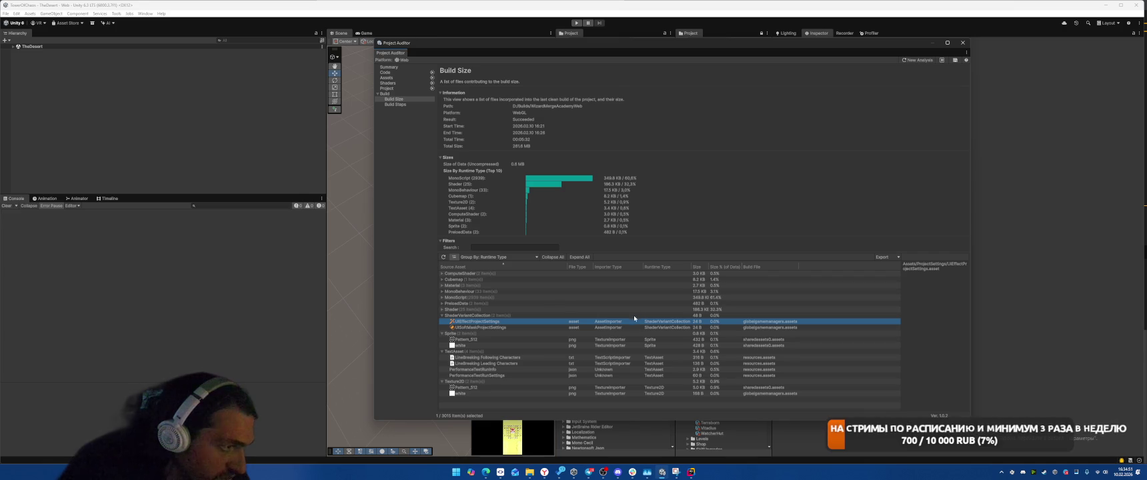
Expand the Shader group and inspect CoreBlit, Skybox-Custom, UI-CustomDefault and XRMotionVector shaders
click(510, 309)
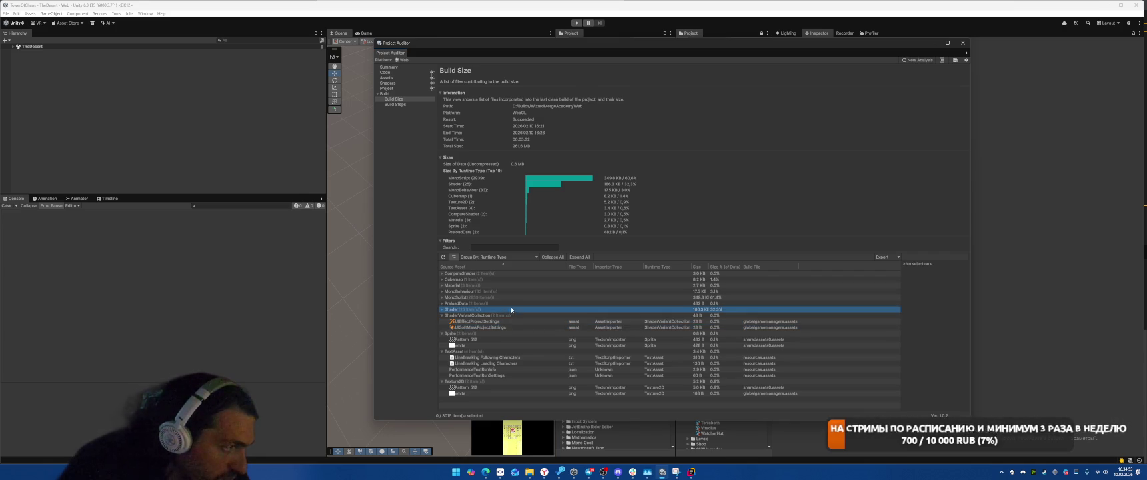
key(Right)
key(Down)
key(Down)
key(Down)
key(Down)
key(Down)
key(Down)
scroll(633, 363, down, 5)
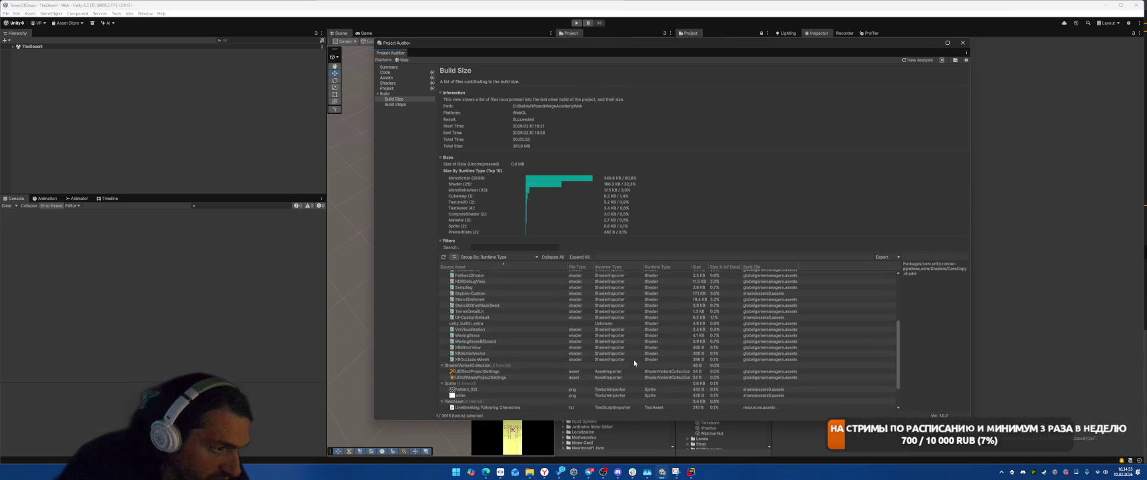
click(775, 310)
click(780, 334)
key(Down)
key(Down)
key(Down)
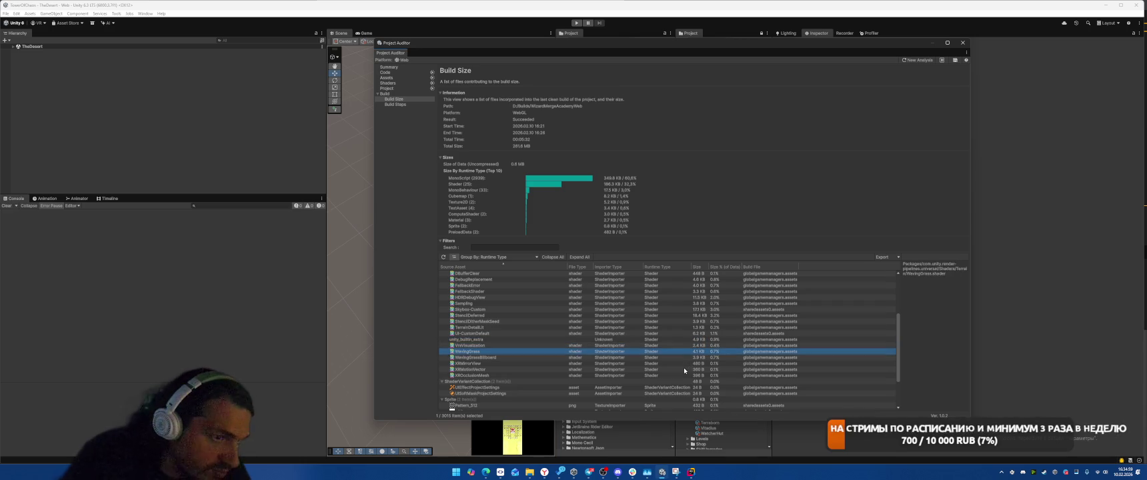
Compare the WavingGrass, WavingGrassBillboard and VrsVisualization shader entries
key(Down)
key(Down)
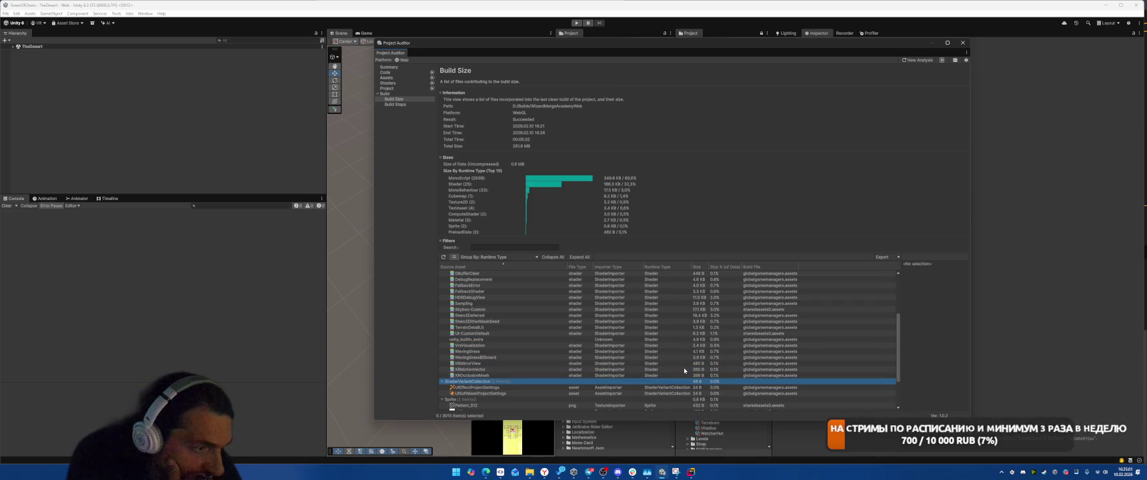
key(Up)
key(Up)
key(Up)
key(Up)
key(Up)
key(Up)
key(Up)
key(Down)
key(Down)
key(Up)
key(Down)
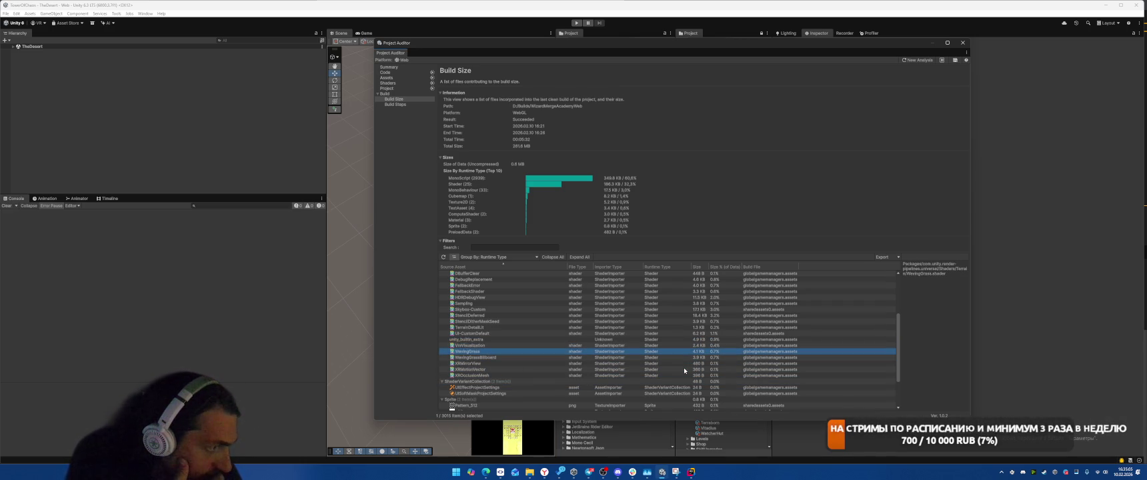
key(Up)
key(Down)
key(Up)
key(Down)
key(Up)
key(Down)
key(Up)
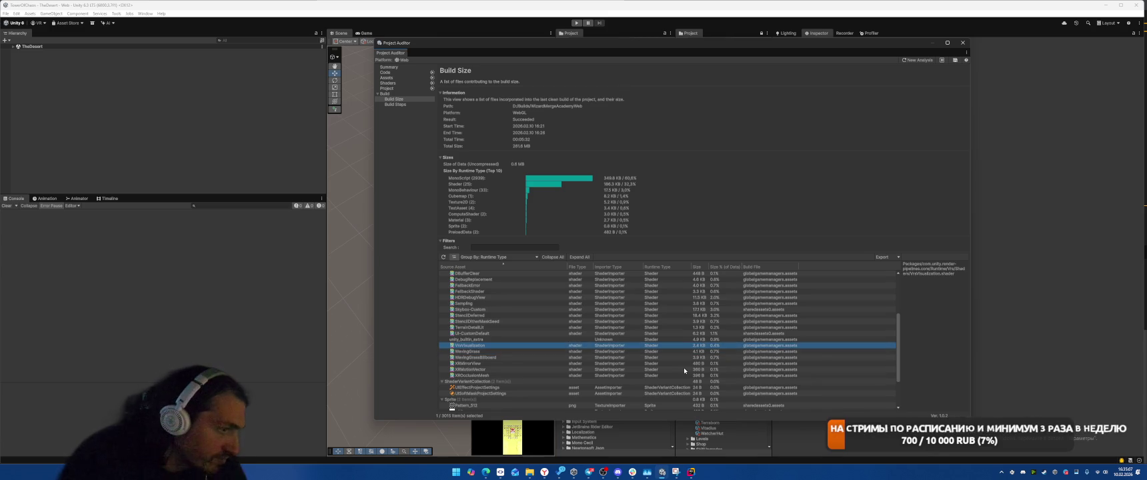
Inspect the BlitHDROverlay shader entry, then switch to Rider with Alt+Tab
scroll(674, 365, up, 5)
click(491, 315)
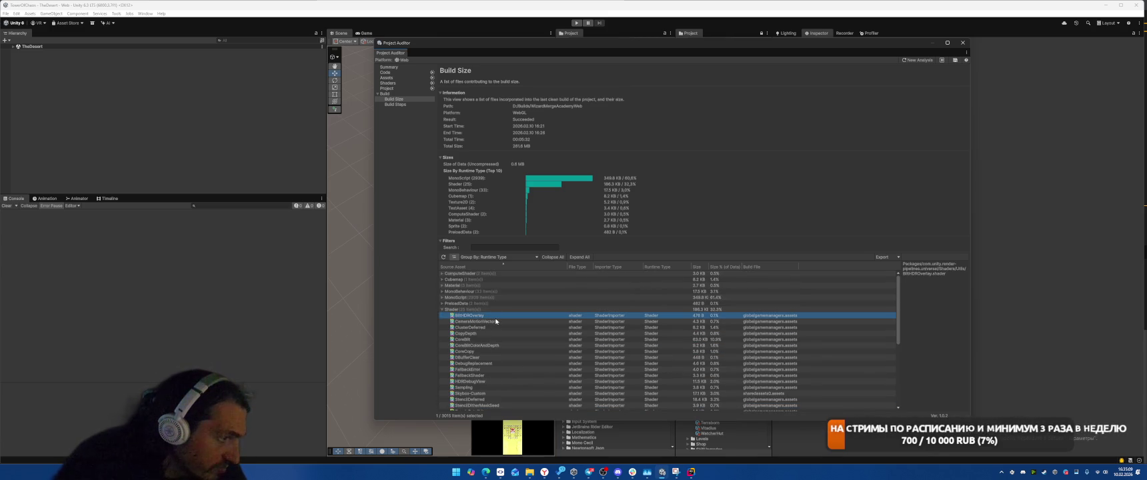
key(alt+Tab)
scroll(861, 210, up, 1)
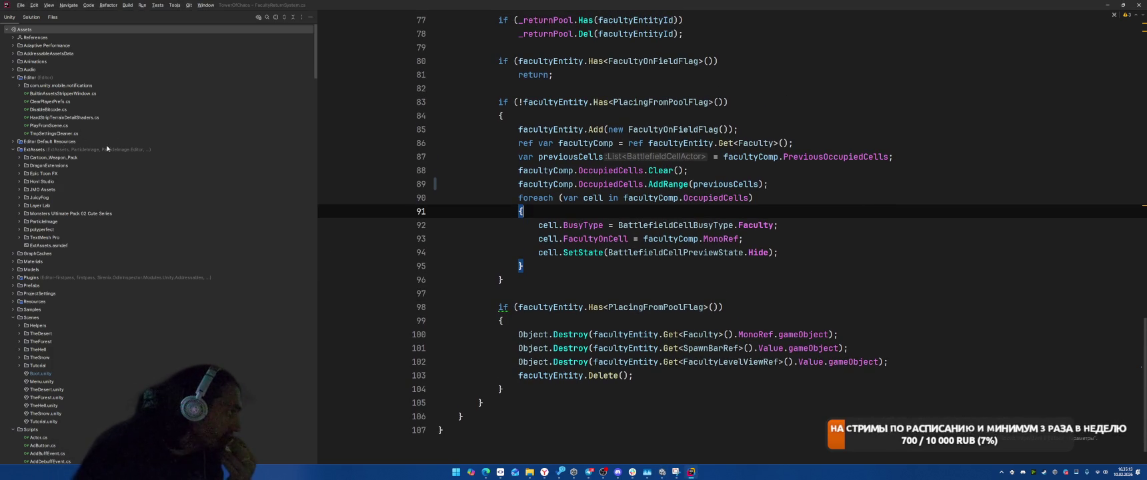
Open HardStripTerrainDetailShaders.cs and read down to the IsTerrainDetailShader check in OnProcessShader
double_click(77, 118)
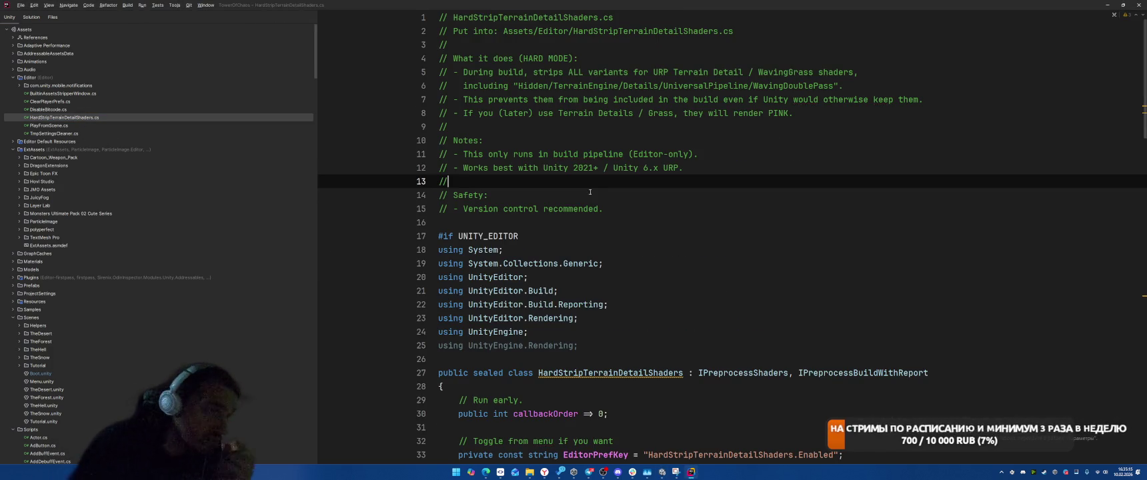
scroll(895, 271, down, 6)
scroll(895, 271, down, 10)
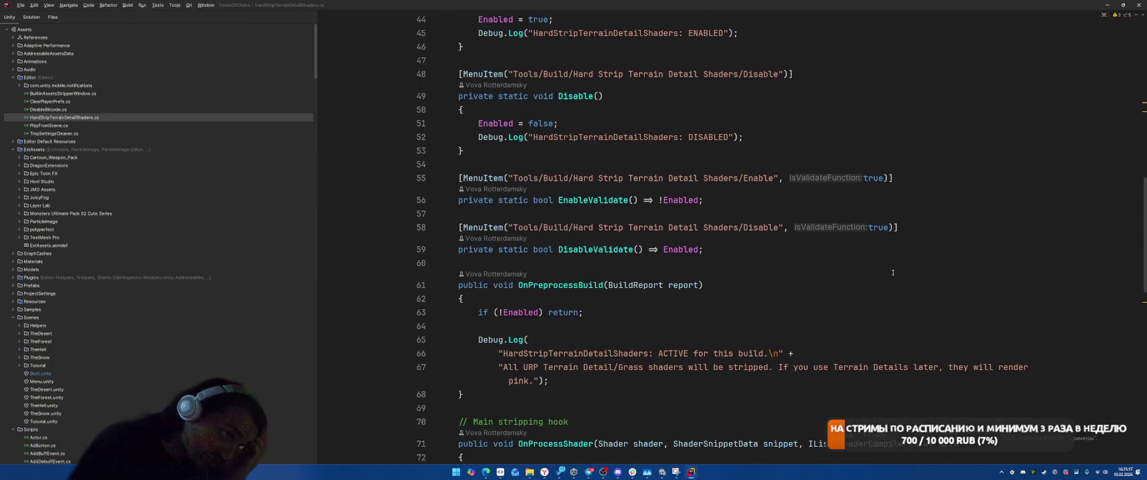
scroll(884, 272, down, 5)
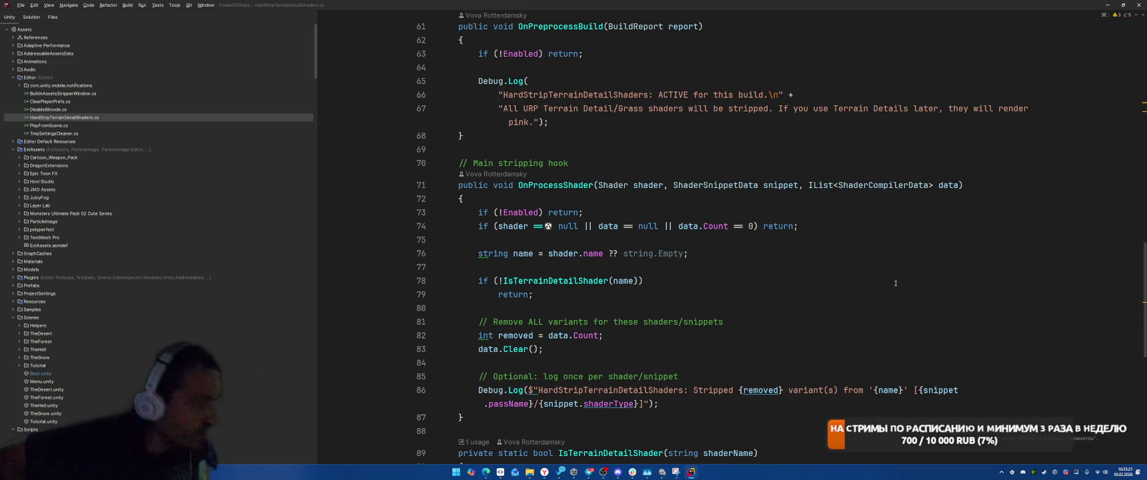
scroll(915, 283, down, 2)
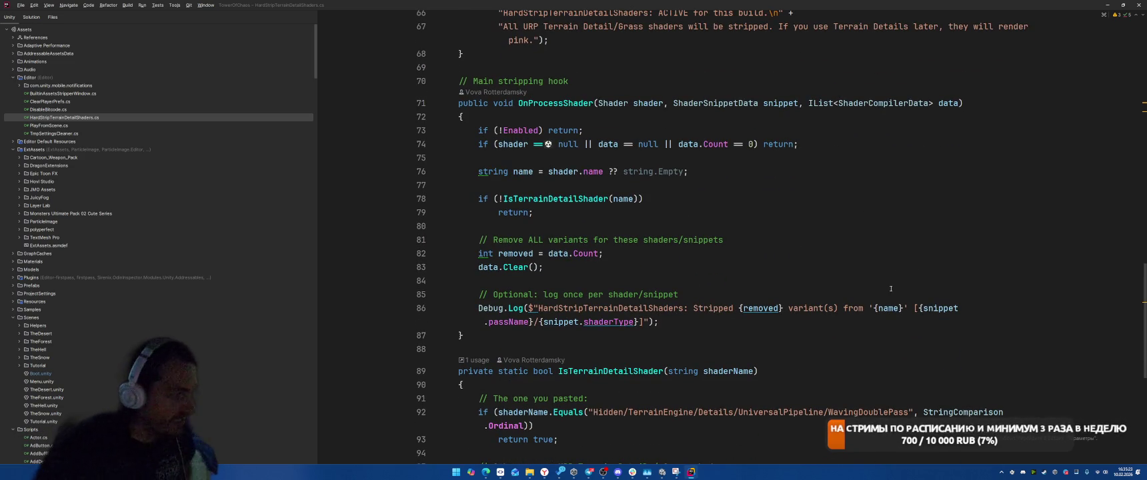
click(557, 199)
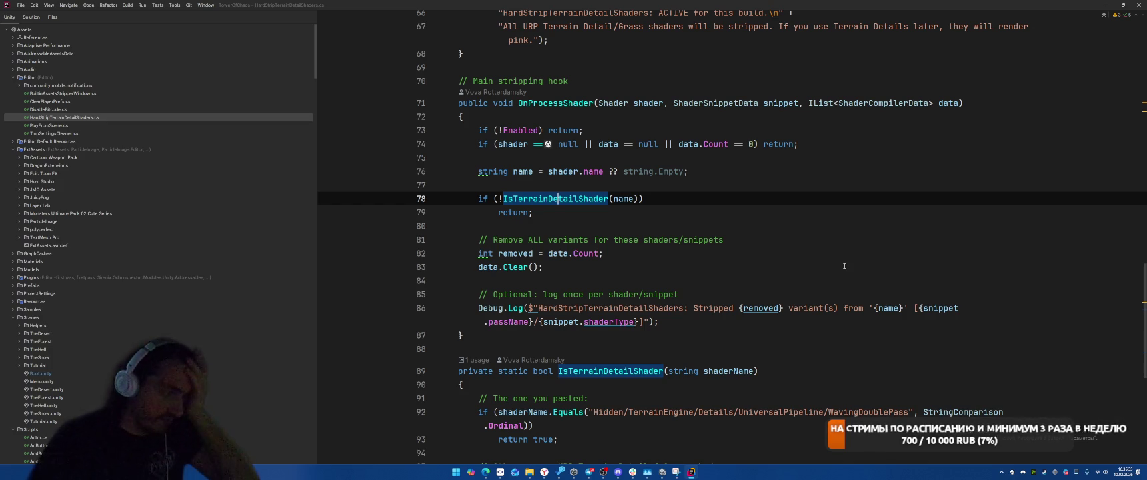
scroll(843, 266, down, 4)
click(746, 221)
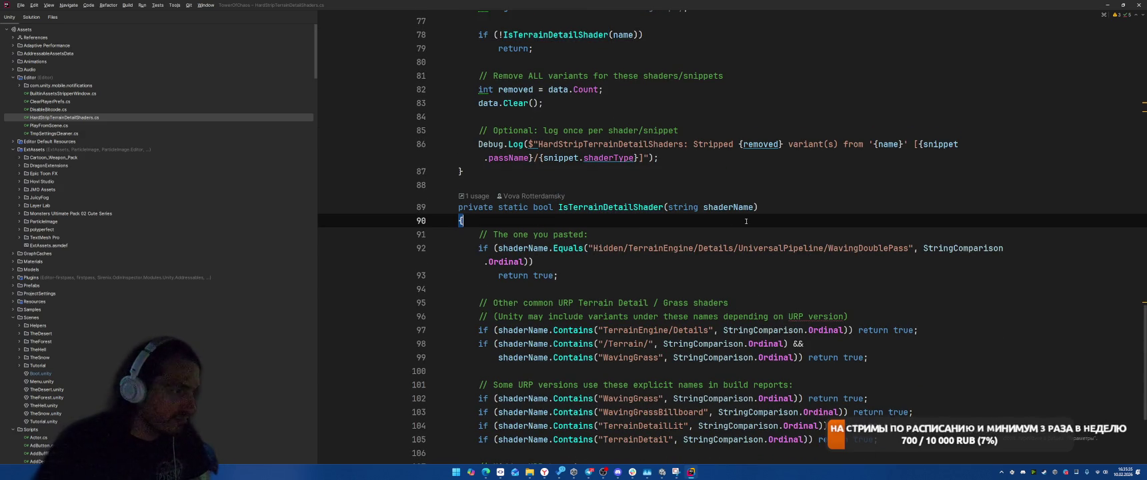
Add a return line checking shaderName.Contains("Terrain") with InvariantCultureIgnoreCase comparison
key(Return)
key(Return)
key(Up)
text(shad)
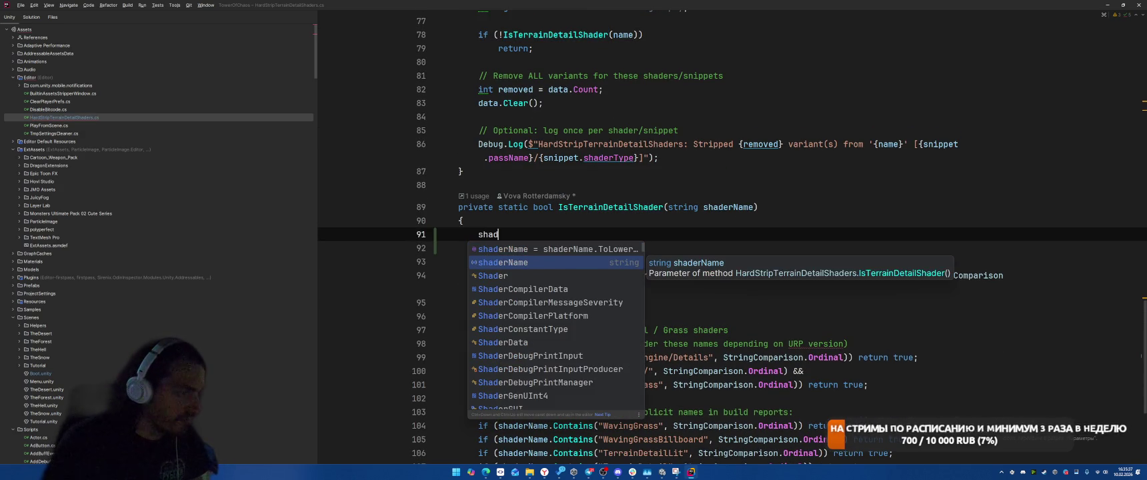
key(ctrl+shift+Left)
text(return shad)
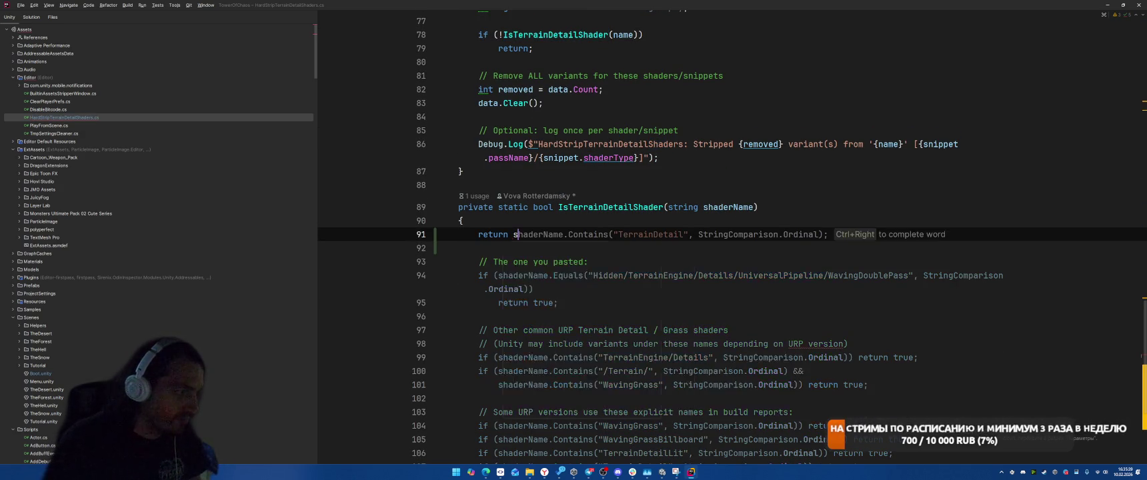
key(Tab)
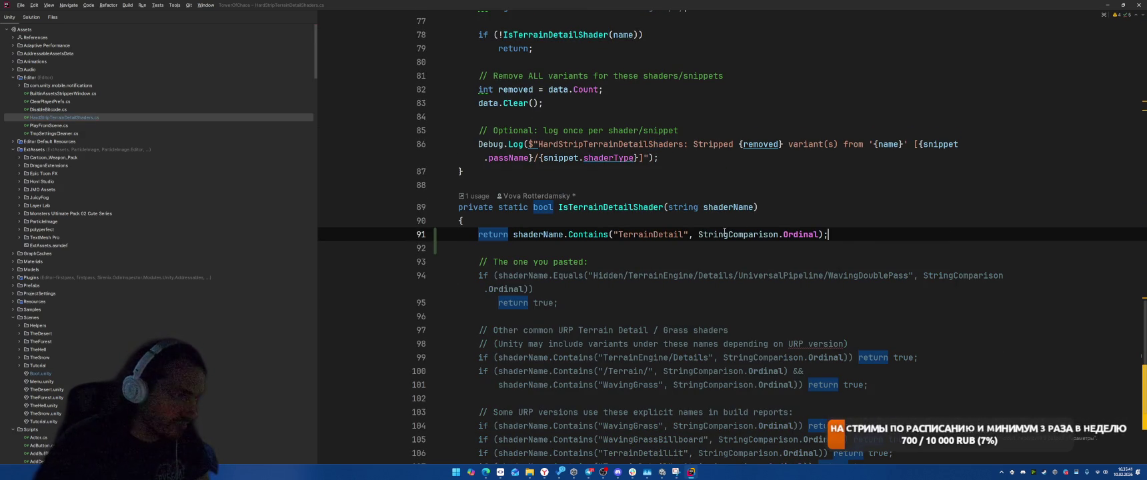
drag(653, 234, 684, 234)
key(BackSpace)
click(789, 234)
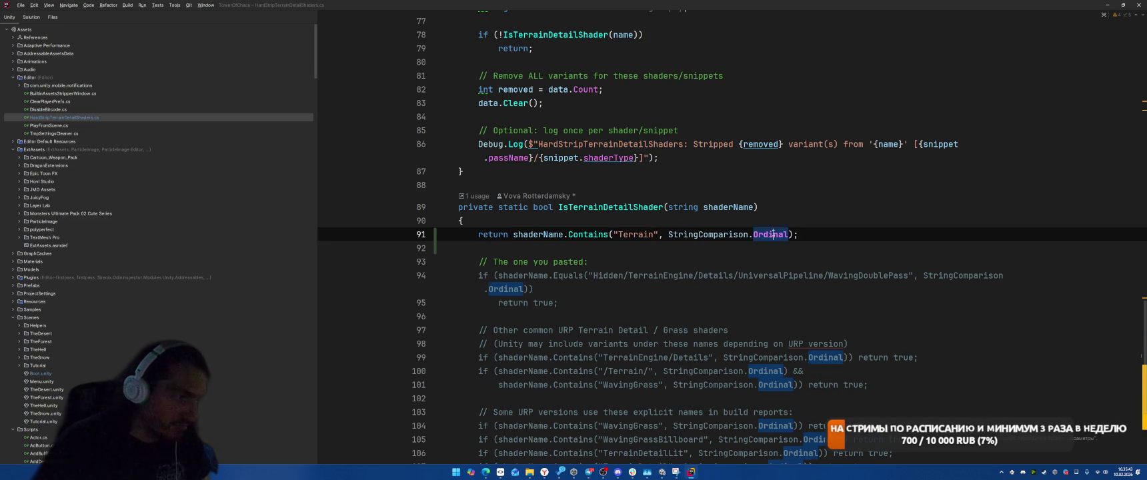
key(ctrl+space)
key(Down)
key(Down)
key(Down)
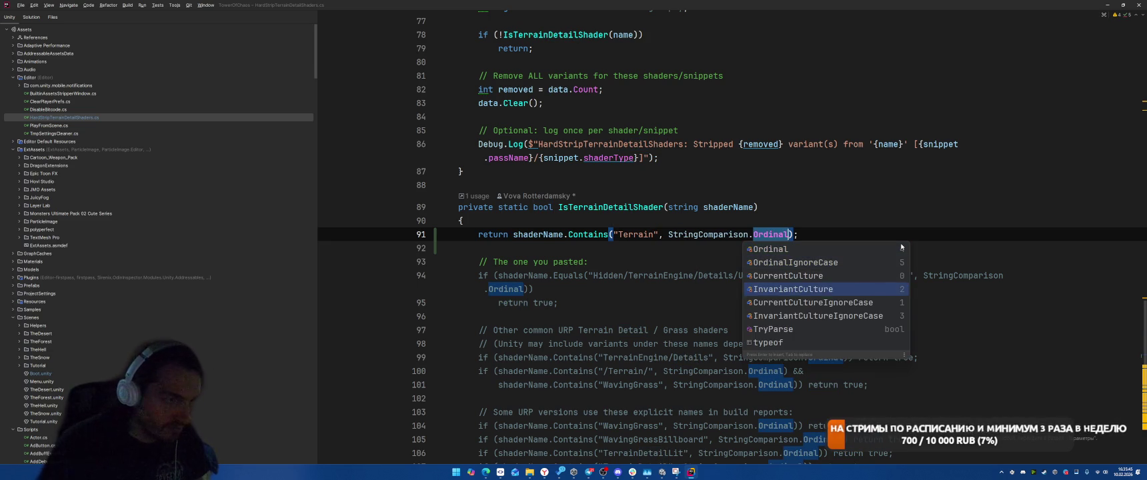
key(Return)
Extend the return condition with an || check for names containing Grass
click(524, 275)
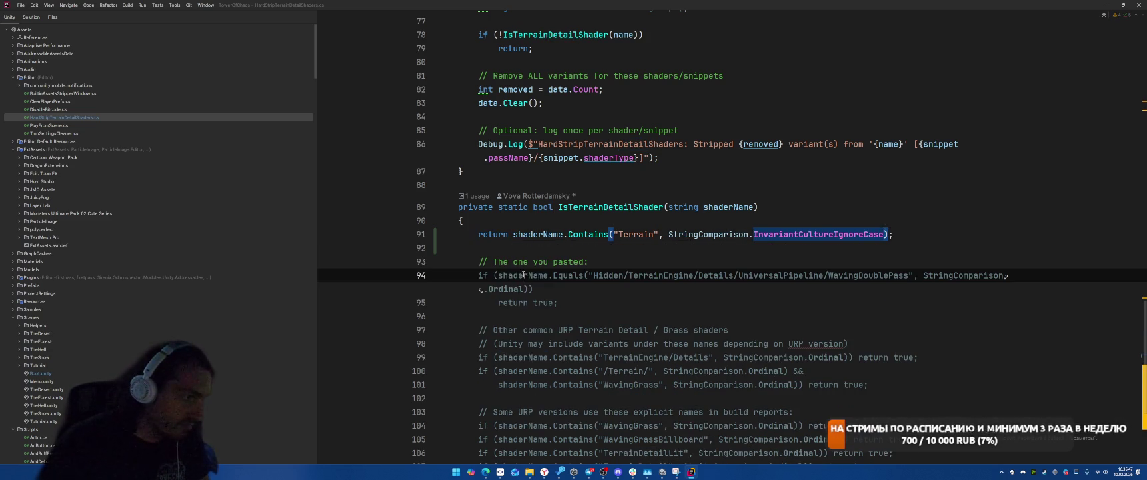
drag(468, 266, 666, 384)
click(801, 232)
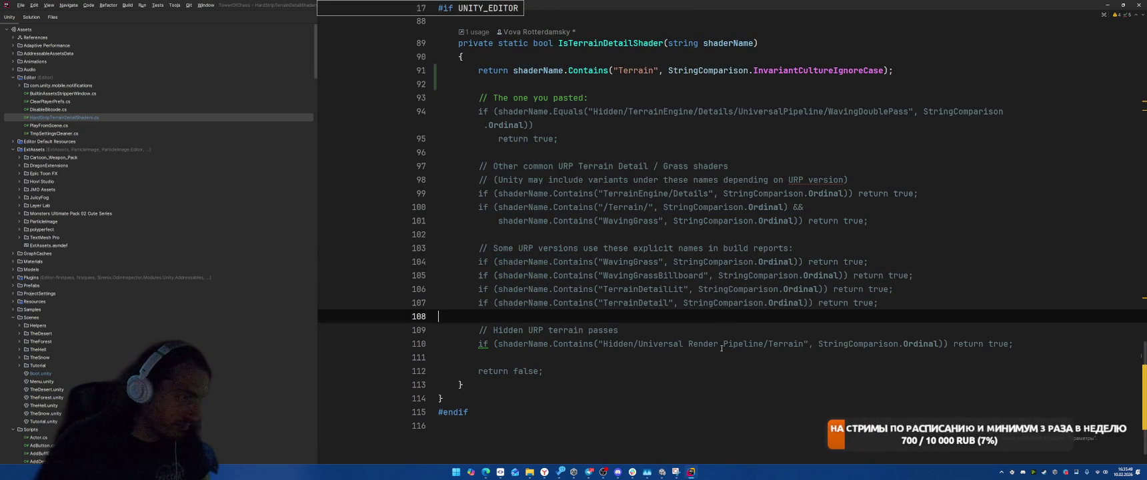
click(887, 234)
text(||)
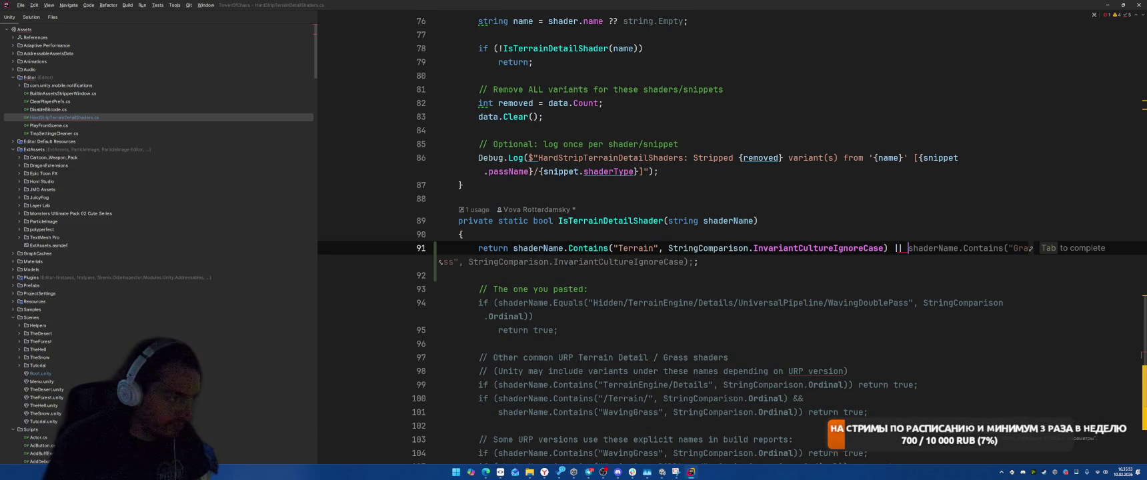
key(Tab)
text(;)
Delete the old hardcoded shader-name checks below the new return line
click(895, 270)
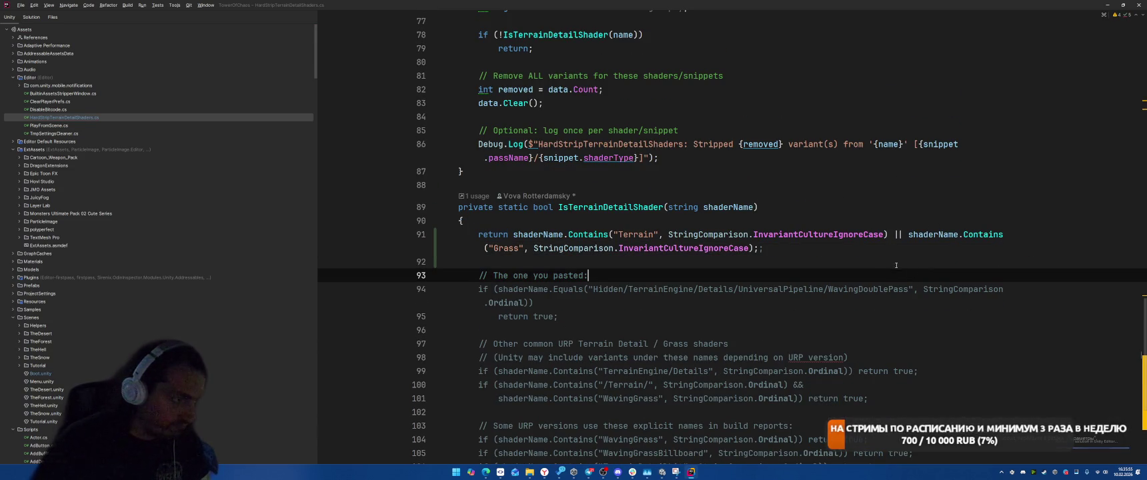
scroll(869, 266, down, 2)
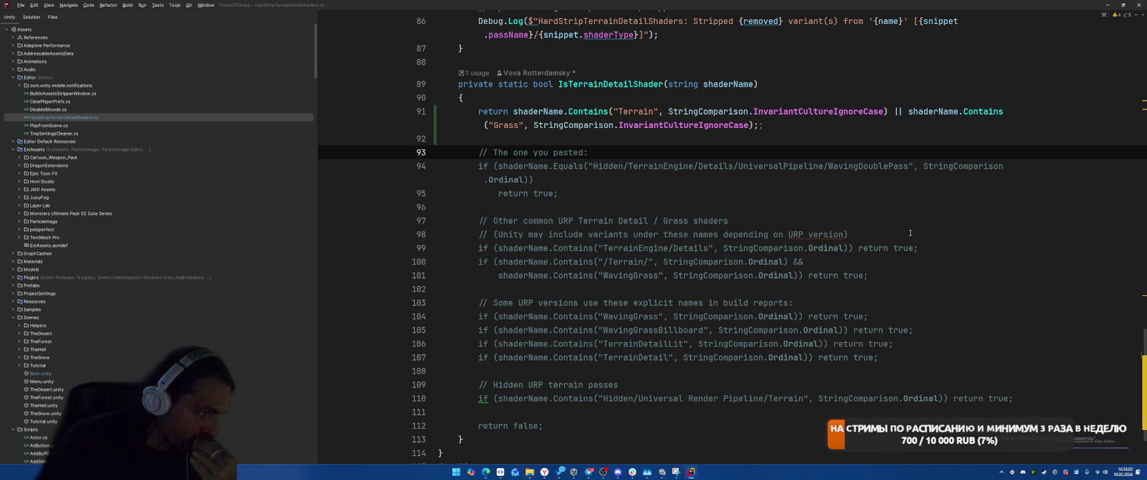
click(621, 247)
click(668, 331)
scroll(667, 333, down, 2)
scroll(660, 326, up, 3)
click(481, 194)
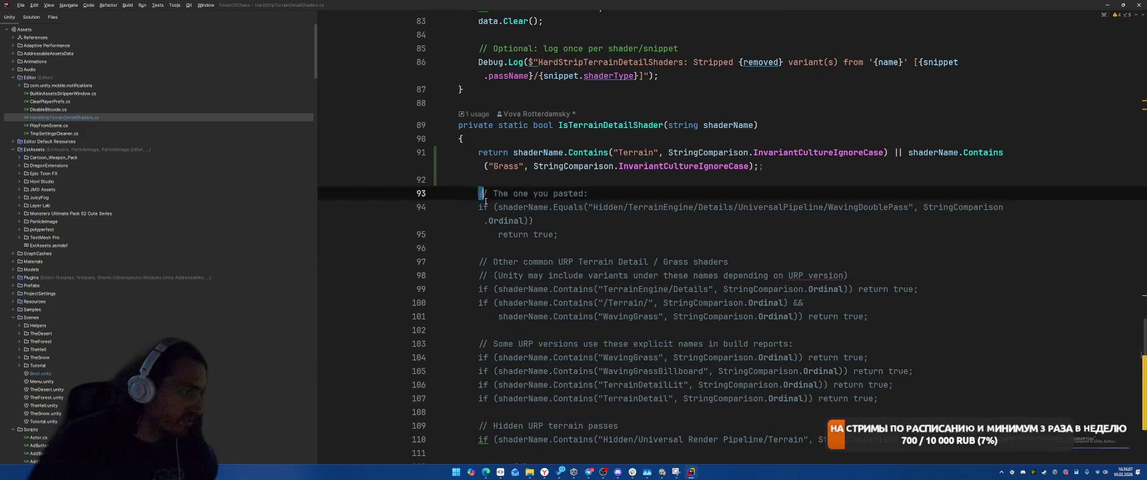
drag(485, 201, 480, 327)
key(BackSpace)
scroll(773, 288, up, 2)
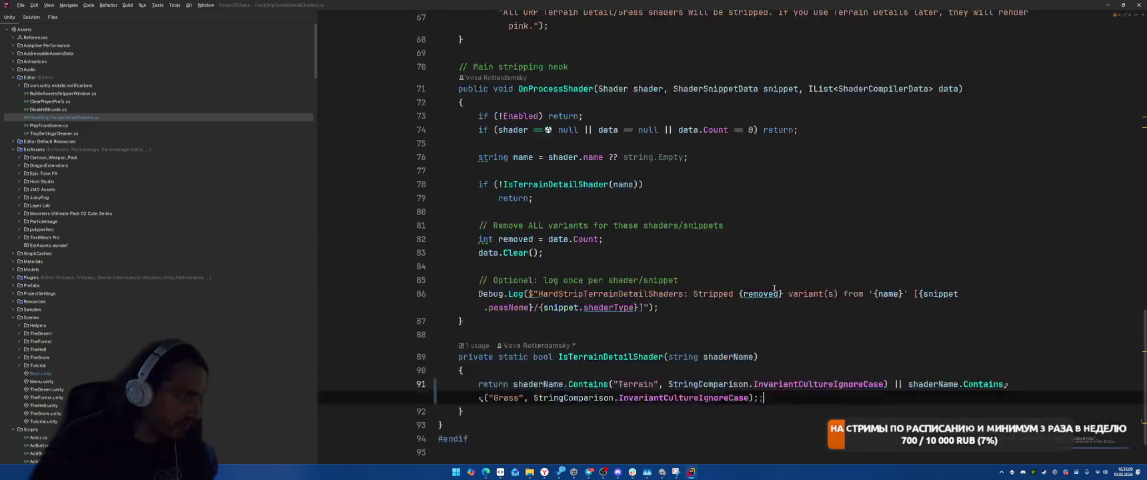
Declare the shader name with var and drop the '?? string.Empty' fallback
scroll(773, 288, up, 2)
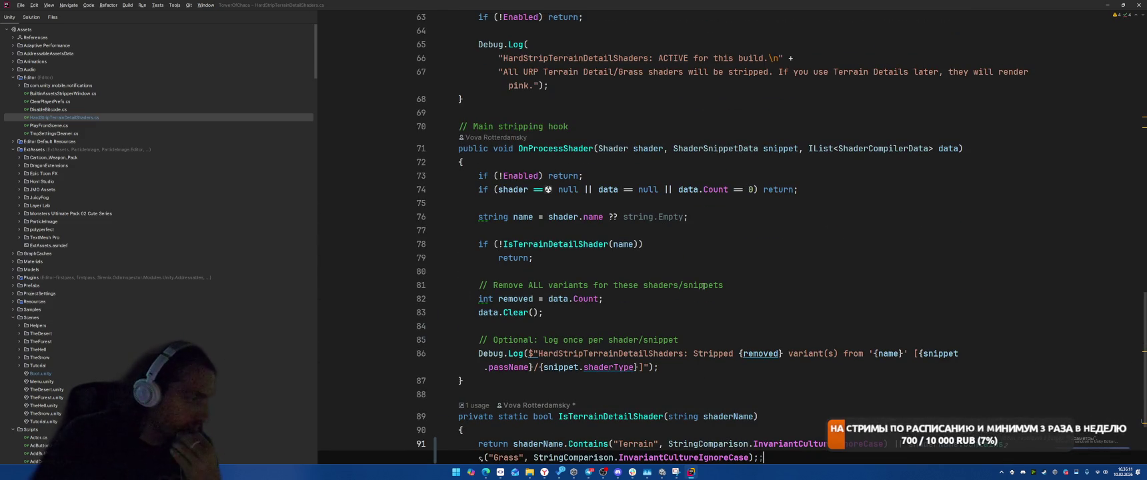
click(783, 296)
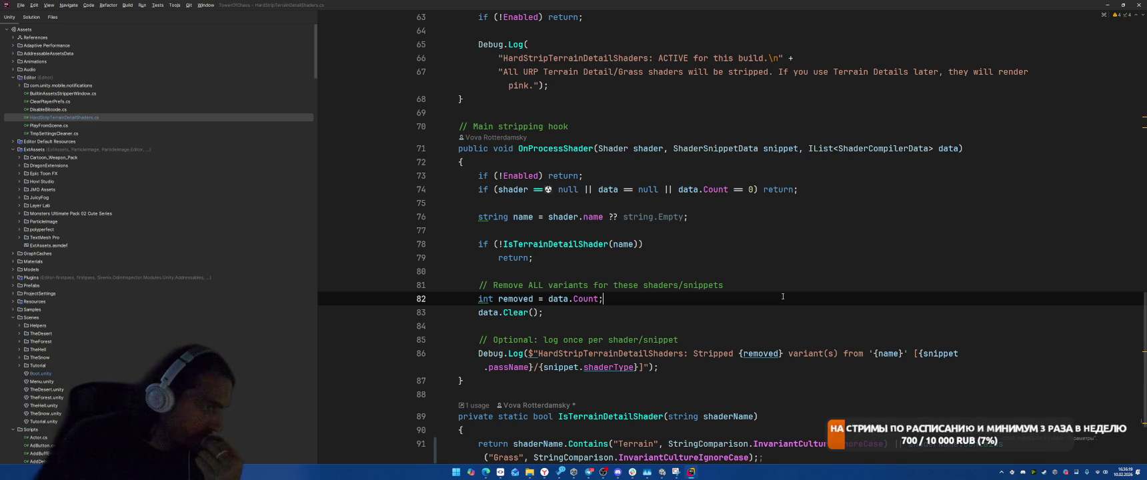
click(488, 217)
key(alt+Return)
key(Return)
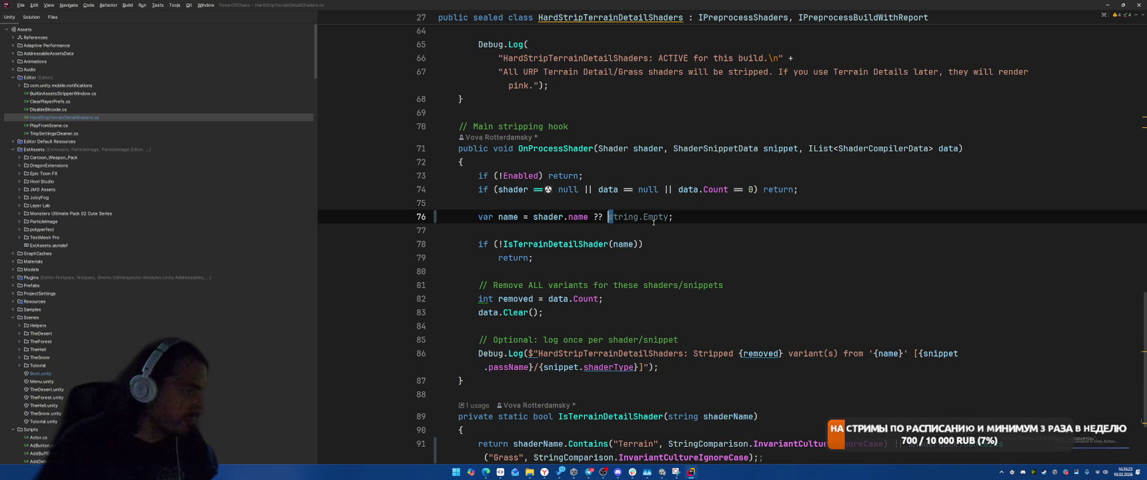
key(alt+Return)
key(Return)
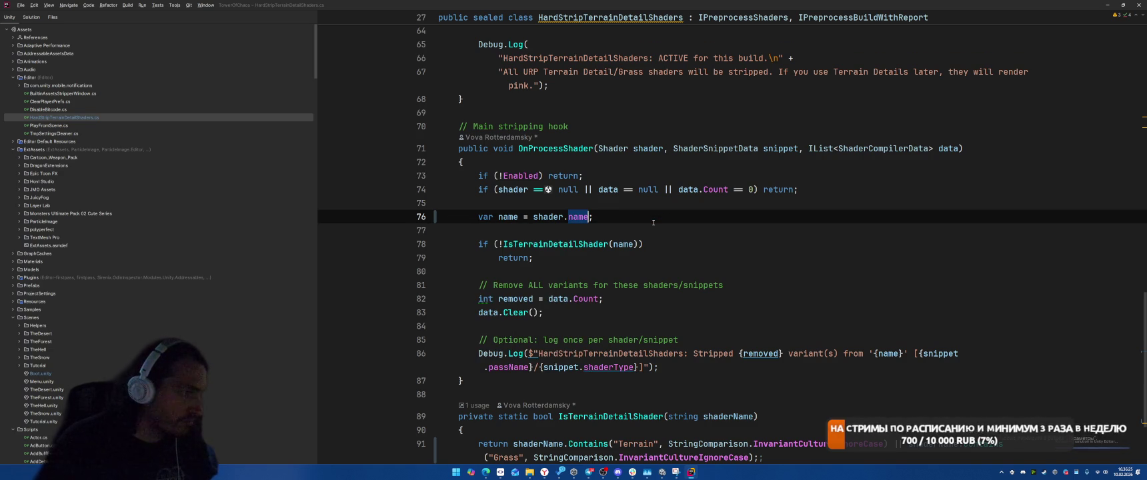
Rewrite the 'shader == null' guard on line 74 as '!shader'
key(Up)
key(Up)
key(alt+Return)
key(Return)
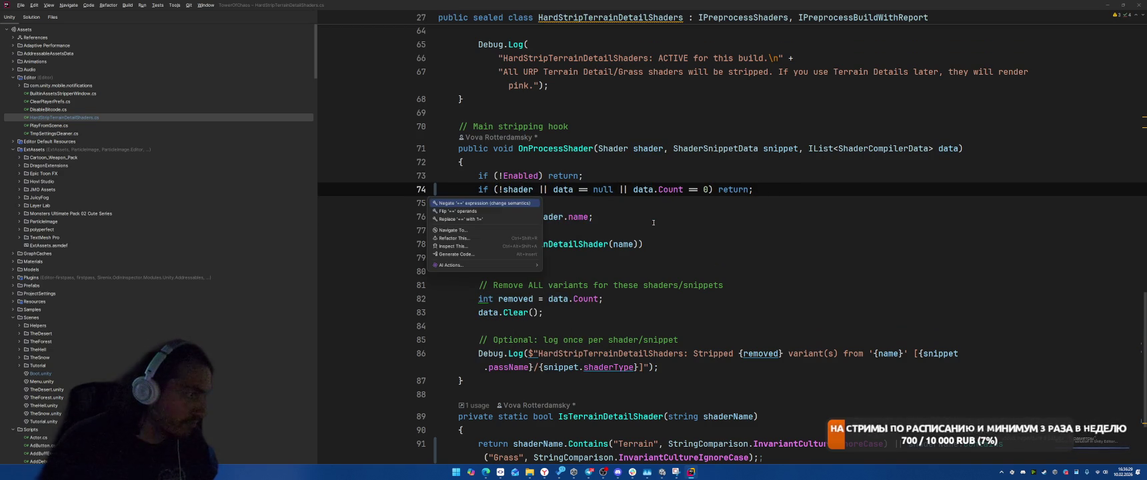
key(ctrl+Right)
key(ctrl+Right)
key(ctrl+Right)
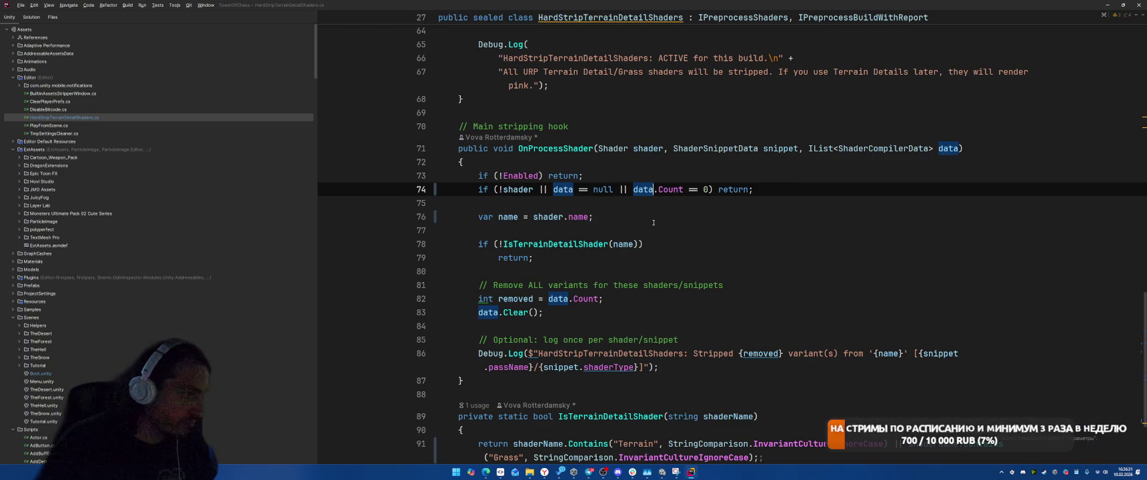
scroll(654, 222, up, 3)
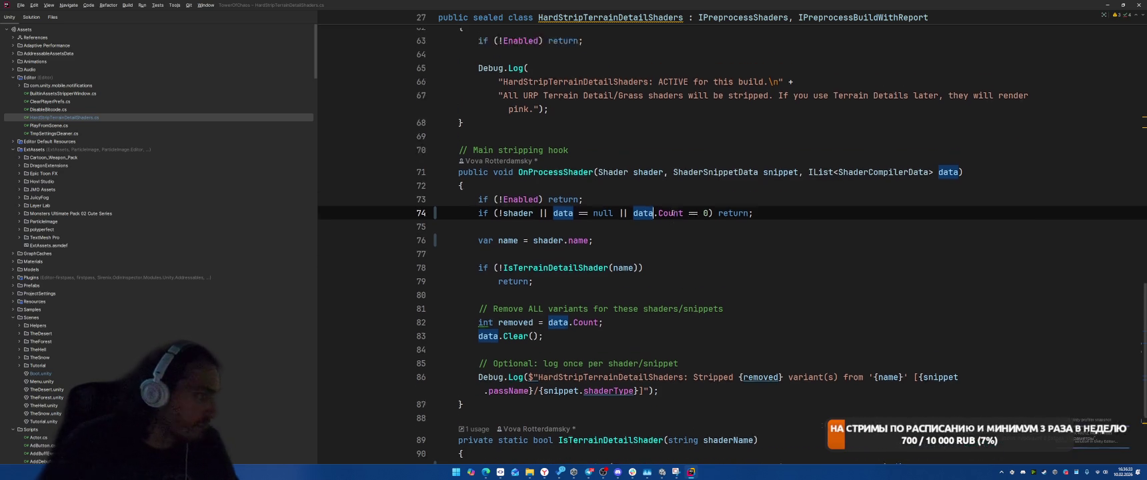
scroll(663, 261, up, 4)
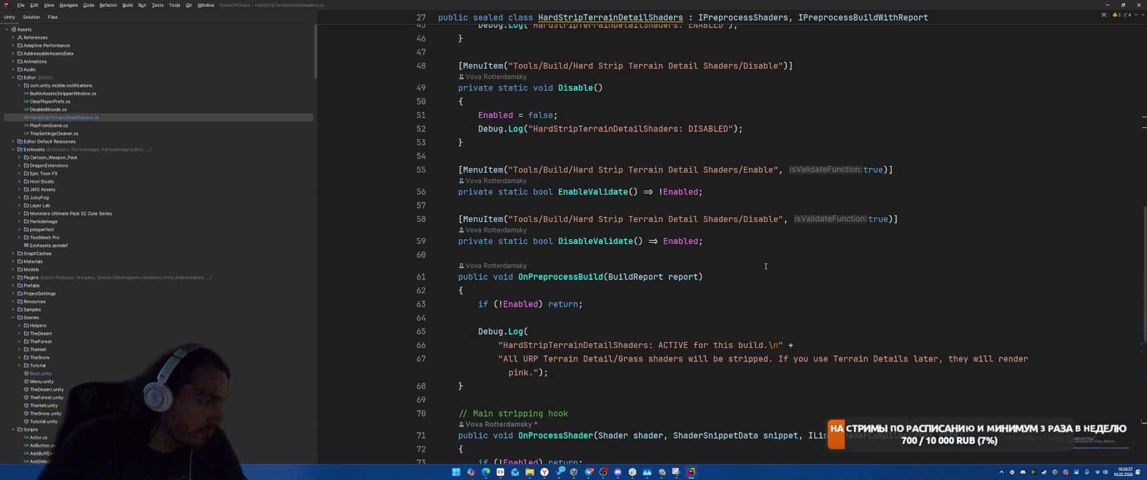
Change the callbackOrder return value from 0 to 1000
scroll(765, 266, down, 5)
scroll(800, 287, up, 6)
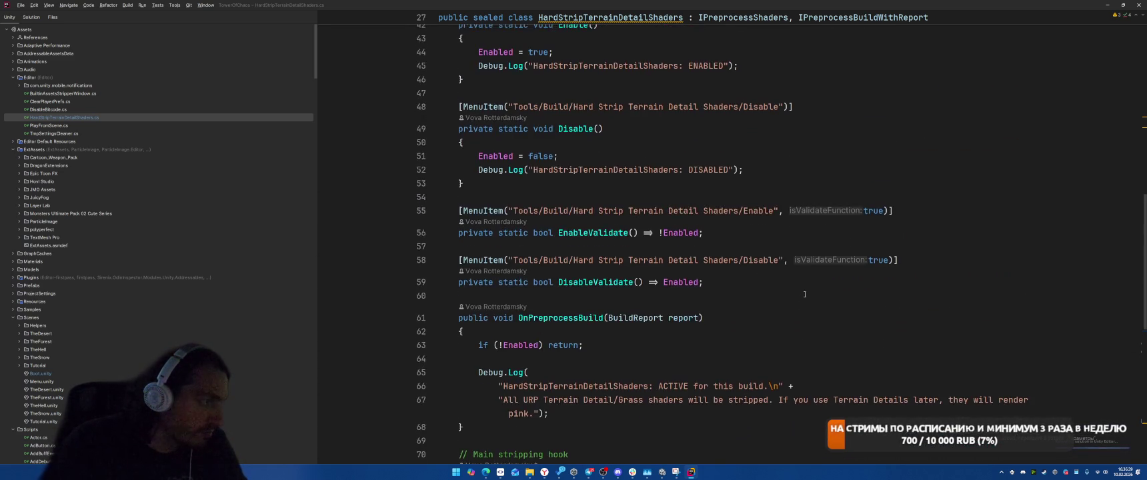
click(743, 17)
scroll(783, 142, up, 2)
scroll(784, 142, down, 7)
scroll(846, 209, up, 7)
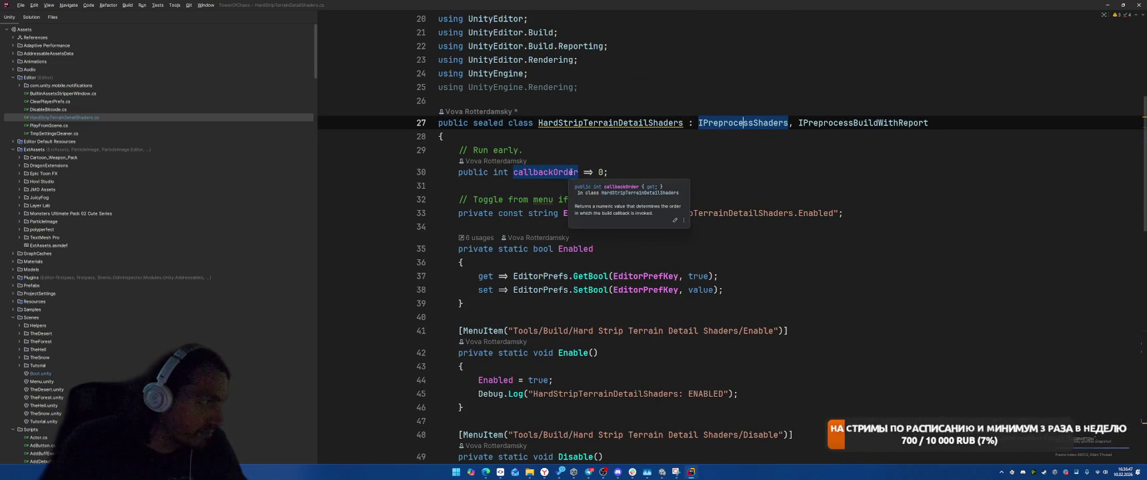
double_click(602, 172)
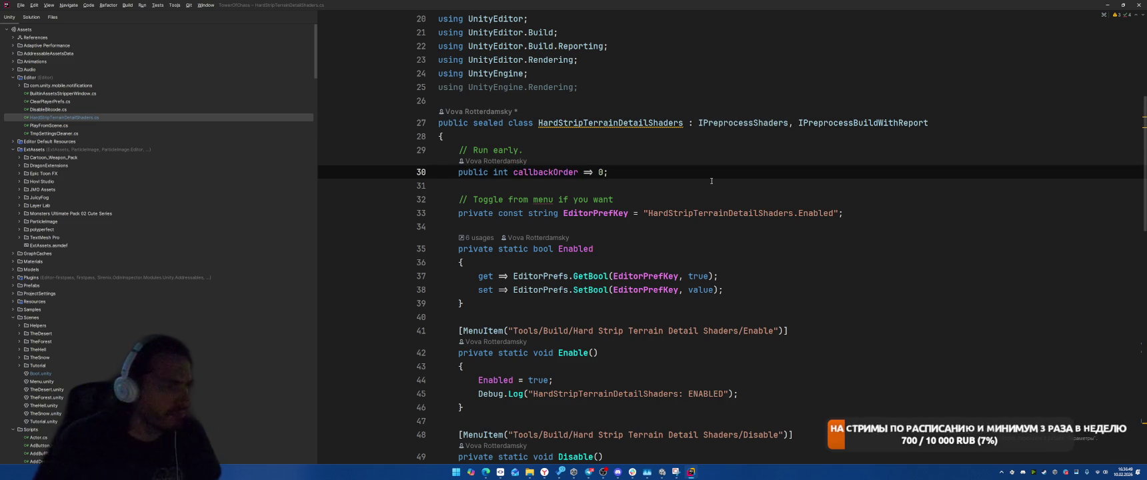
text(1000)
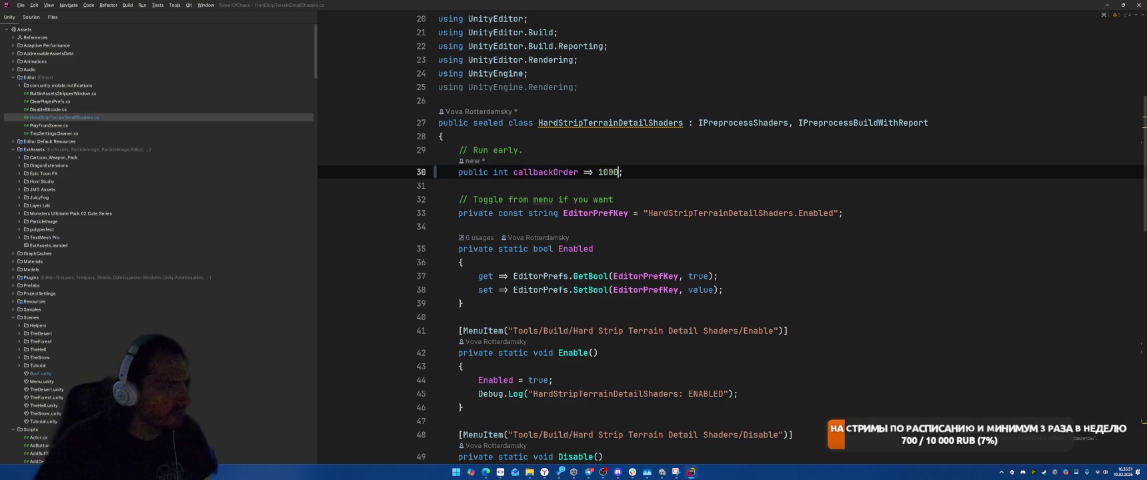
Try related-type navigation on IPreprocessShaders, then run Find in Files for it
right_click(751, 124)
mouse_move(804, 195)
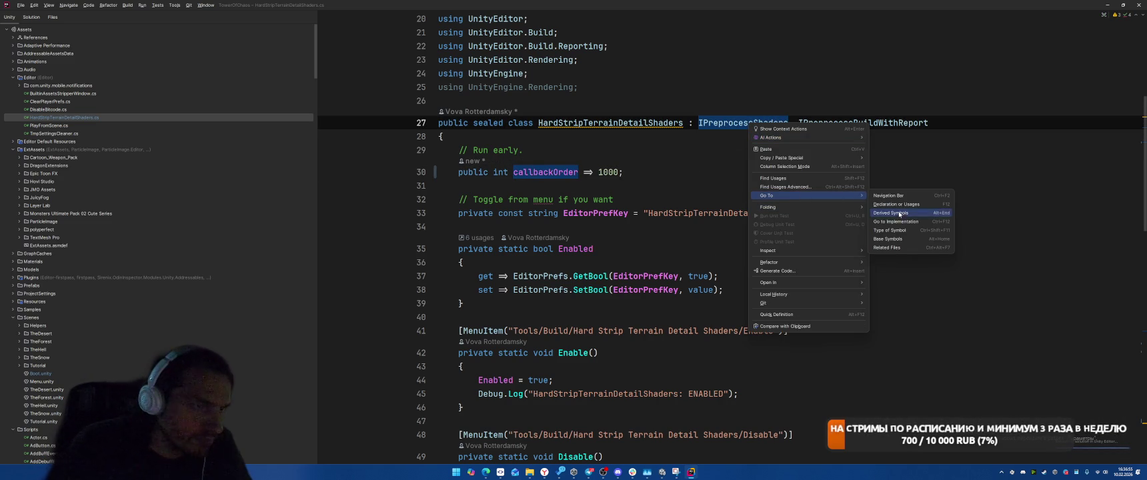
click(899, 214)
right_click(736, 168)
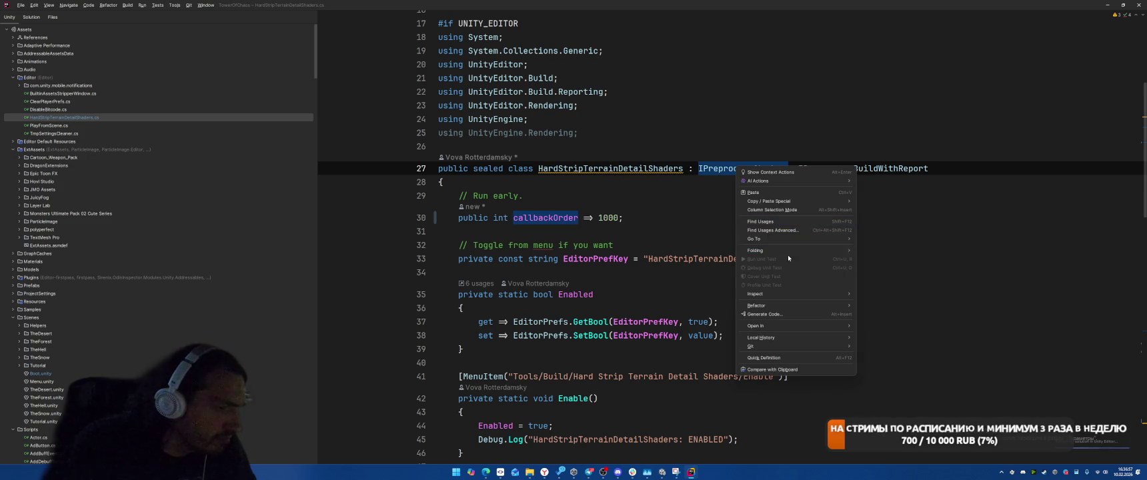
mouse_move(800, 239)
click(893, 265)
double_click(743, 168)
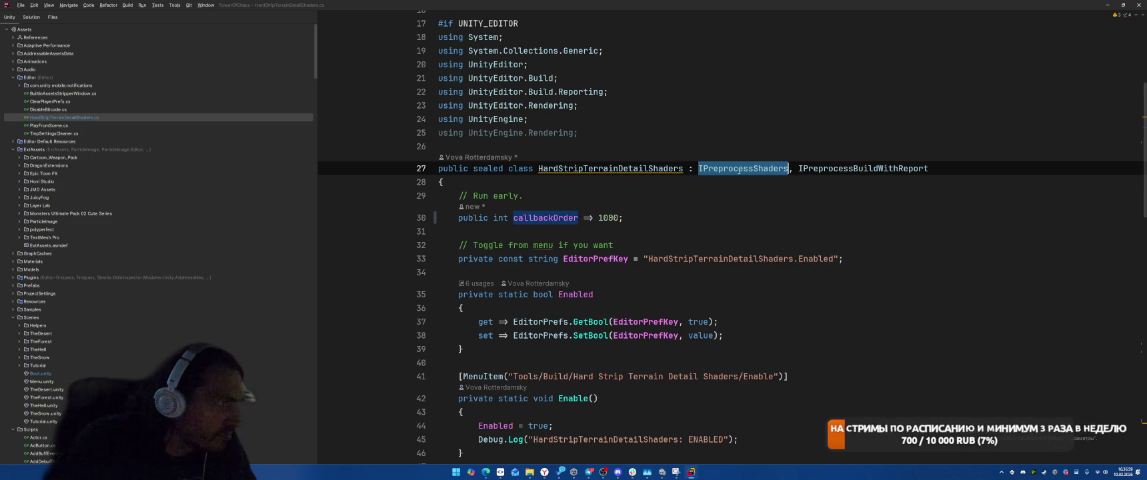
key(ctrl+shift+f)
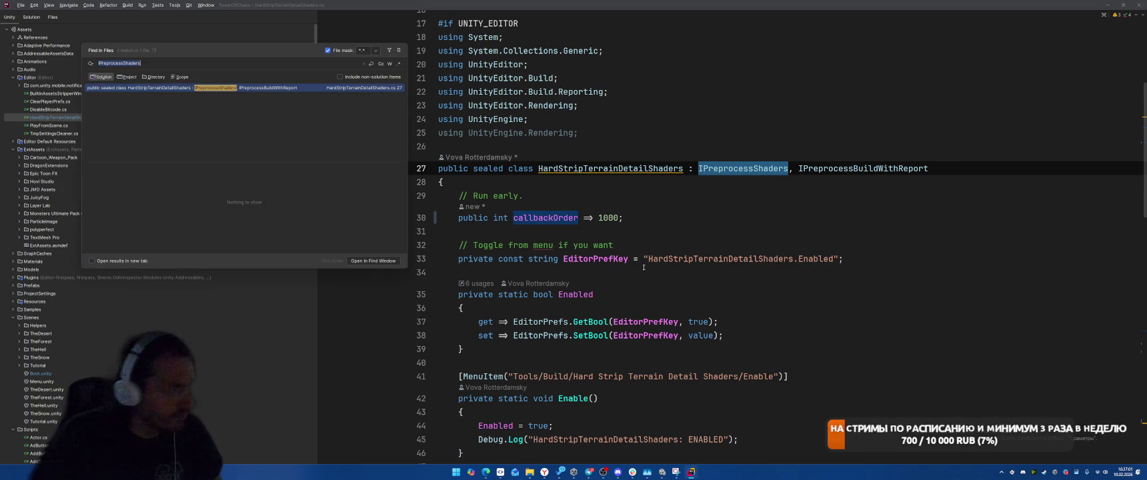
Scope the search to directory D:\Projects\TowerOfChaos\, enlarge the window, and review the 17 matches
click(160, 76)
click(274, 76)
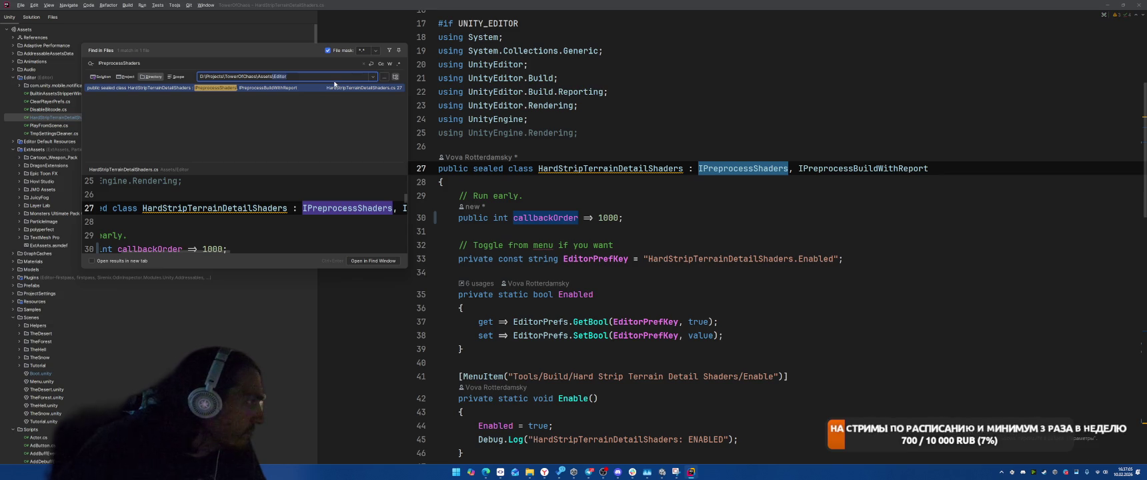
key(BackSpace)
key(BackSpace)
key(BackSpace)
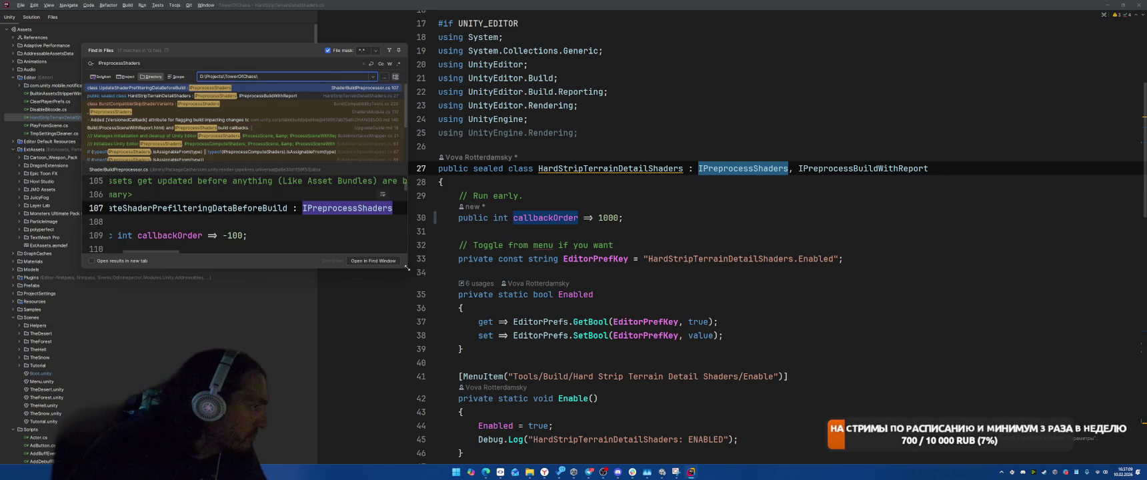
drag(408, 271, 981, 404)
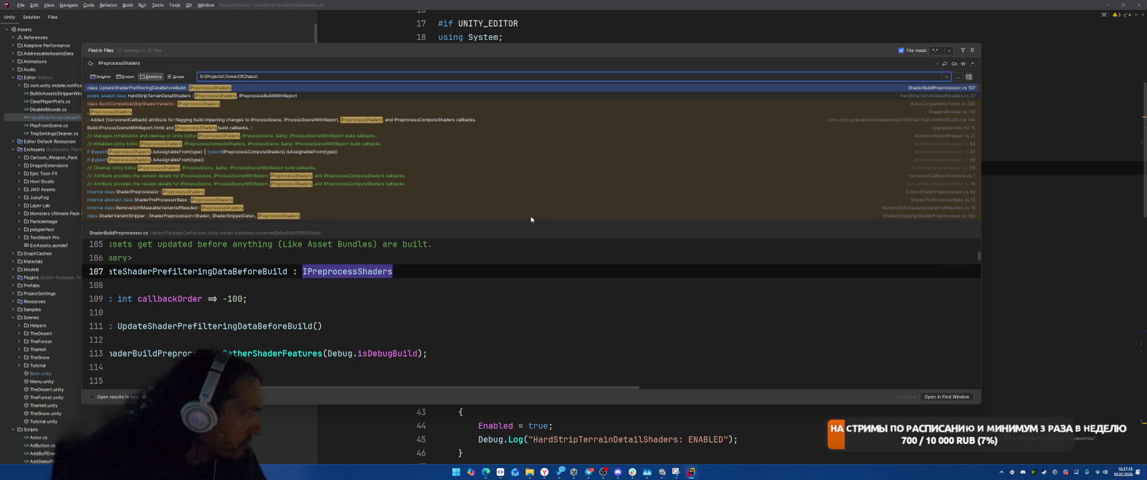
key(ctrl+shift+f)
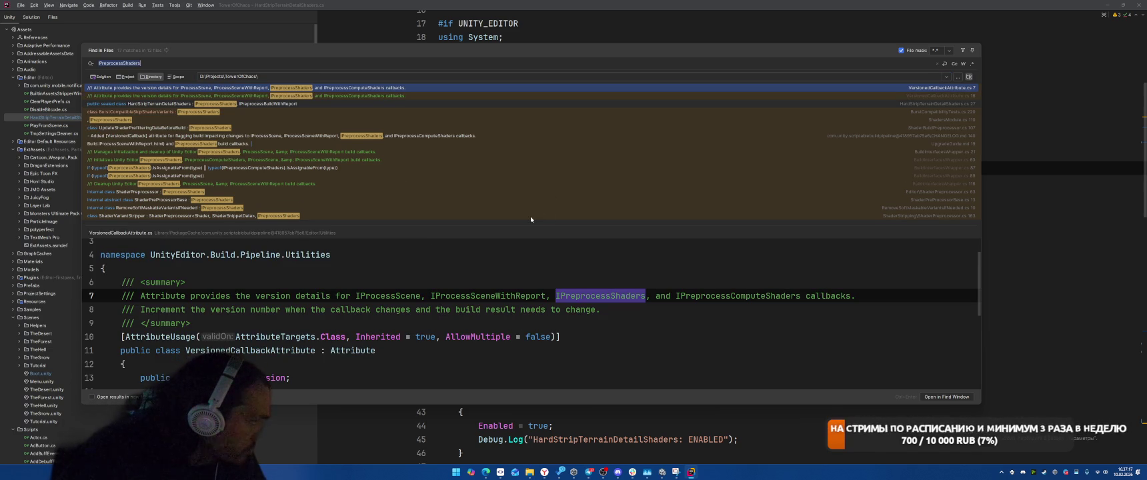
scroll(604, 313, down, 2)
scroll(605, 314, down, 3)
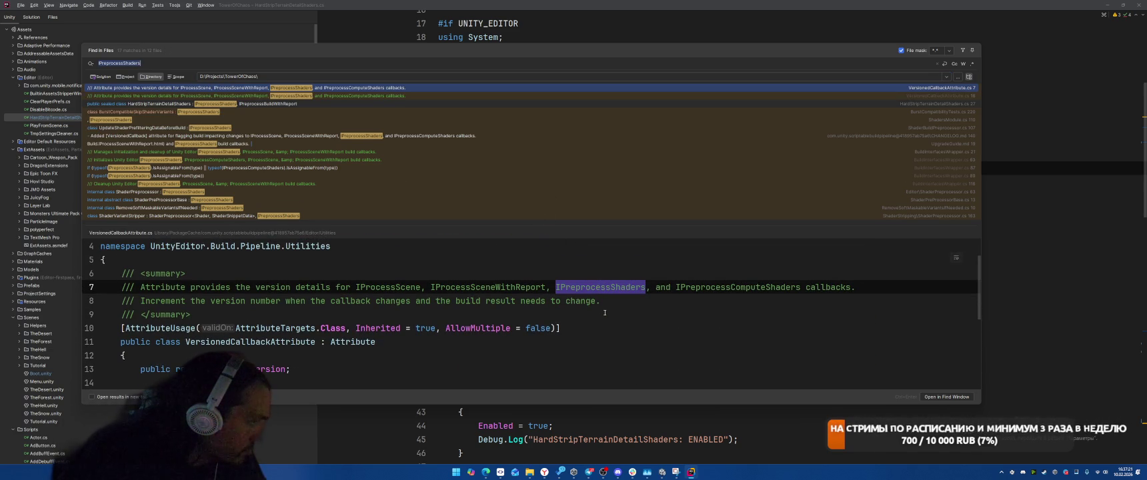
click(339, 200)
Preview the RemoveSoftMaskableVariantsIfNeeded and ShaderPreProcessorBase implementations
click(357, 208)
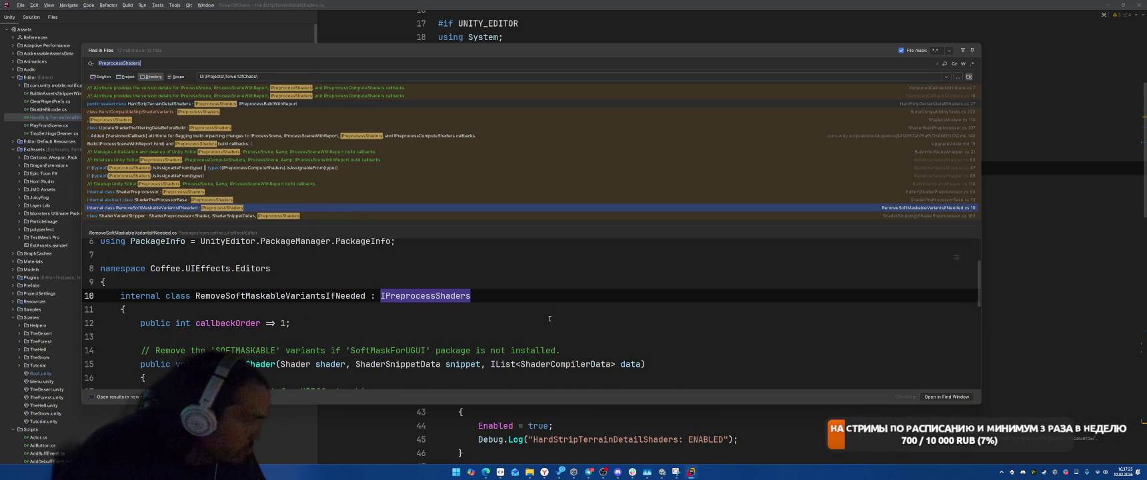
scroll(600, 289, down, 2)
scroll(670, 326, down, 1)
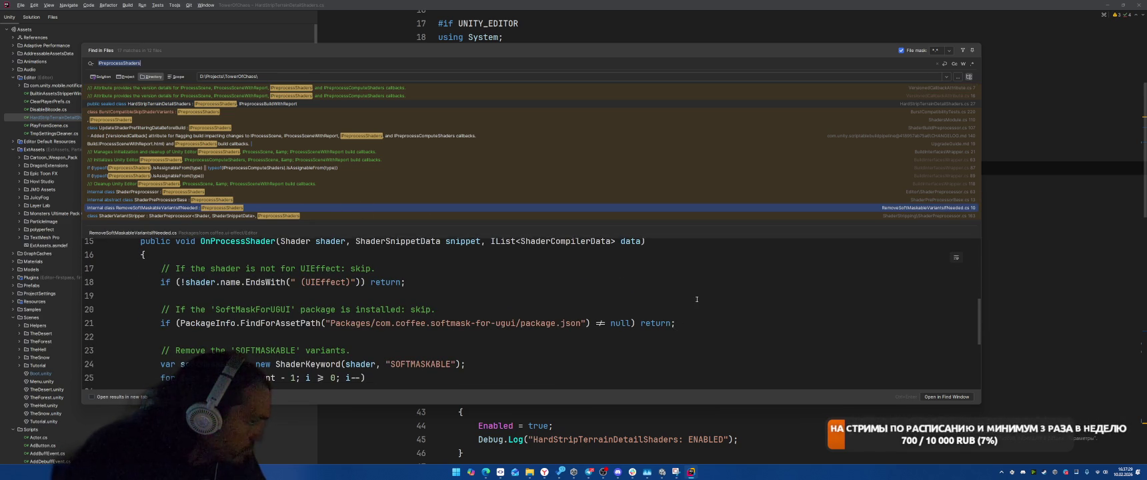
scroll(697, 300, down, 1)
scroll(697, 299, down, 2)
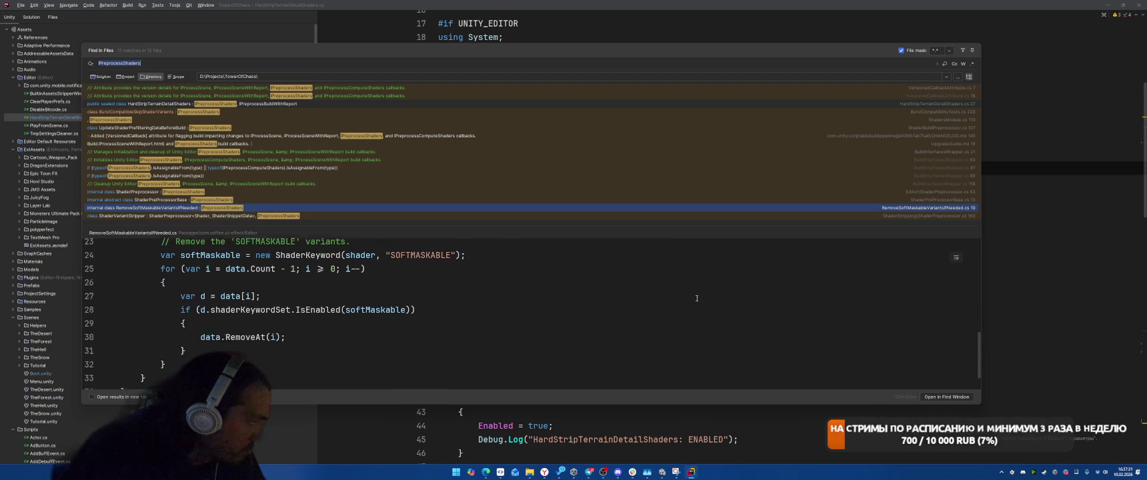
scroll(697, 298, down, 1)
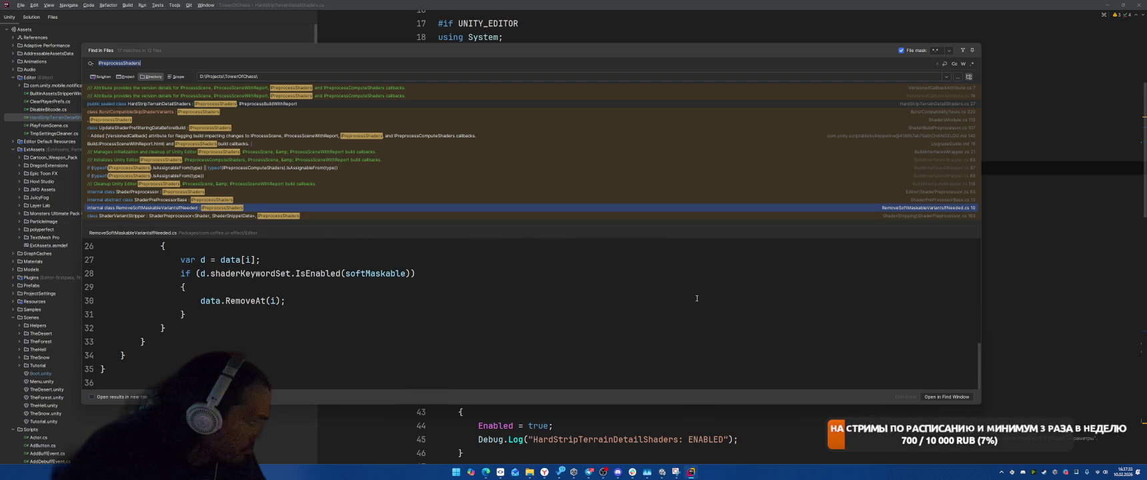
scroll(697, 298, up, 2)
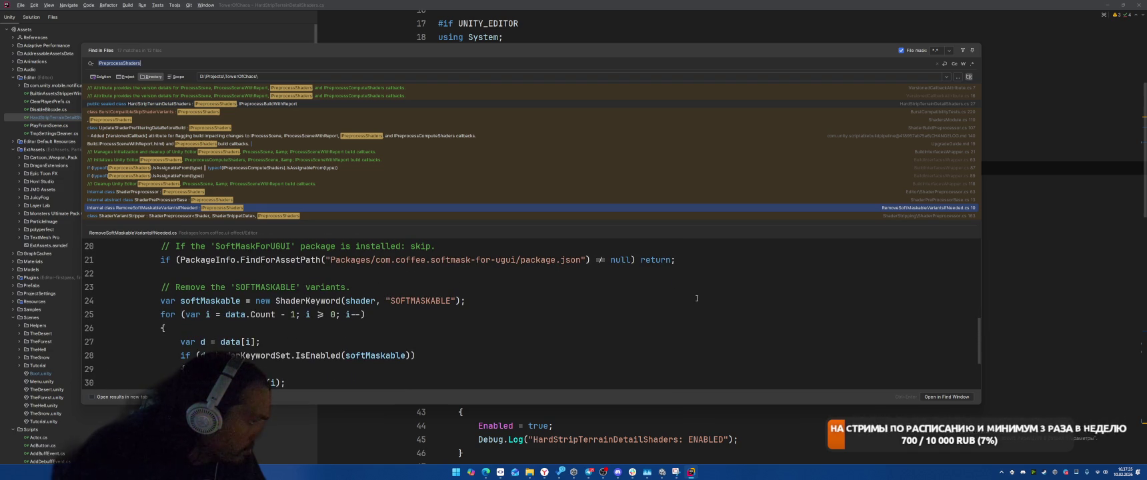
scroll(697, 298, down, 1)
scroll(697, 298, up, 1)
scroll(697, 298, up, 5)
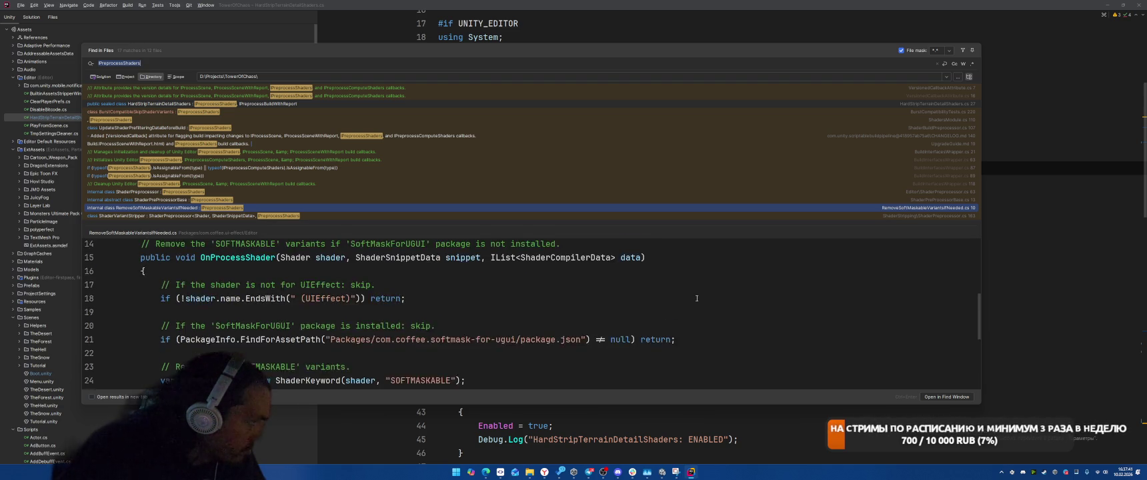
click(261, 200)
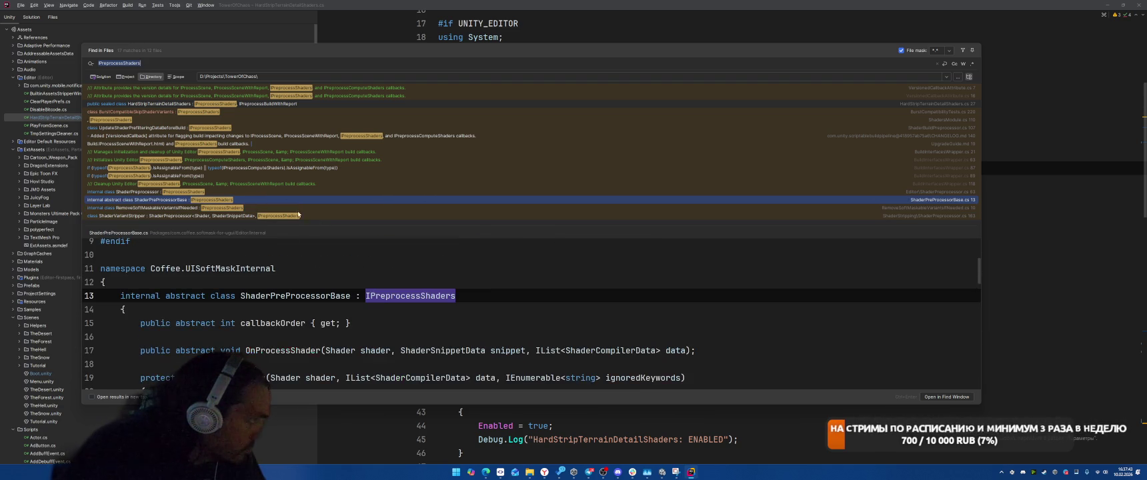
scroll(507, 291, down, 2)
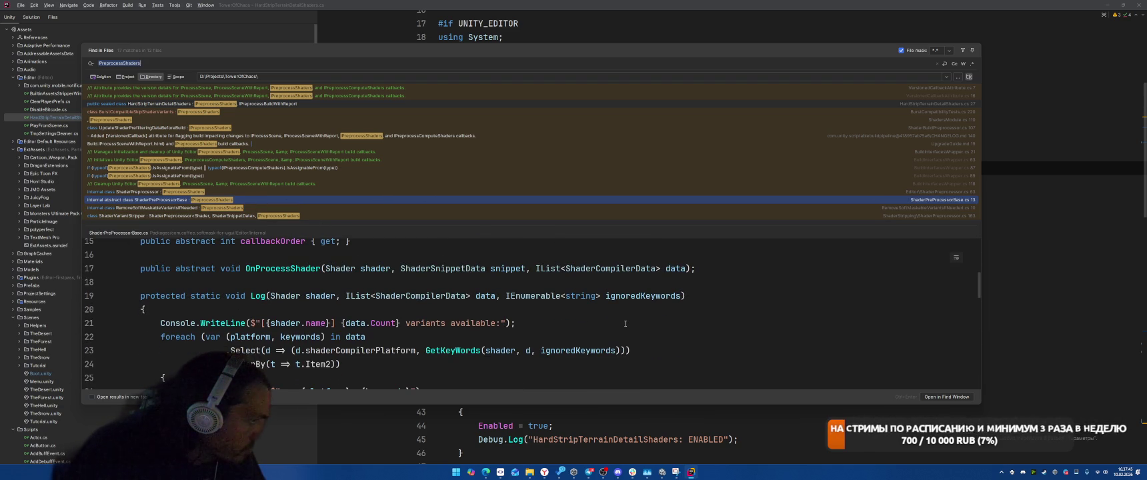
scroll(444, 308, up, 2)
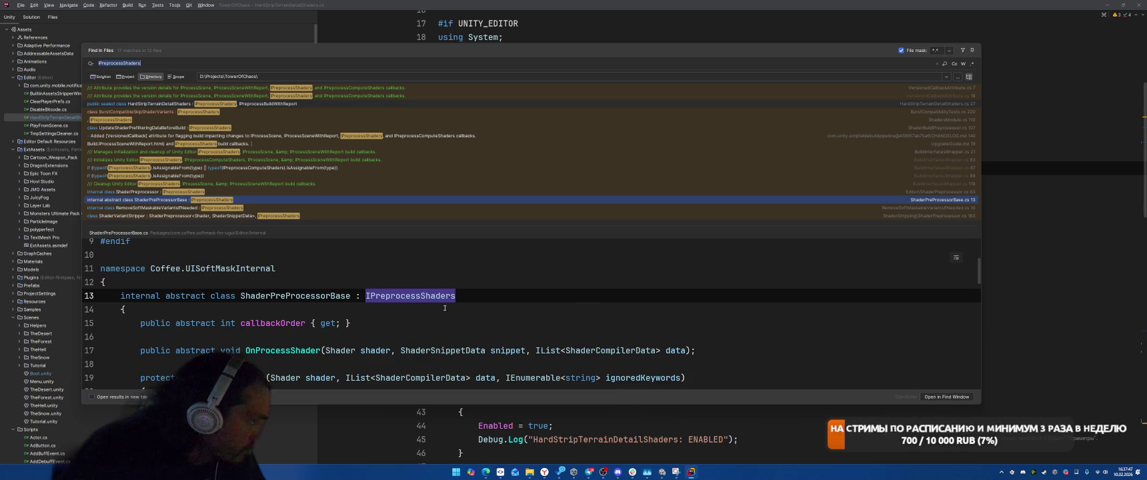
Inspect the ShaderPreprocessor and BuildInterfacesWrapper IPreprocessShaders matches
click(266, 295)
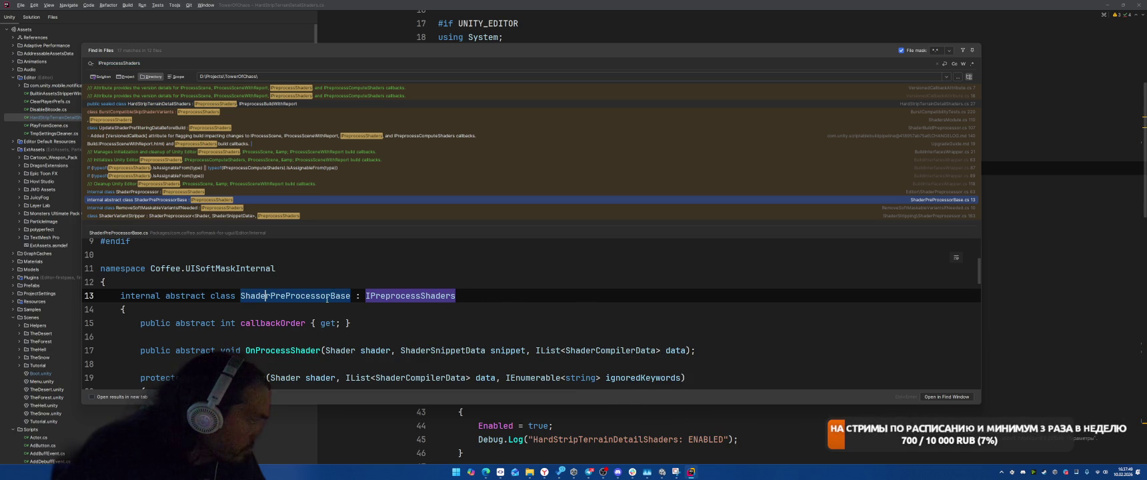
click(260, 193)
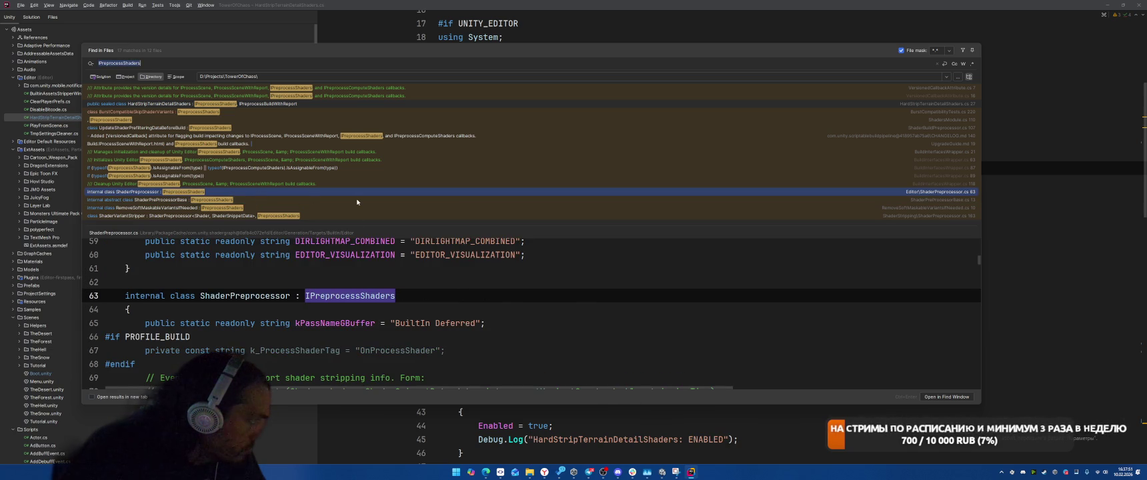
click(317, 169)
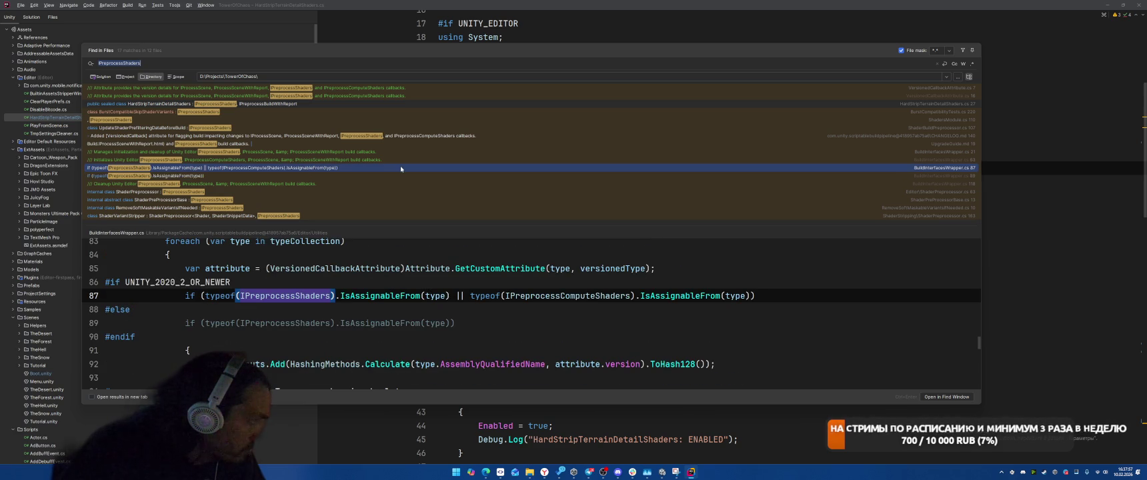
scroll(587, 320, down, 2)
scroll(587, 319, up, 4)
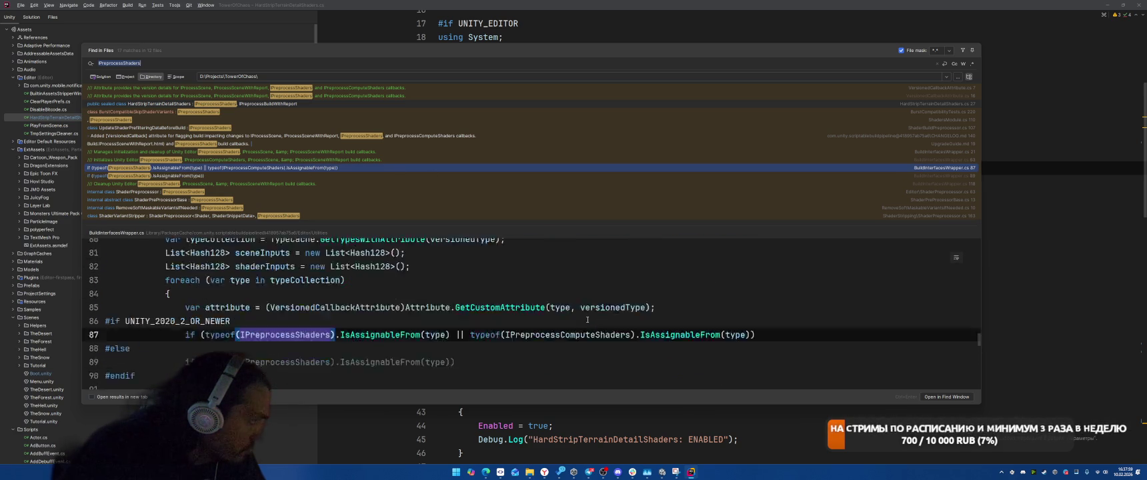
scroll(588, 320, up, 20)
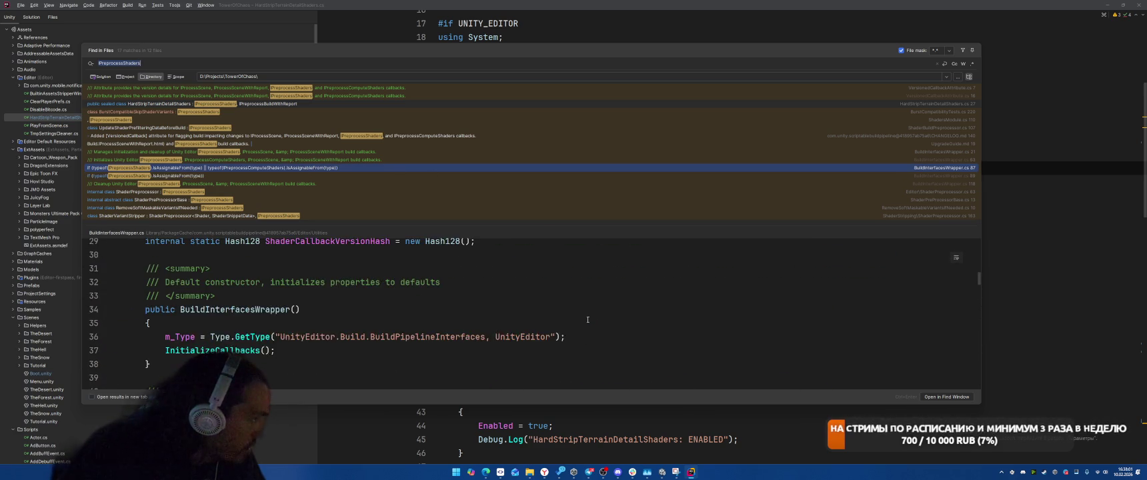
scroll(587, 320, down, 3)
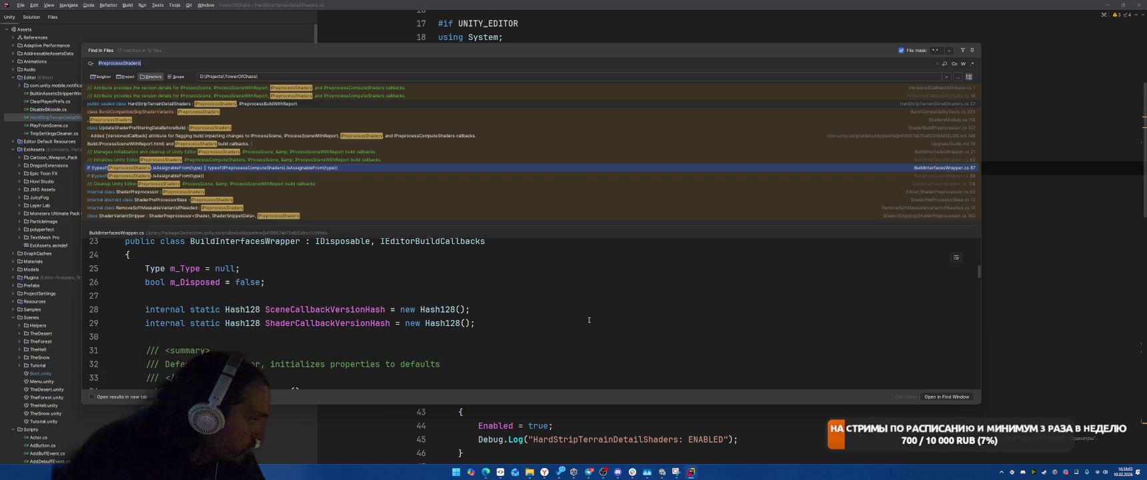
scroll(573, 298, up, 2)
click(316, 168)
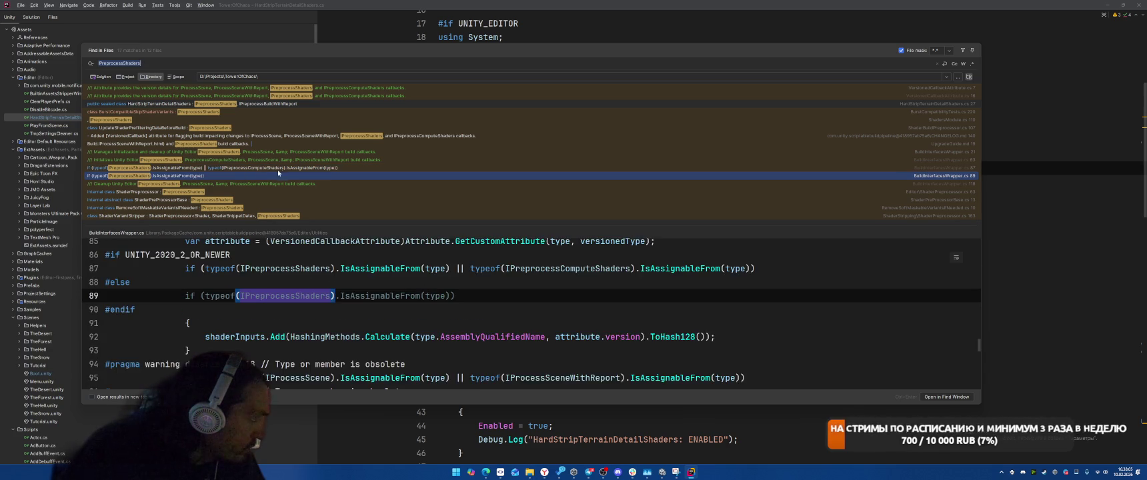
Check the changelog and UpdateShaderPrefilteringDataBeforeBuild matches, then close the search and minimize Rider
click(239, 148)
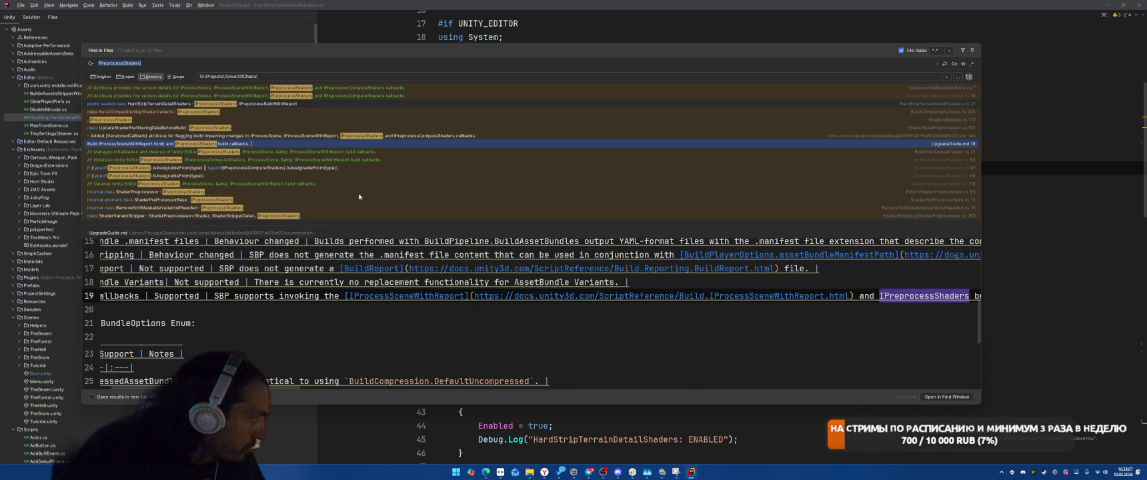
click(275, 128)
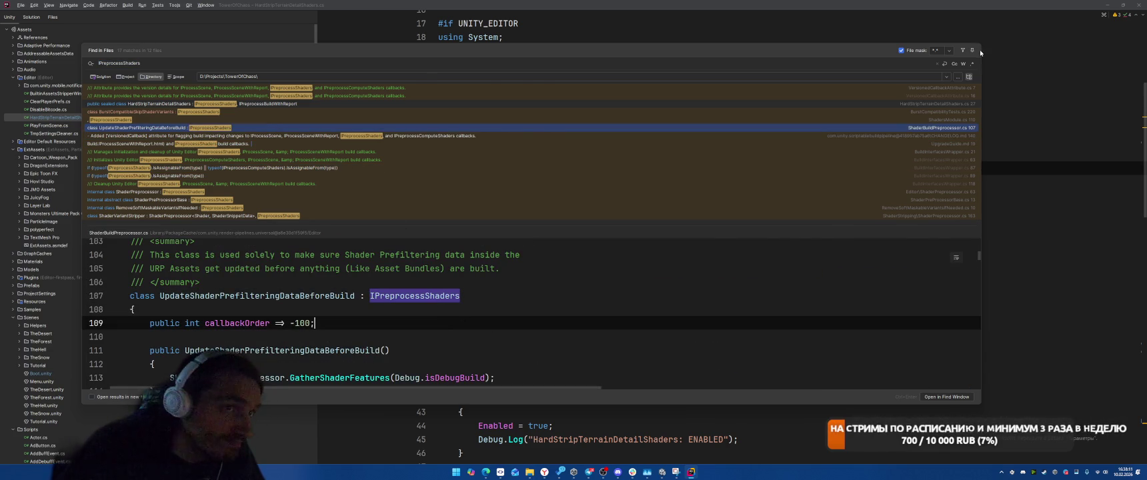
key(Escape)
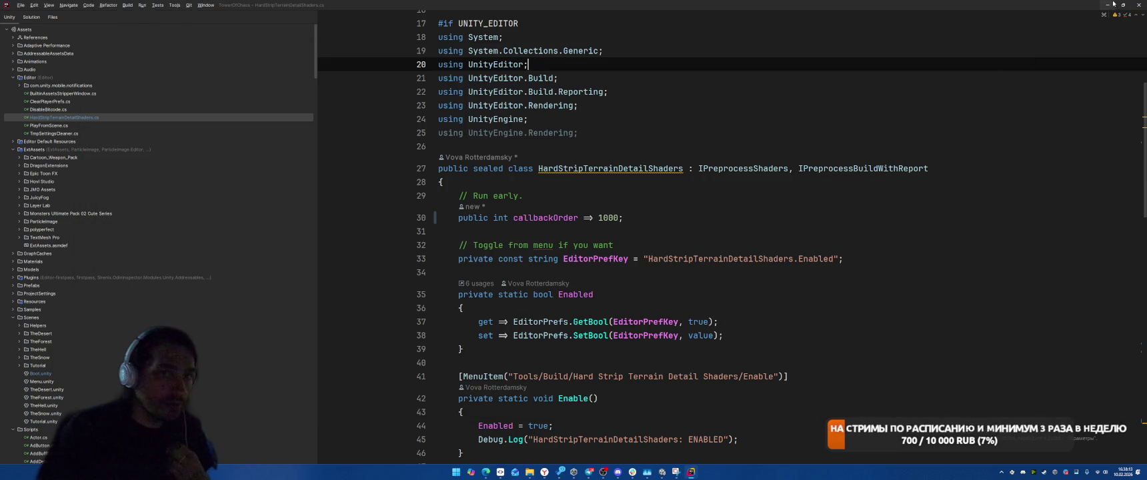
click(1107, 4)
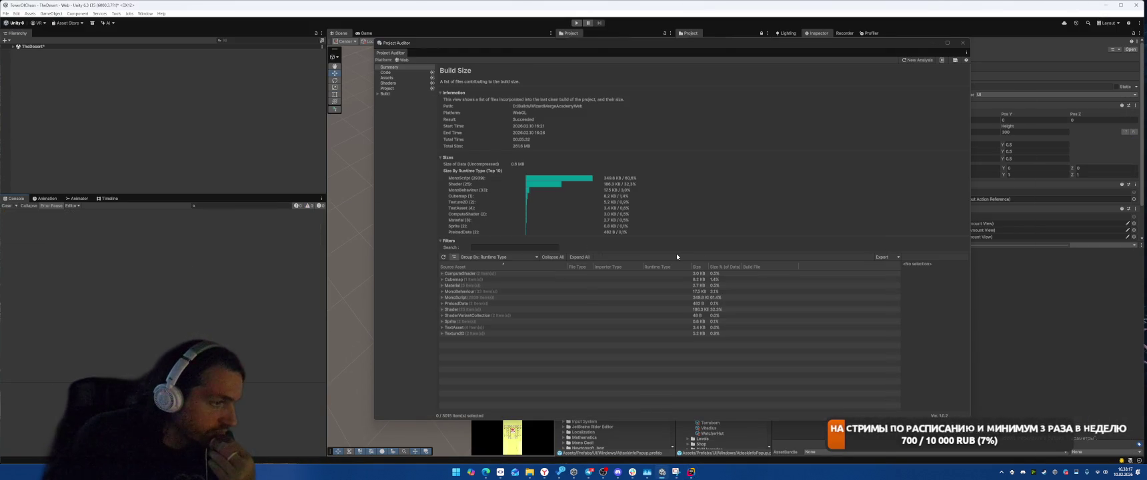
Expand the Shader group and inspect the TerrainDetailLit and StencilDeferred entries
double_click(503, 310)
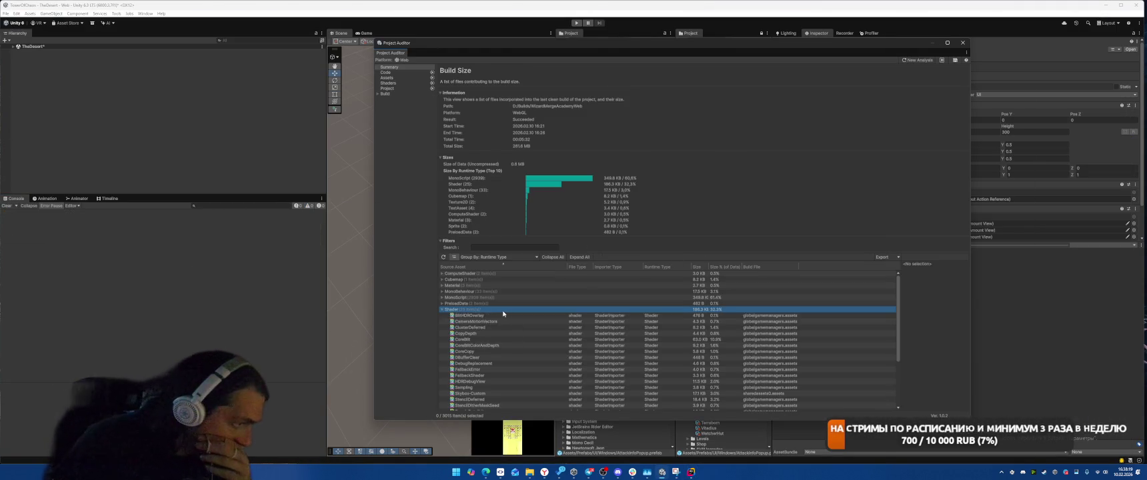
key(Down)
key(Down)
scroll(531, 317, down, 3)
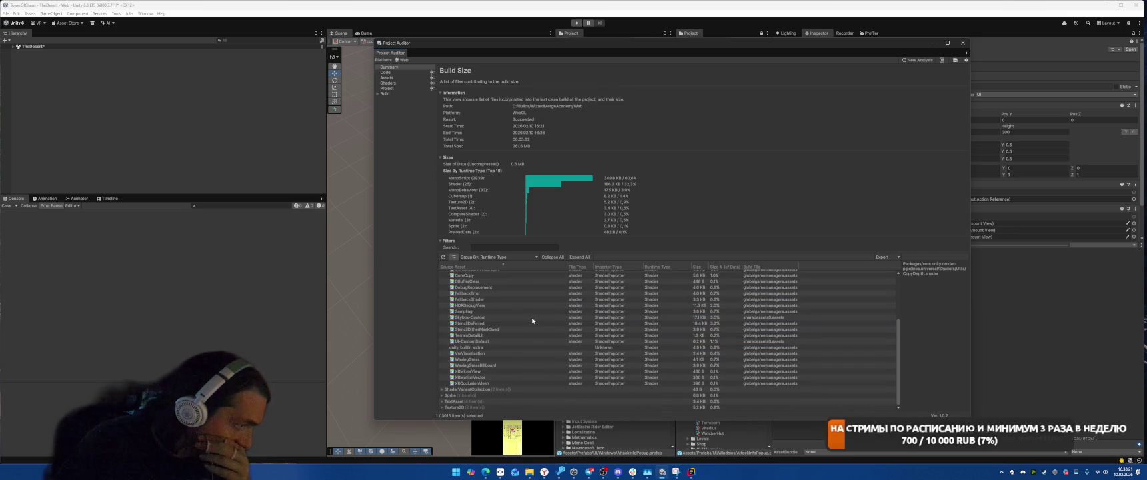
click(475, 336)
click(476, 324)
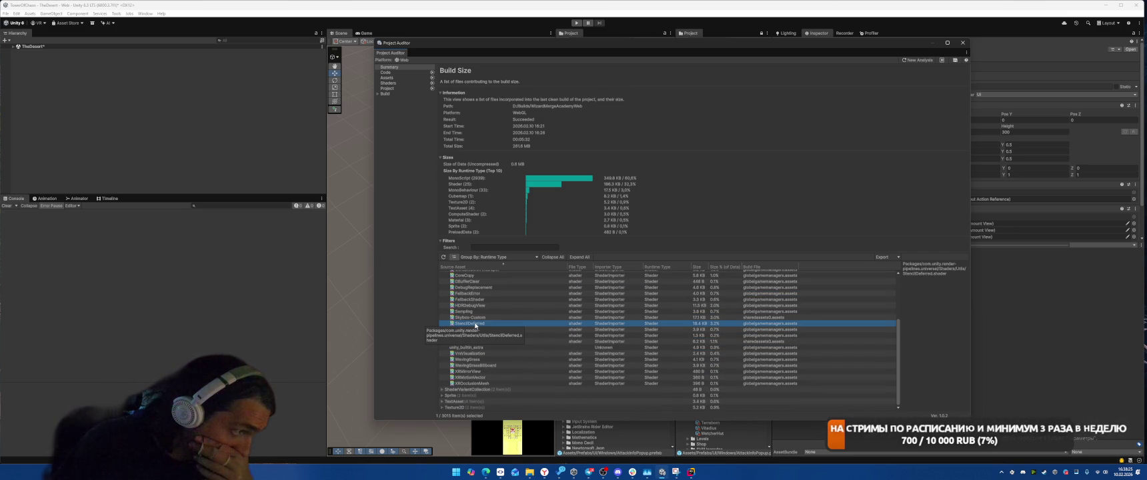
Return to HardStripTerrainDetailShaders.cs in Rider
key(alt+Tab)
click(898, 245)
scroll(899, 245, down, 1)
scroll(898, 245, down, 15)
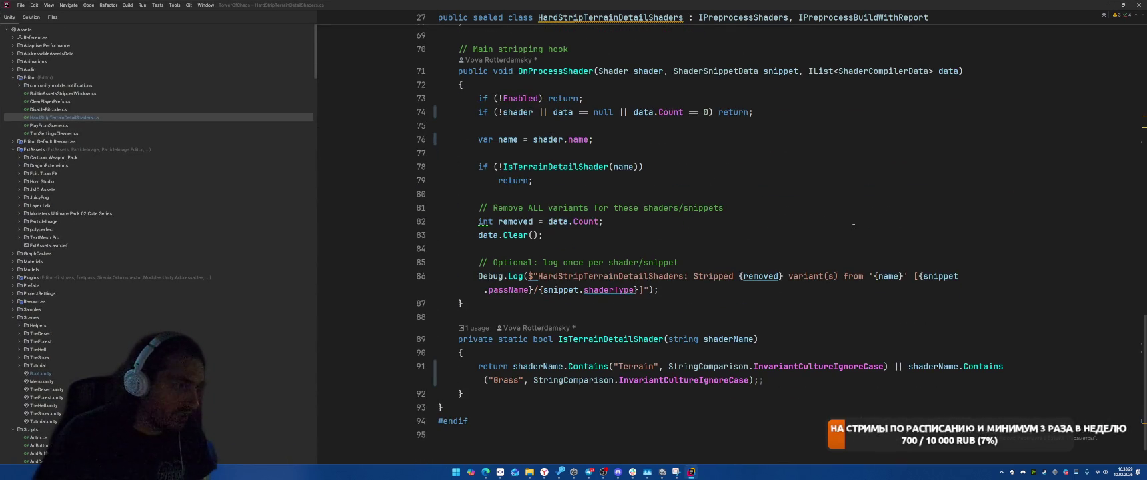
Add another shaderName.Contains condition after Grass, replacing WavingDoublePass with Deffered
scroll(810, 312, up, 5)
scroll(808, 308, down, 6)
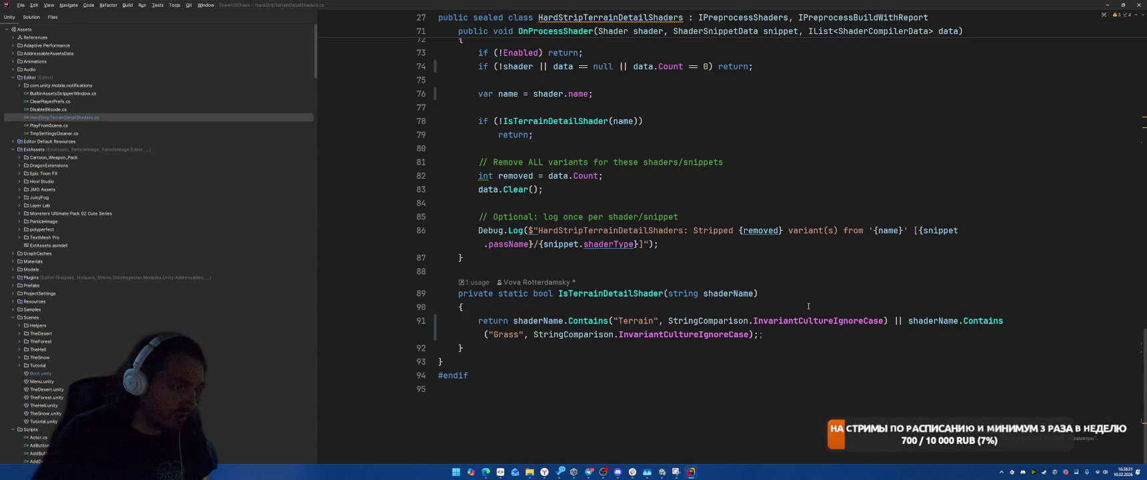
click(764, 332)
text(||)
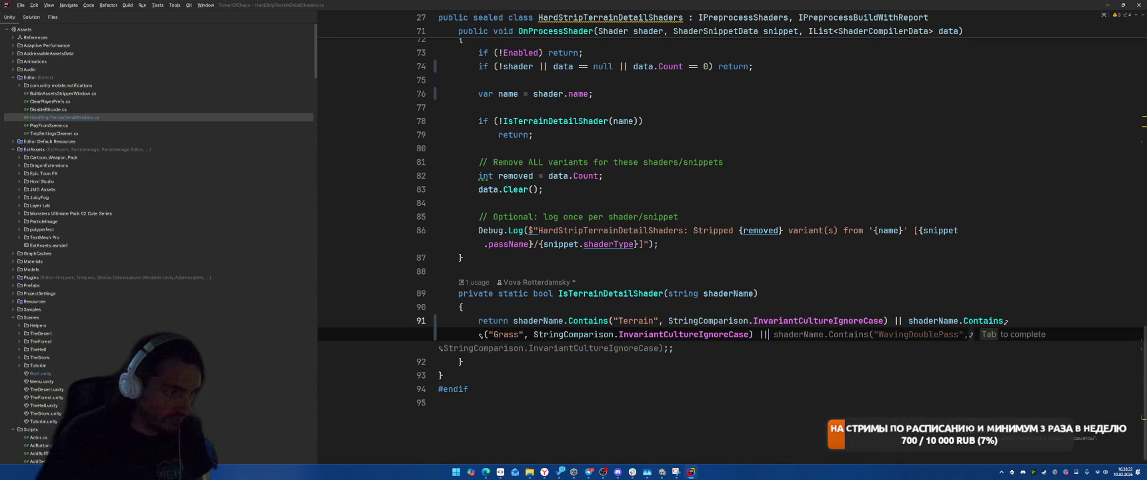
key(Tab)
double_click(935, 339)
text(Deffere)
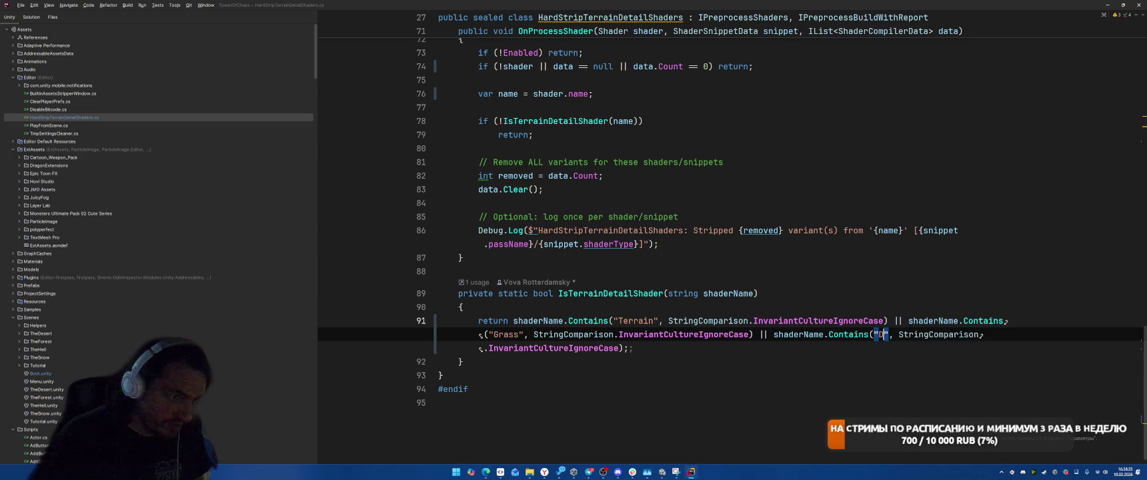
text(d)
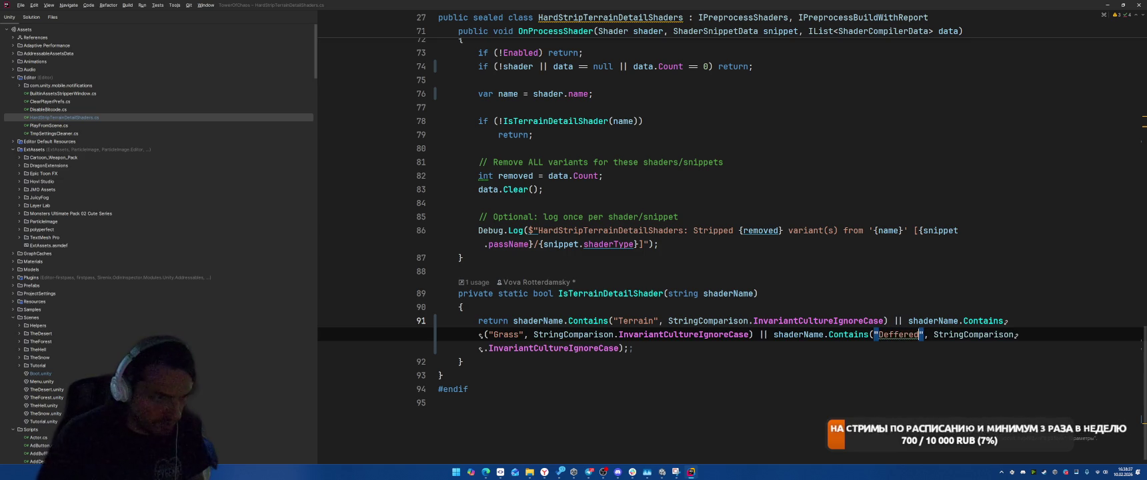
Correct the misspelled string to "Deferred"
key(alt+Tab)
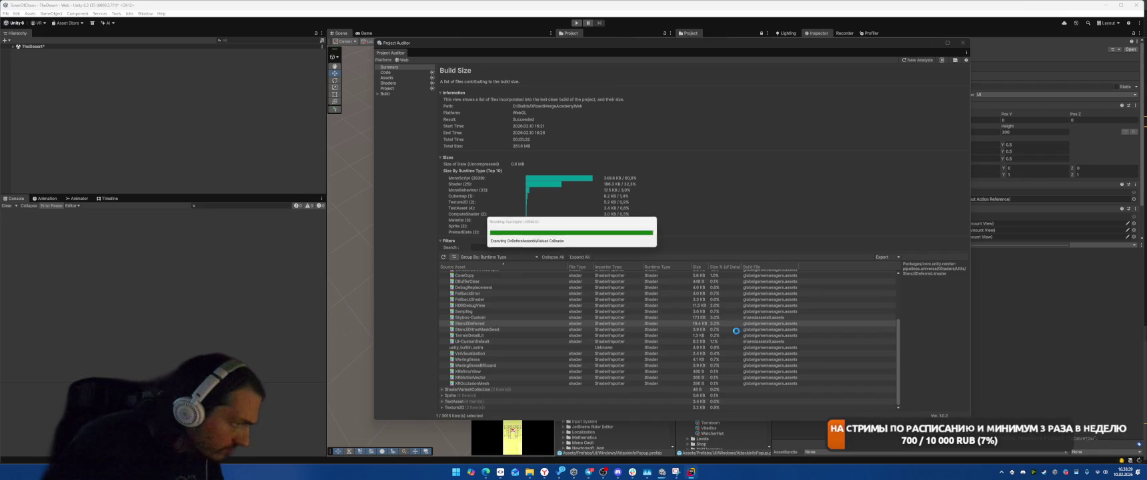
key(alt+Tab)
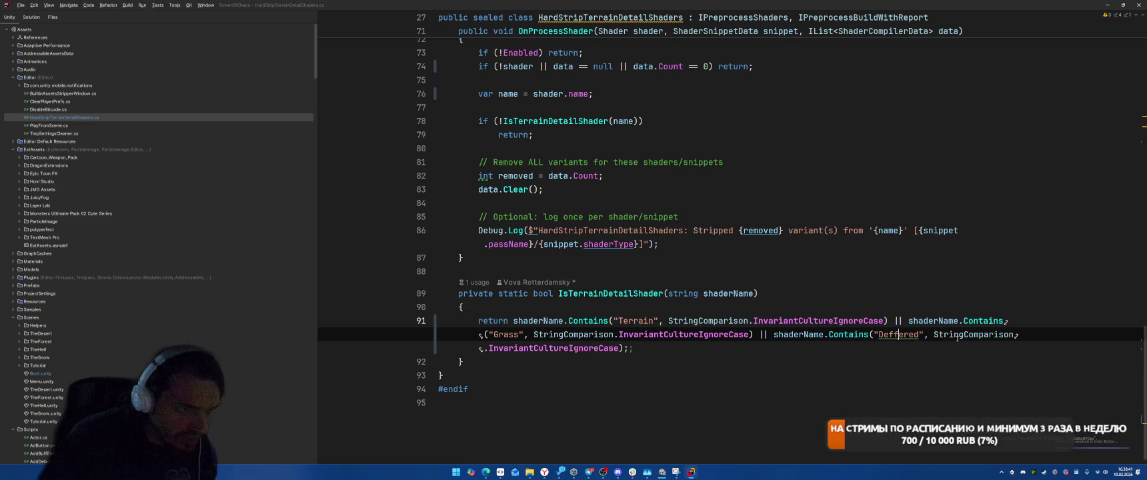
click(907, 334)
key(Return)
key(BackSpace)
key(BackSpace)
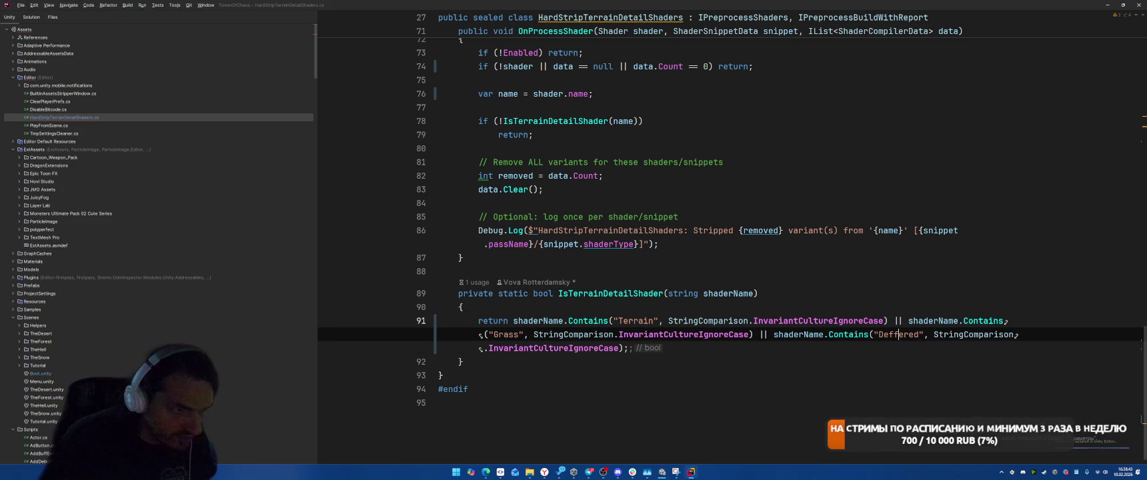
text(r)
click(481, 348)
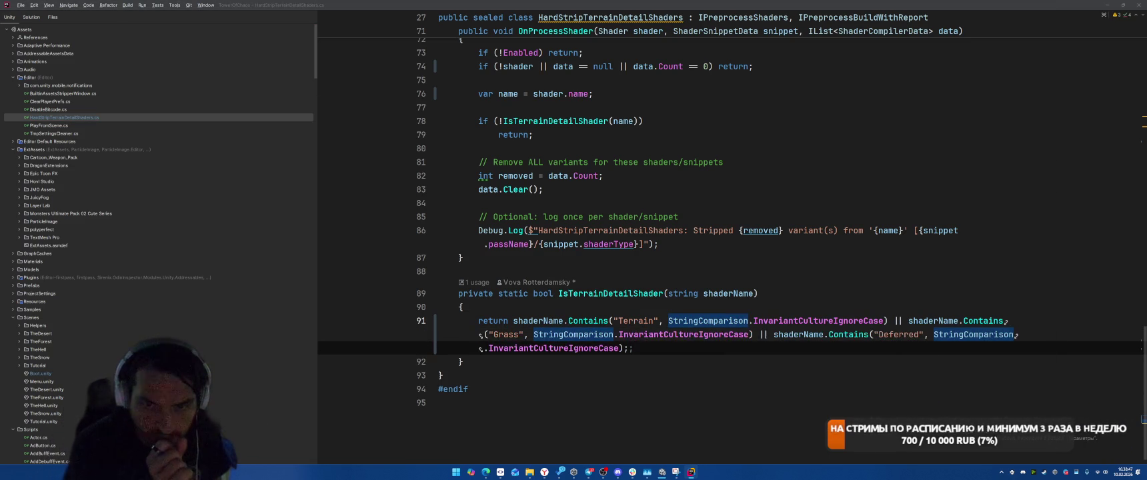
Bring the Snipping Tool capture of the build report to the front
key(alt+Tab)
key(Escape)
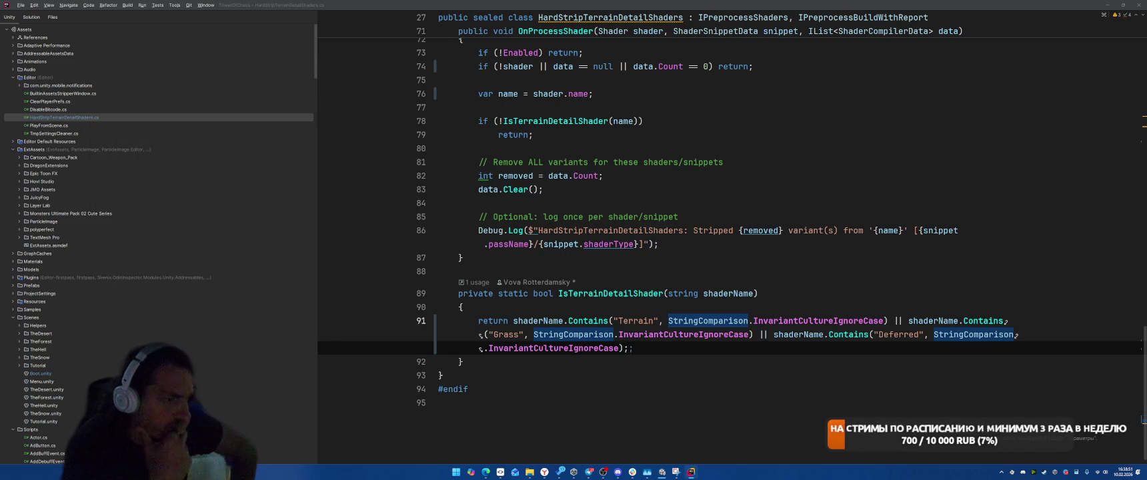
key(alt+Tab)
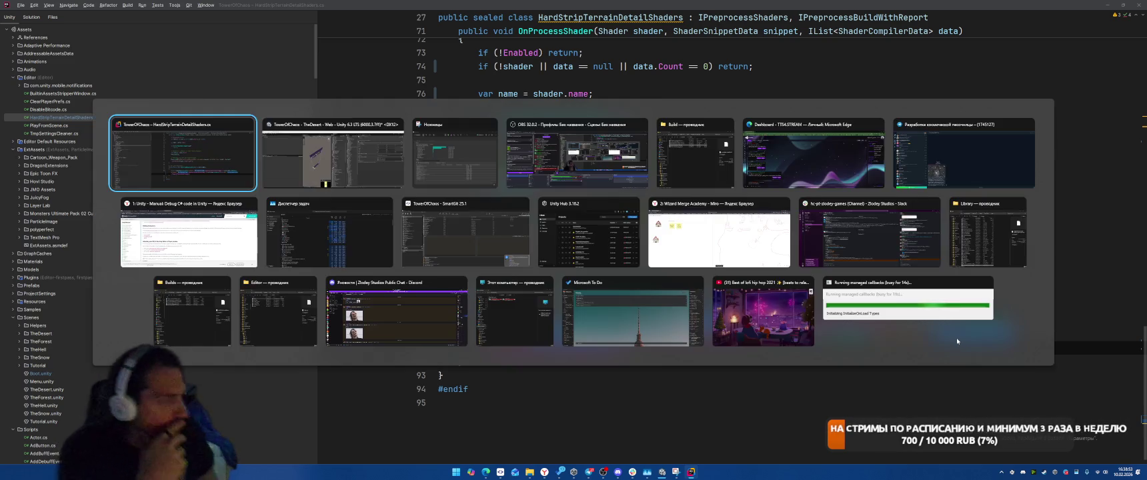
key(Escape)
key(alt+Tab)
key(Tab)
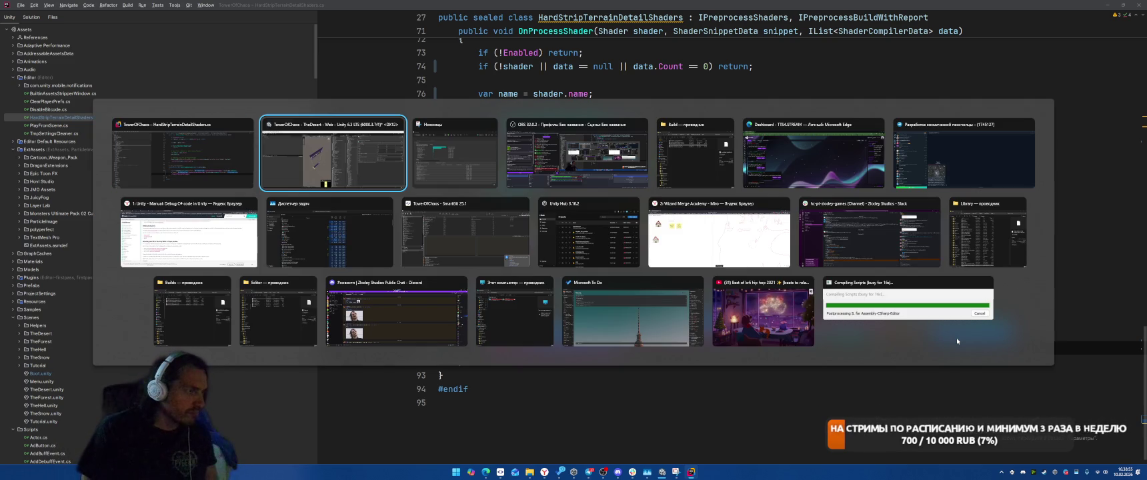
key(Escape)
key(alt+Tab)
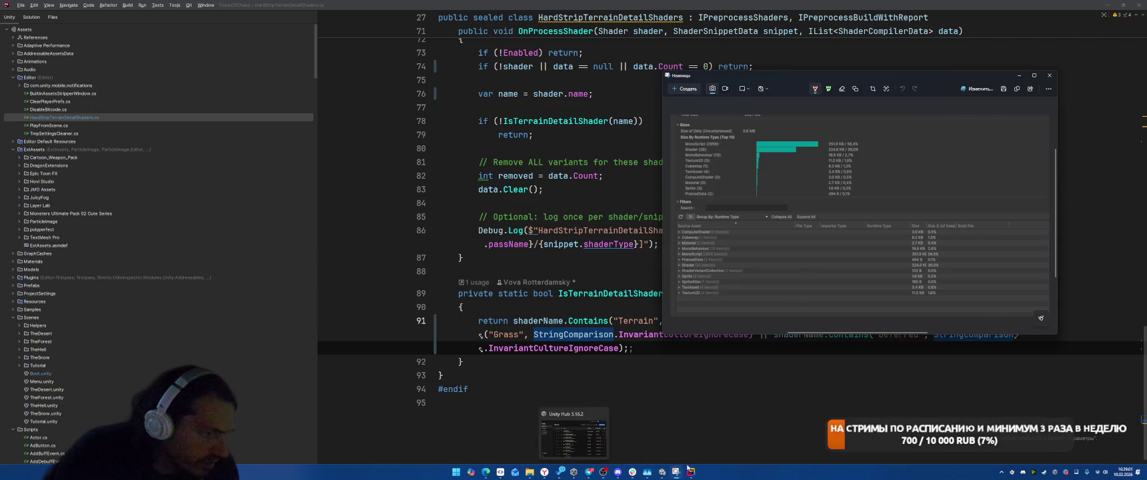
Expand the Shader group in Project Auditor's size report to list its shaders
click(662, 475)
click(456, 311)
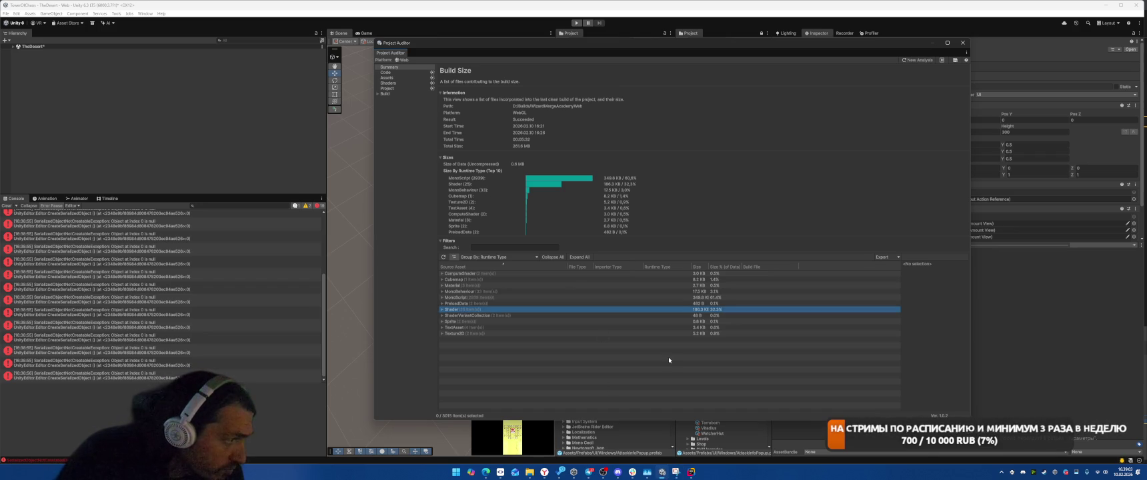
key(Right)
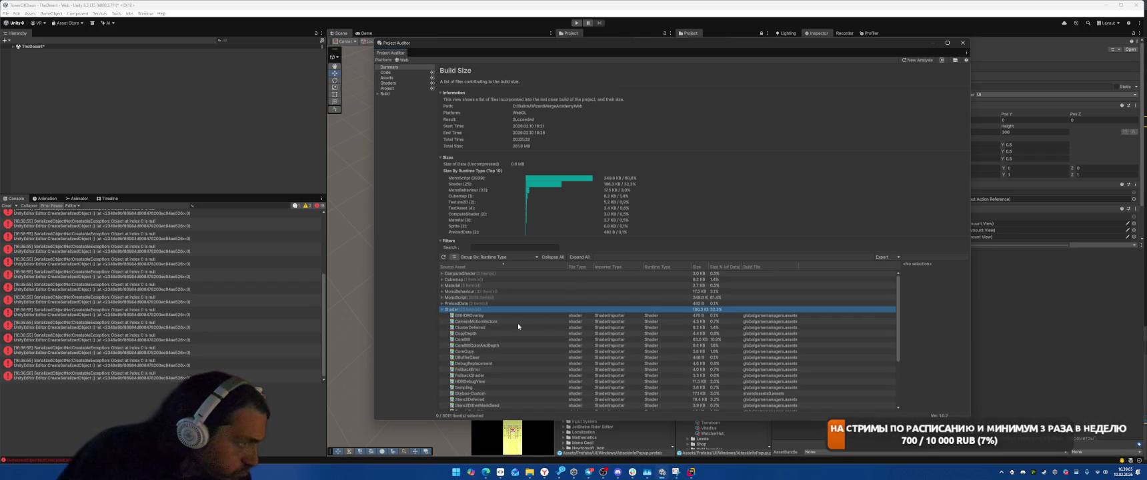
scroll(518, 325, down, 1)
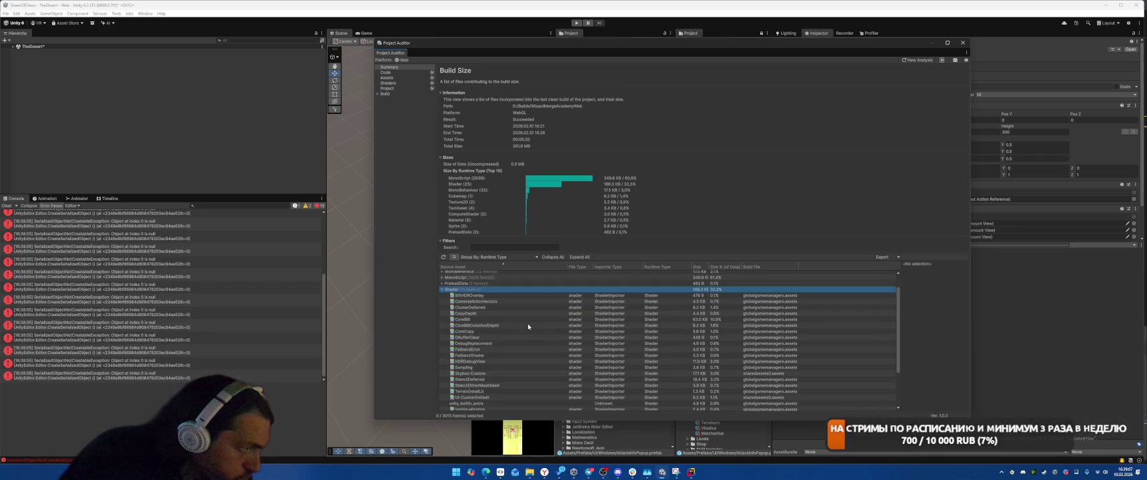
scroll(533, 320, down, 1)
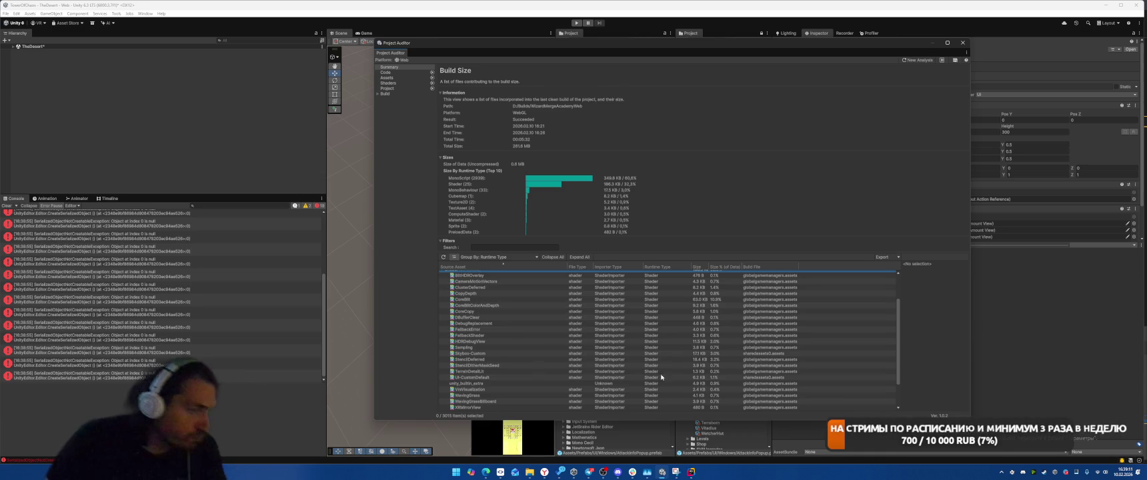
Append an || shaderName.Contains("WavingDoublePass") condition on line 91 in Rider
key(alt+Tab)
click(626, 347)
text(|| sg)
key(BackSpace)
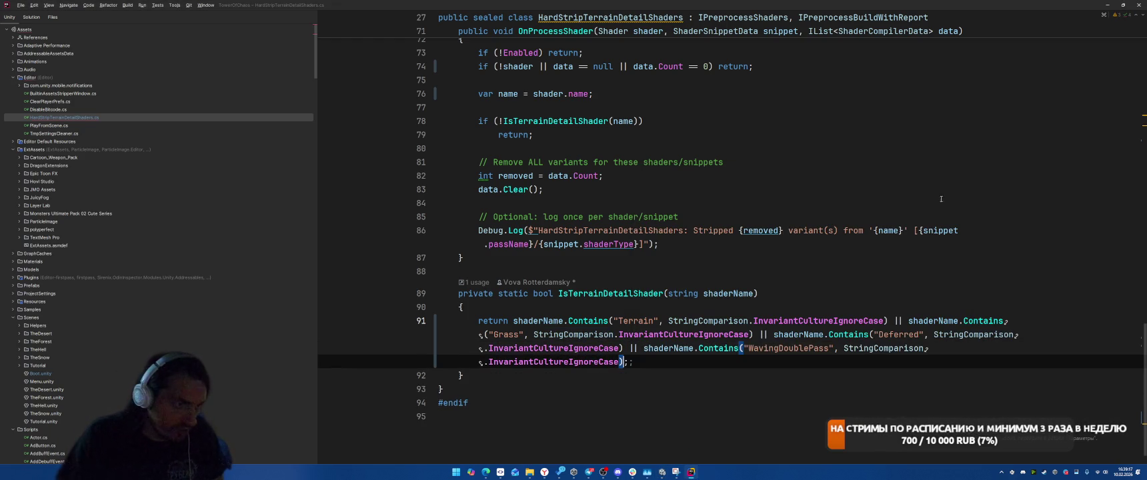
Replace the WavingDoublePass string in the shader filter with Debug
double_click(786, 355)
text(Debu)
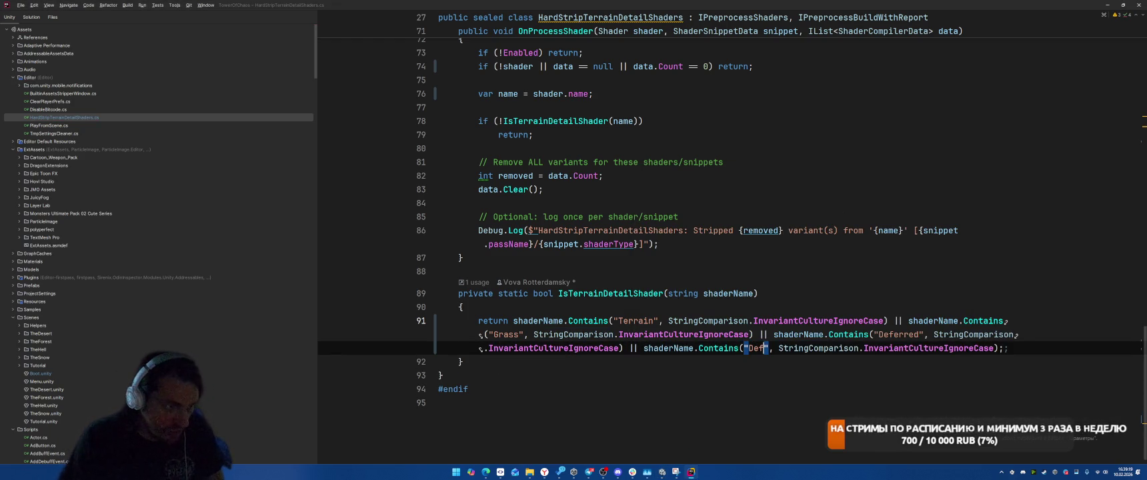
text(g)
key(alt+Tab)
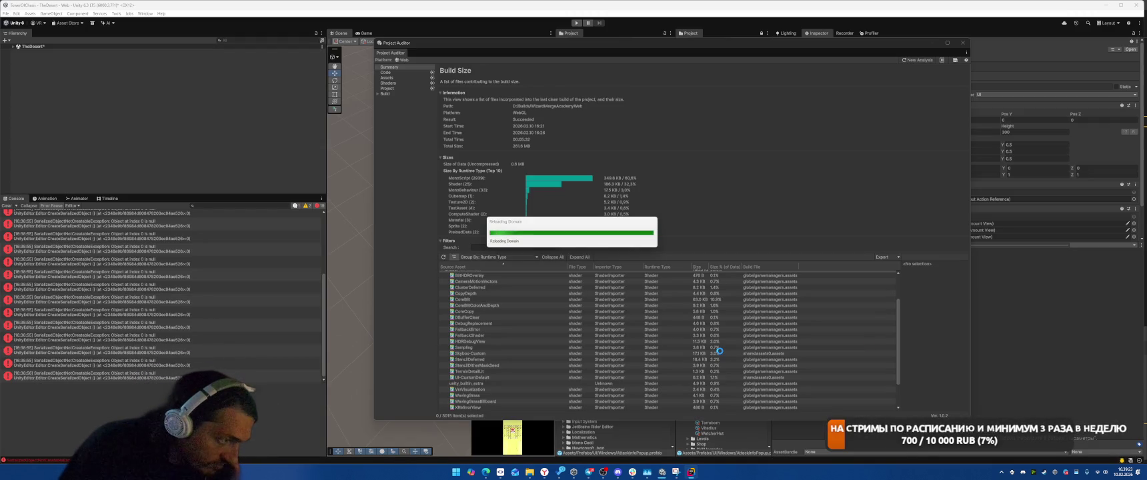
key(alt+Tab)
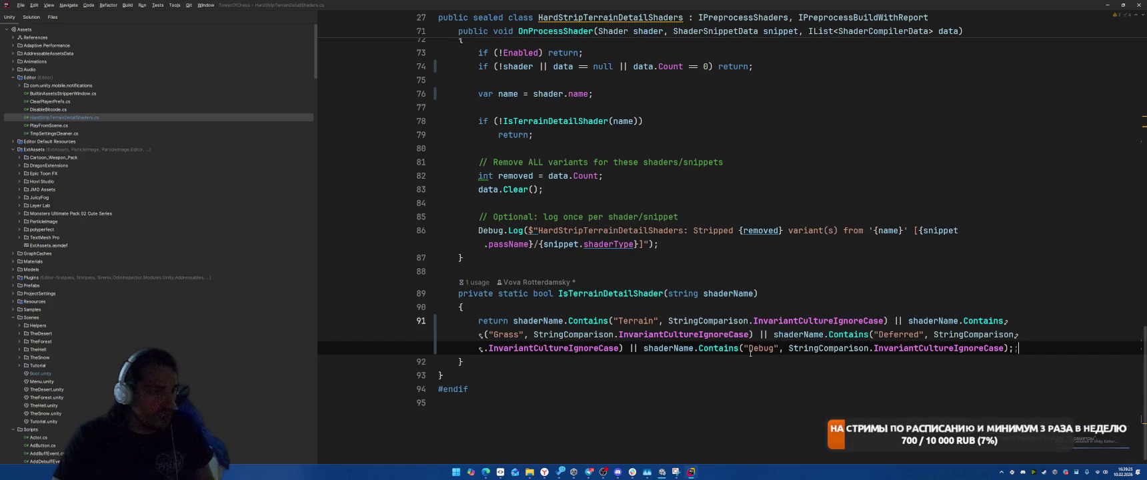
Add a case-insensitive Contains("vrs") shader-name check to line 91, then recompile in Unity
key(BackSpace)
key(BackSpace)
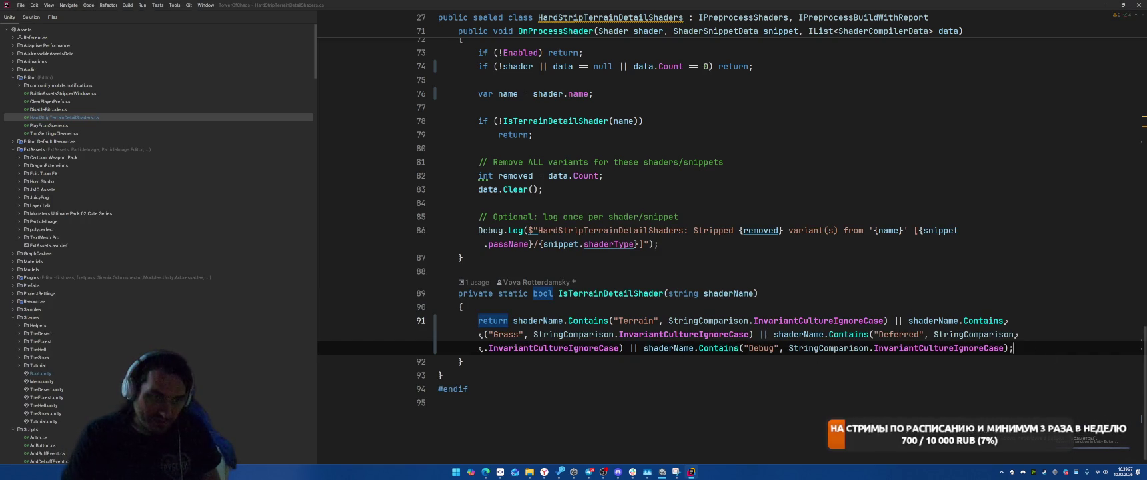
text(|| shad)
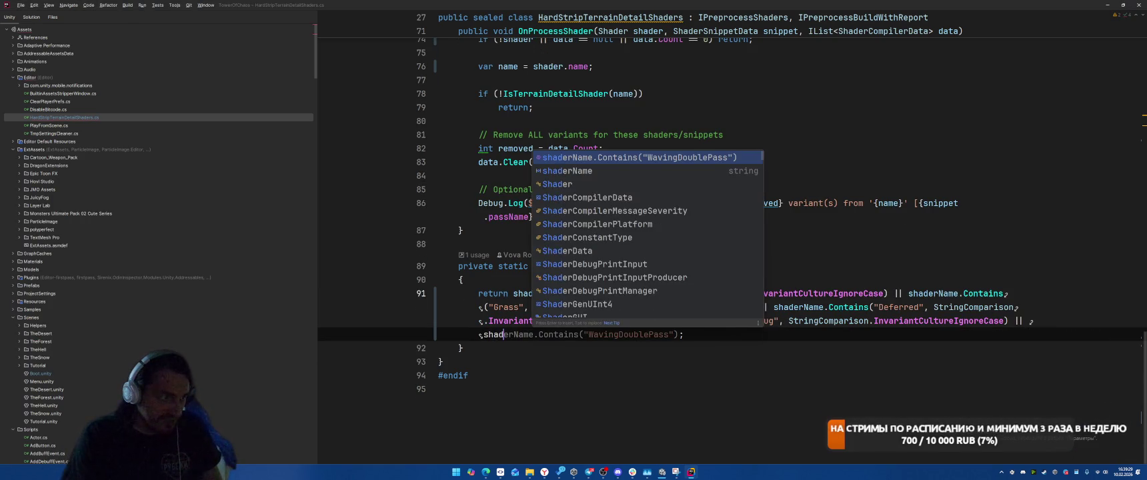
key(Tab)
key(ctrl+w)
text(ve)
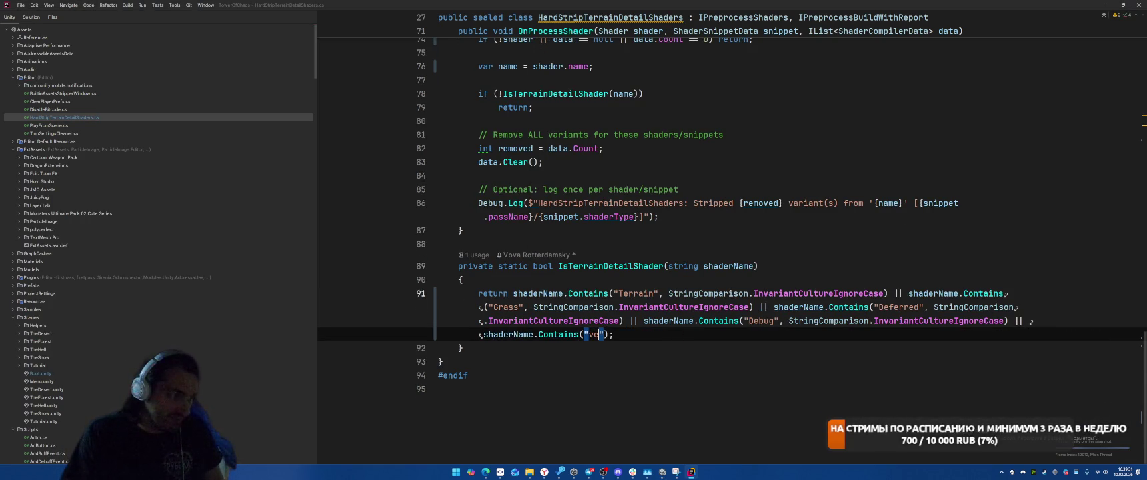
text(s",)
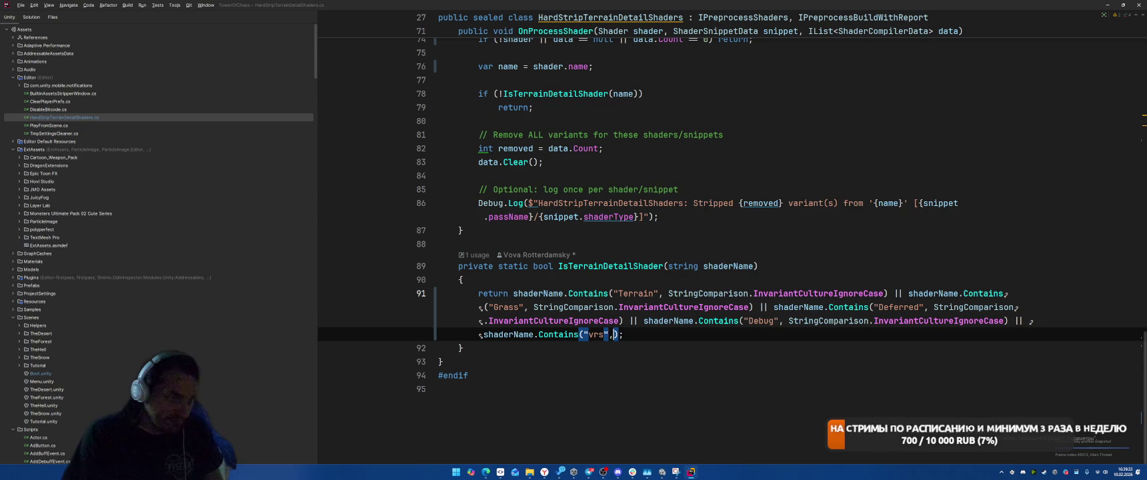
key(Down)
key(Down)
key(Down)
key(Return)
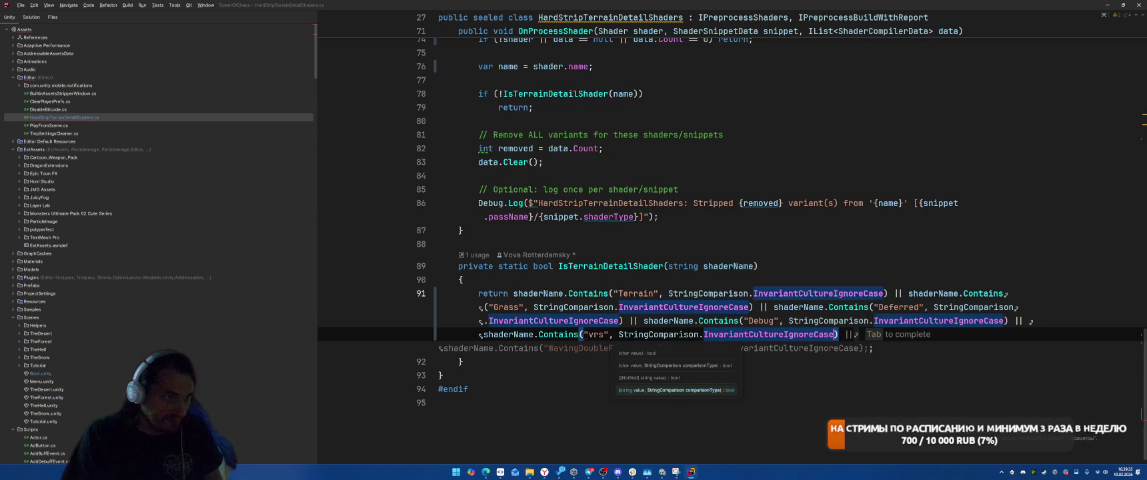
text(;)
key(Down)
key(Down)
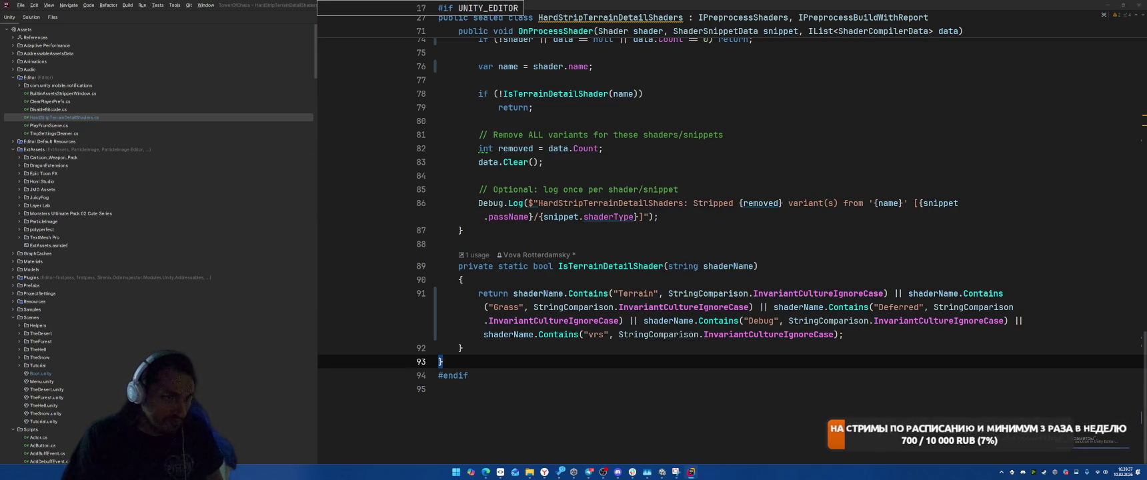
key(alt+Tab)
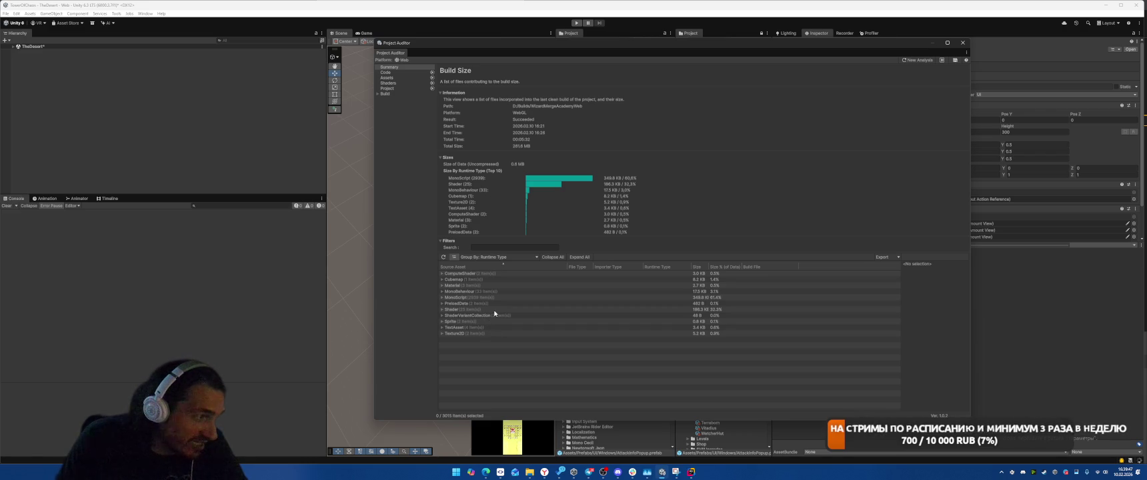
Expand the Shader group and check the StencilDeferred, TerrainDetailLit and XRMirrorView source paths
click(513, 310)
key(Right)
key(Down)
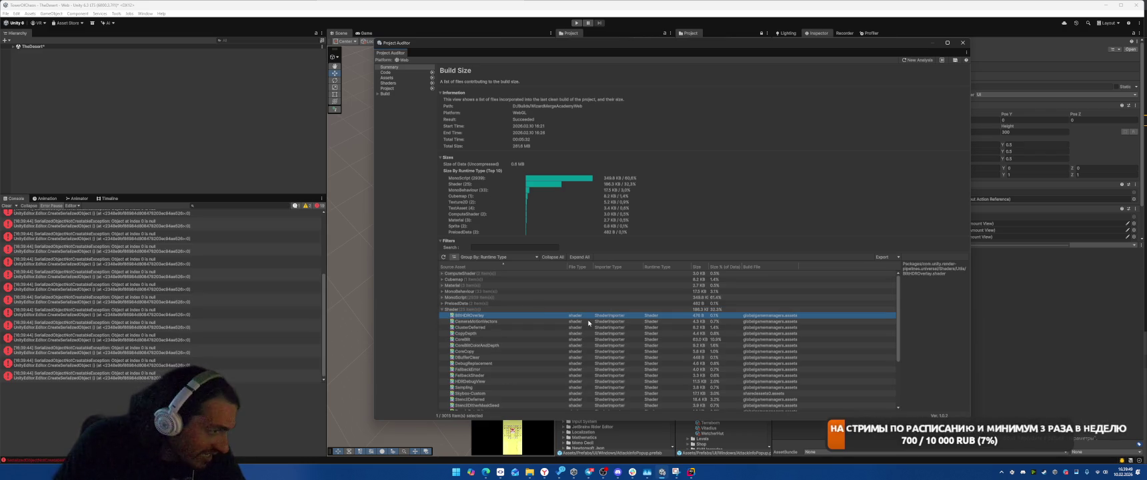
scroll(588, 323, down, 3)
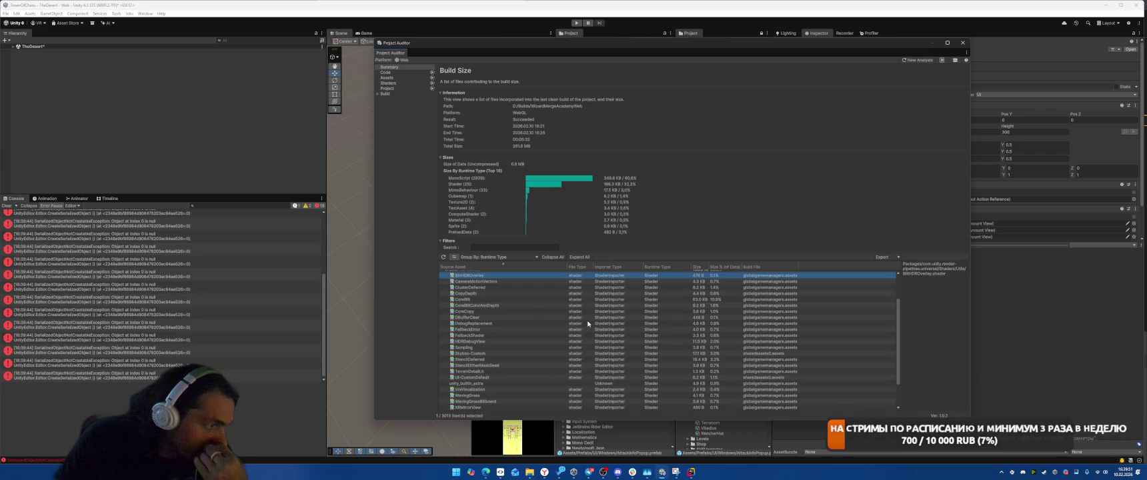
scroll(510, 359, down, 3)
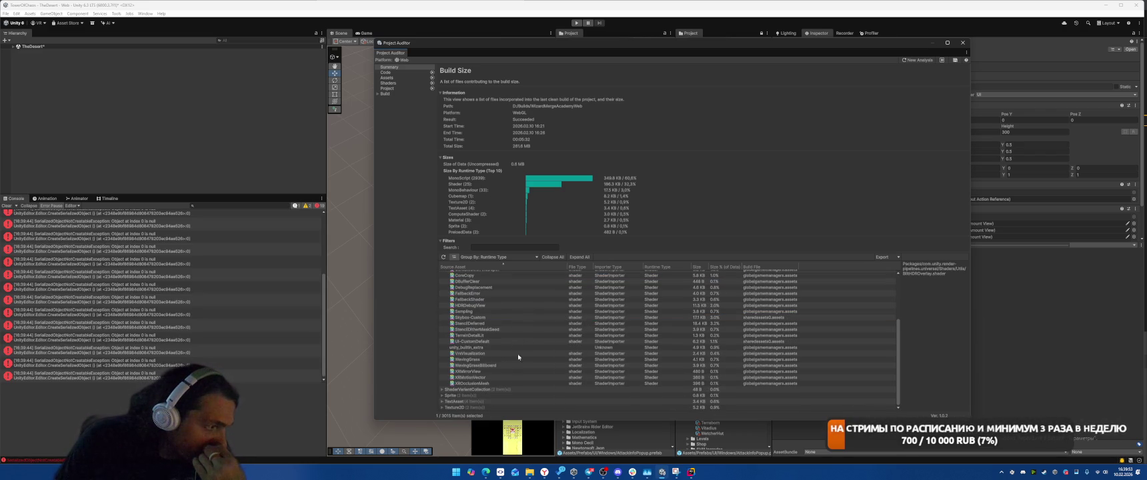
click(539, 324)
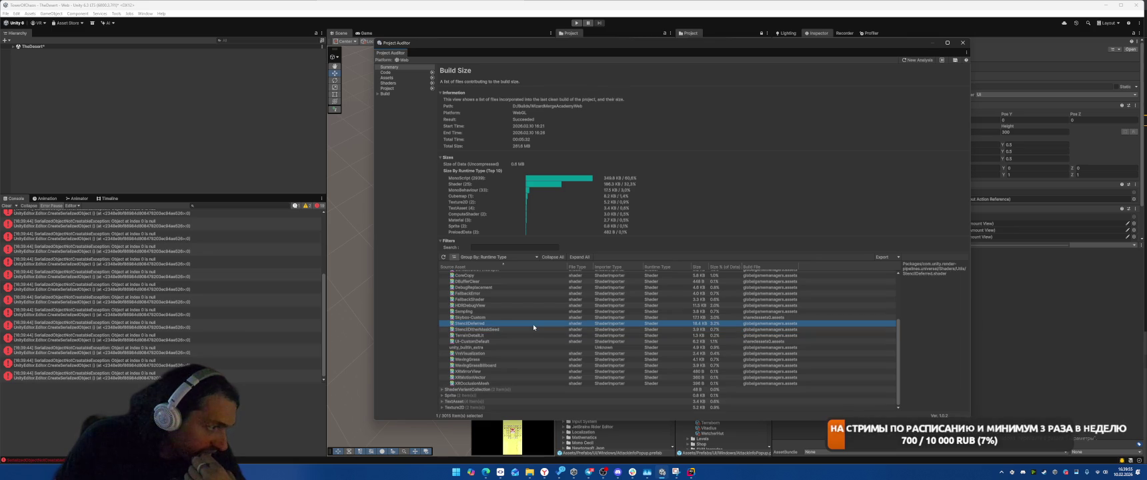
click(526, 334)
click(534, 372)
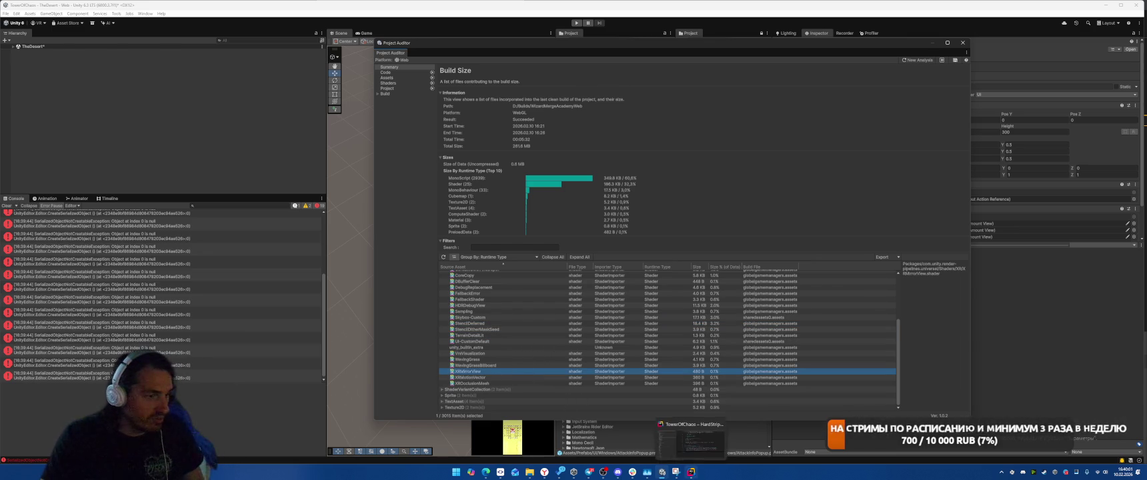
click(690, 471)
click(843, 334)
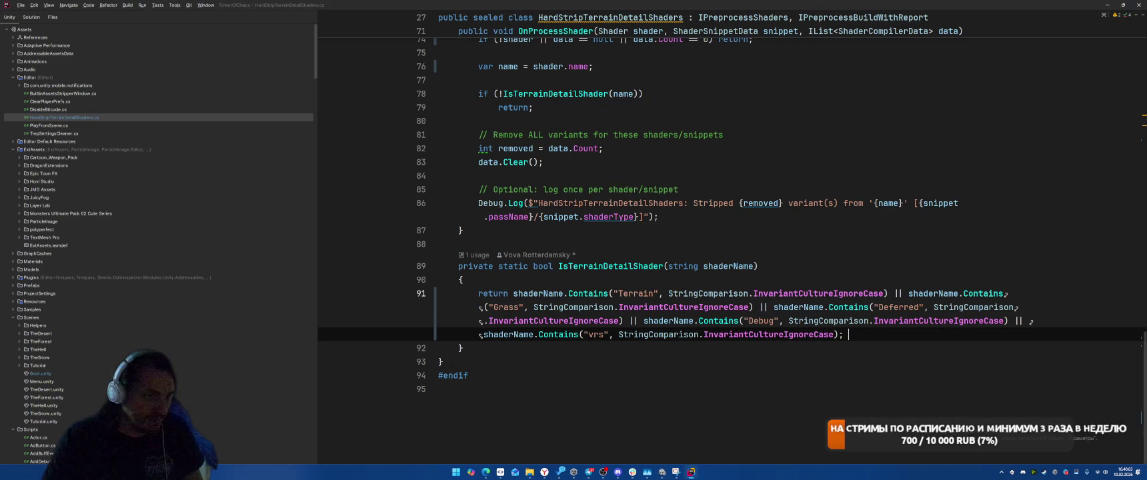
Duplicate the vrs Contains check after a new || and change it to match "XR"
text(||)
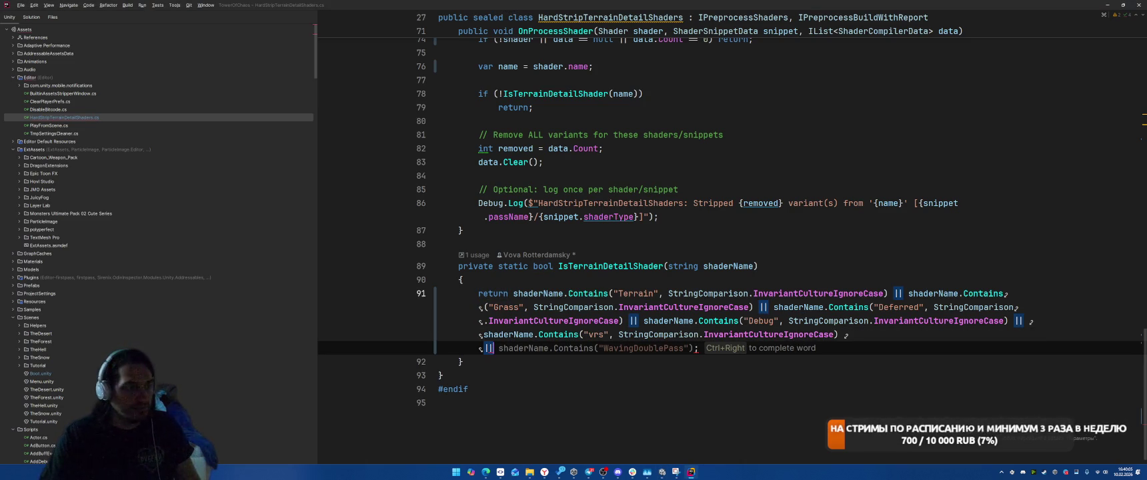
key(Escape)
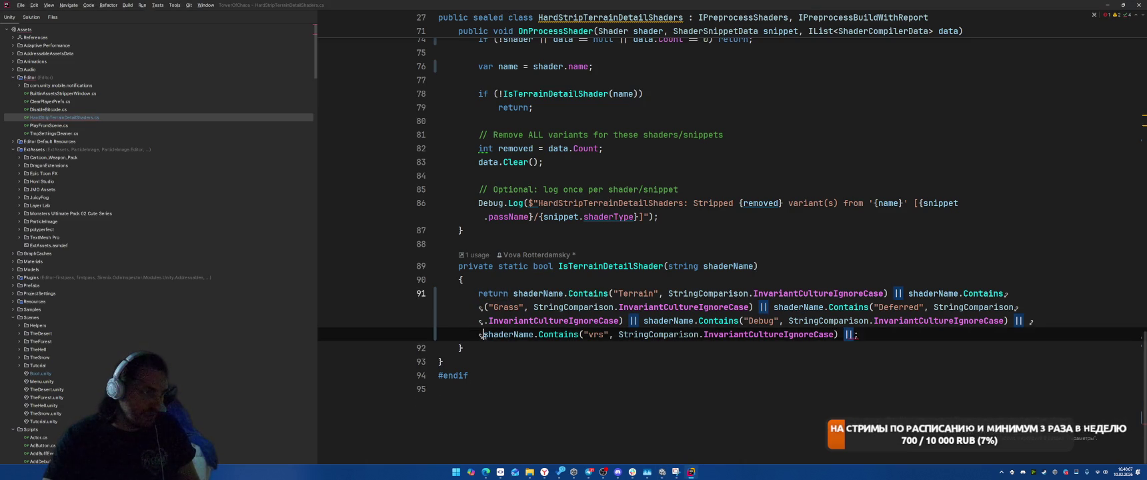
key(ctrl+w)
key(ctrl+c)
key(End)
key(Left)
key(ctrl+v)
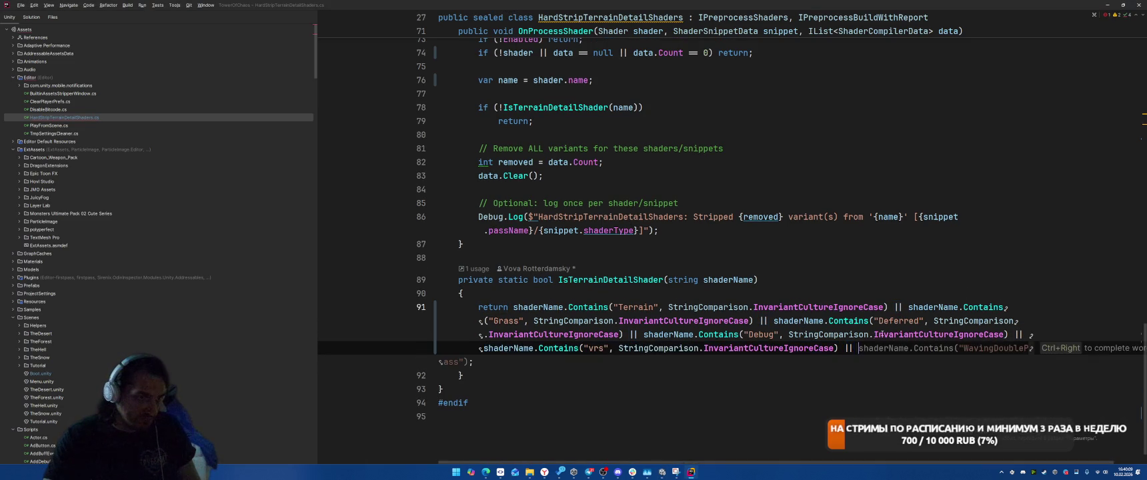
double_click(970, 348)
text(XR",)
click(1007, 372)
key(alt+Tab)
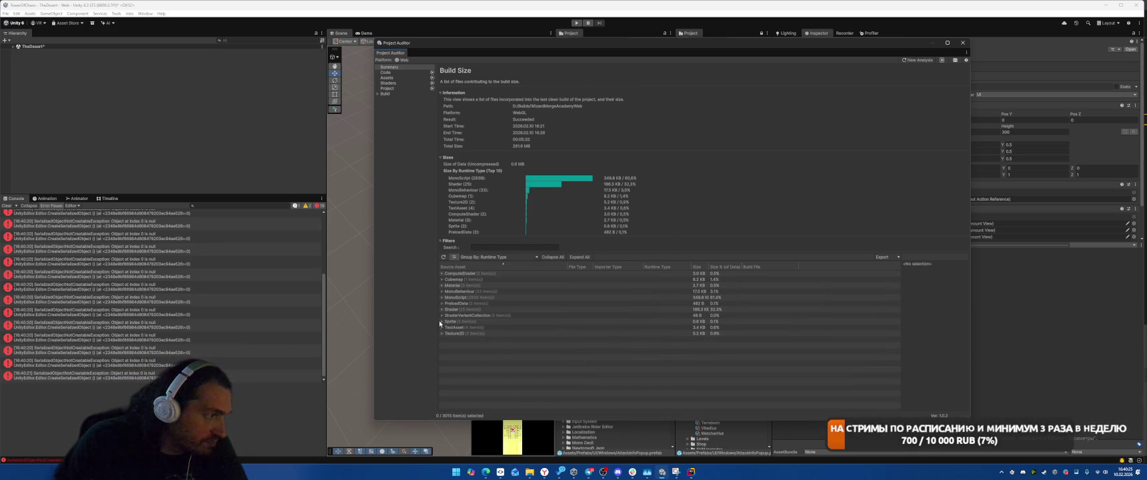
Expand the Sprite and Shader groups and enlarge the Build Size report window
click(442, 322)
click(442, 309)
scroll(488, 302, down, 3)
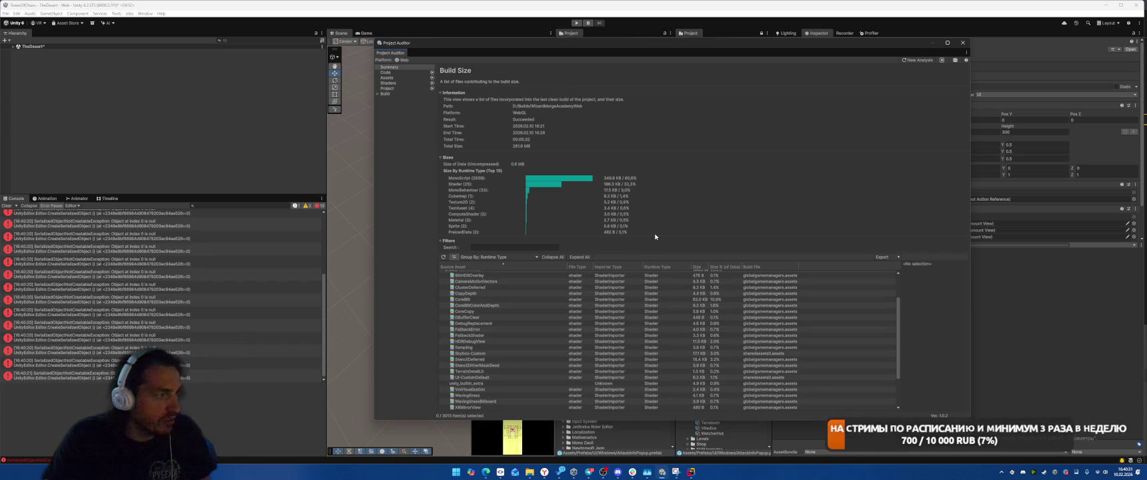
drag(666, 419, 667, 456)
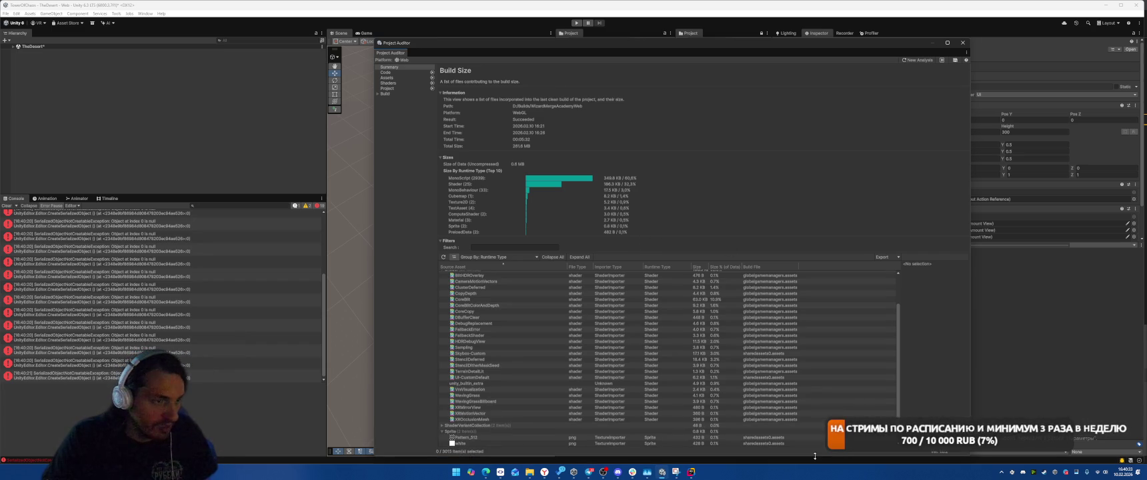
Take two Snipping Tool captures of the report's shader list and close them
key(super+shift+s)
drag(410, 117, 892, 448)
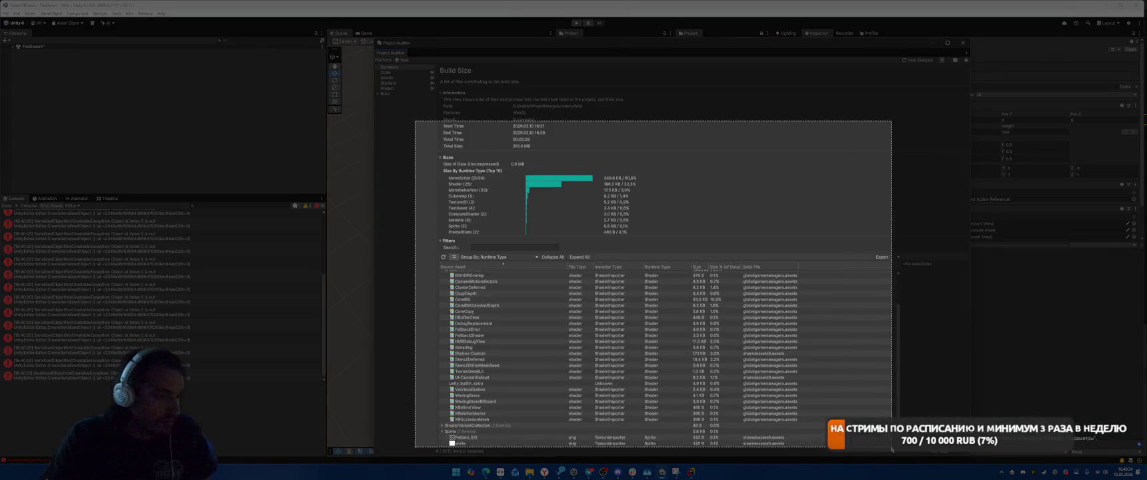
click(1126, 430)
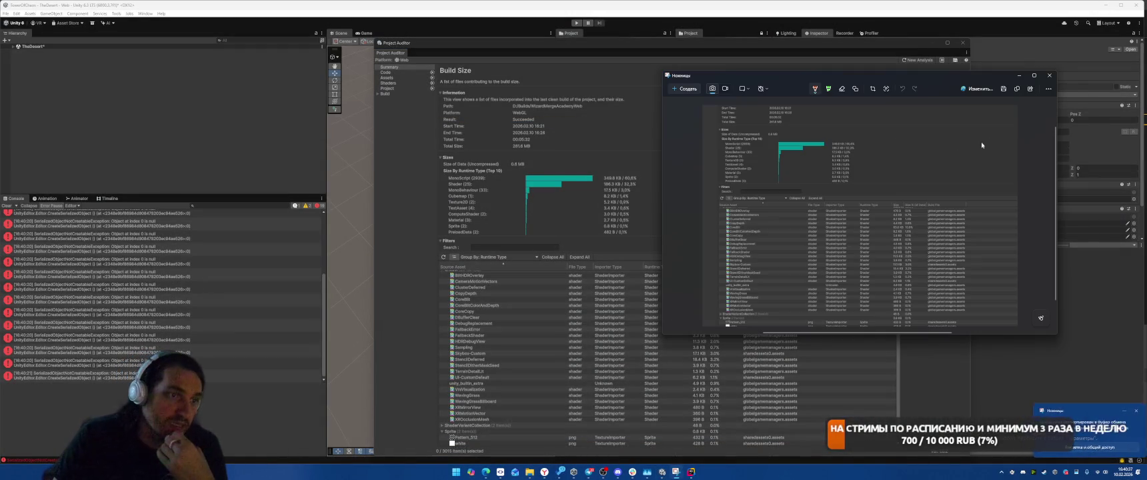
click(1049, 76)
key(super+shift+s)
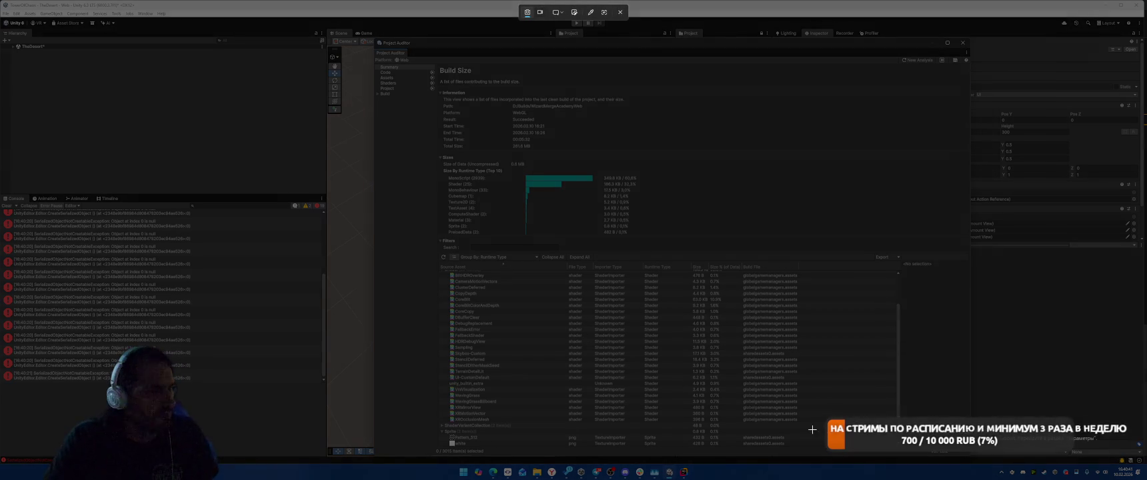
mouse_move(849, 437)
mouse_down()
mouse_move(421, 203)
mouse_move(430, 181)
mouse_up()
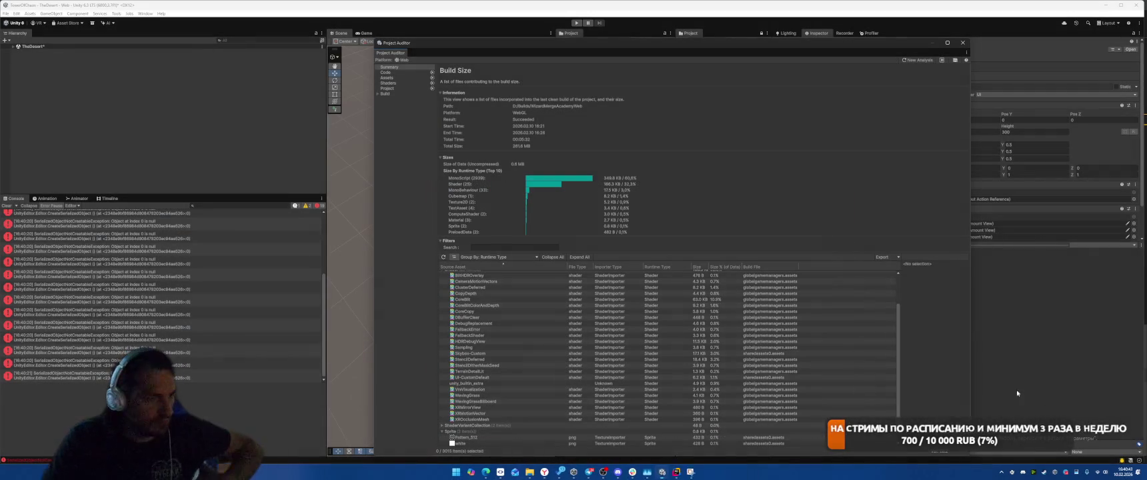
click(1076, 427)
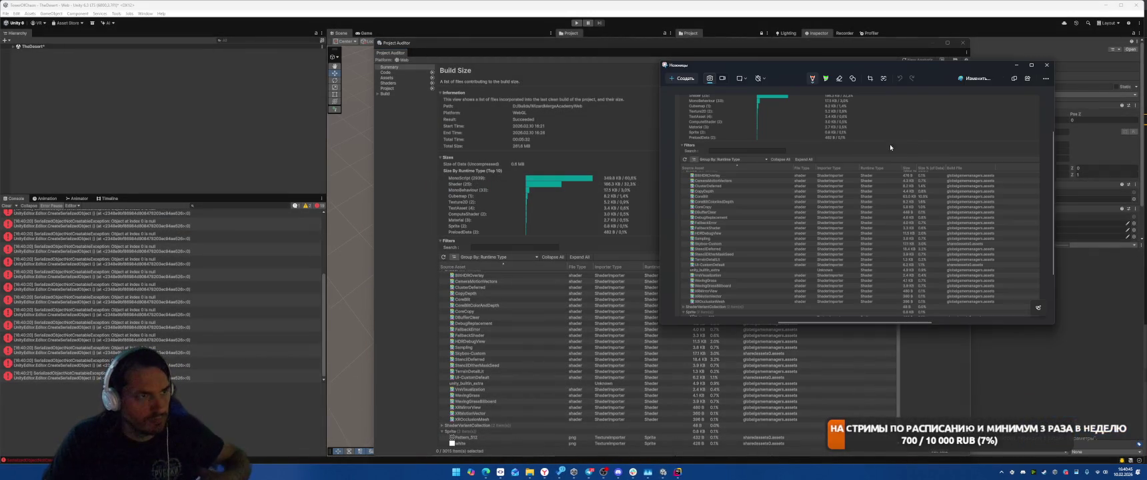
click(935, 45)
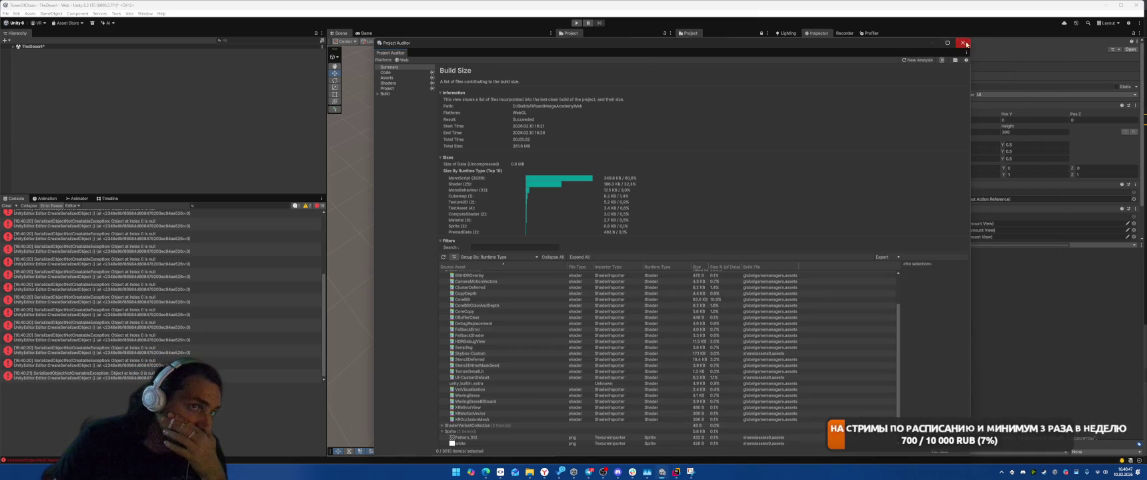
Close Project Auditor and bring up the Explorer window showing the Build folder
click(962, 42)
mouse_move(528, 472)
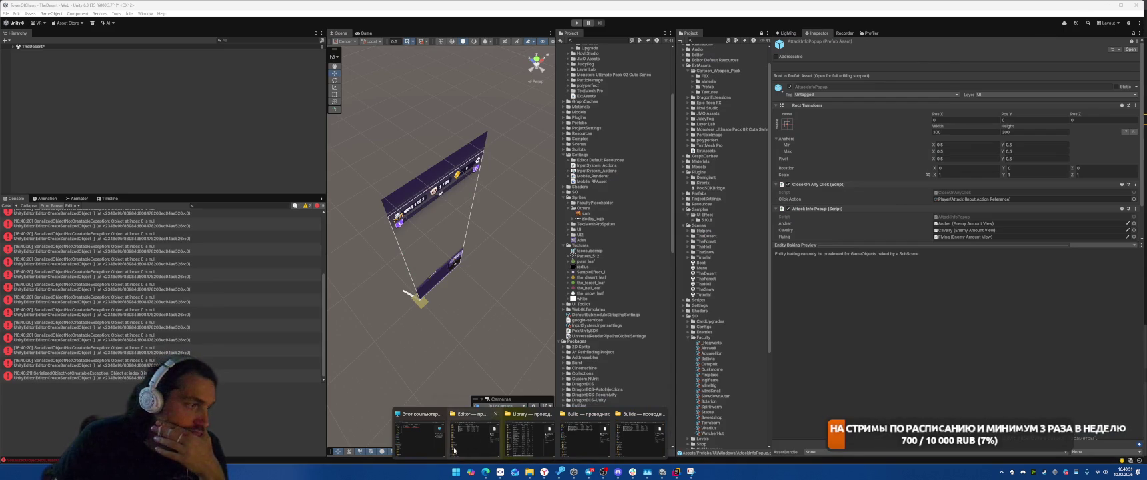
click(475, 434)
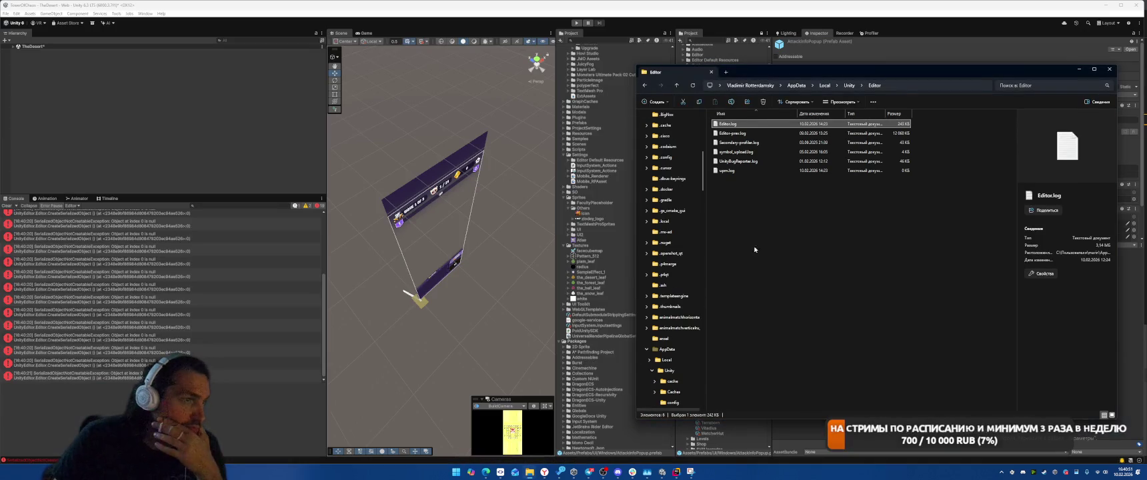
mouse_move(529, 471)
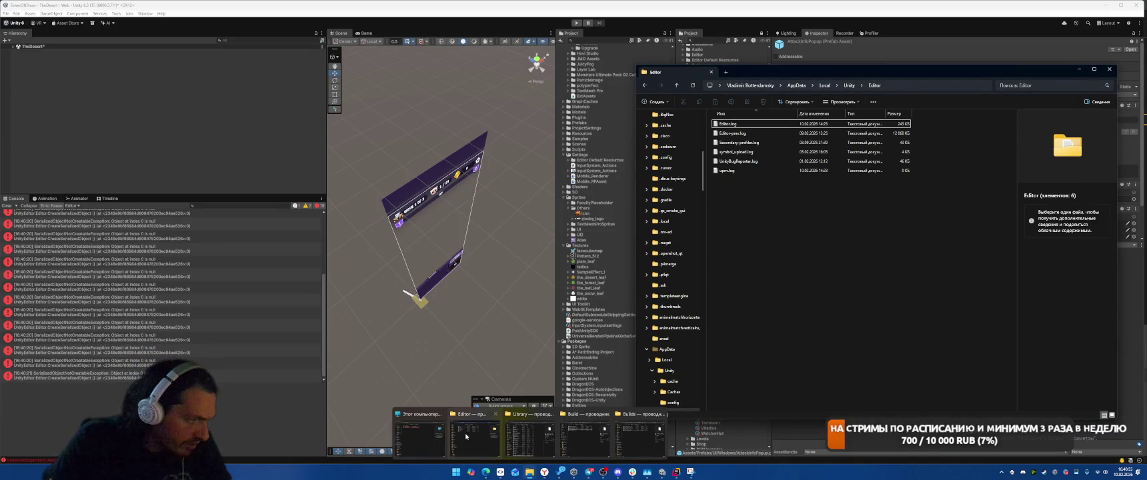
click(640, 427)
Go up to WizardMergeAcademyWeb and delete all of its old build output
click(698, 238)
click(672, 138)
key(Escape)
click(669, 134)
key(ctrl+a)
key(Delete)
click(5, 223)
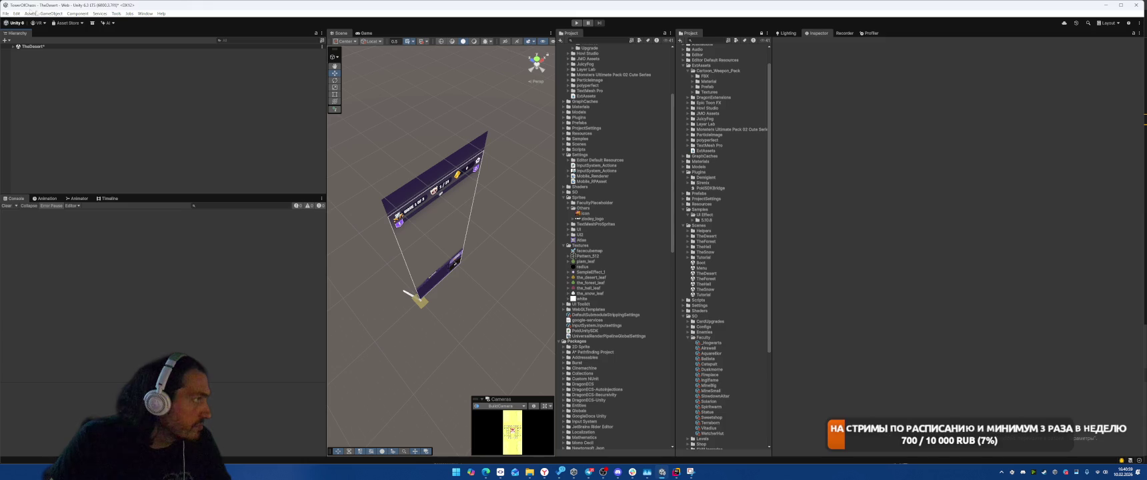
Open the Boot.unity scene, answering the save prompt for the previous scene
scroll(722, 276, down, 5)
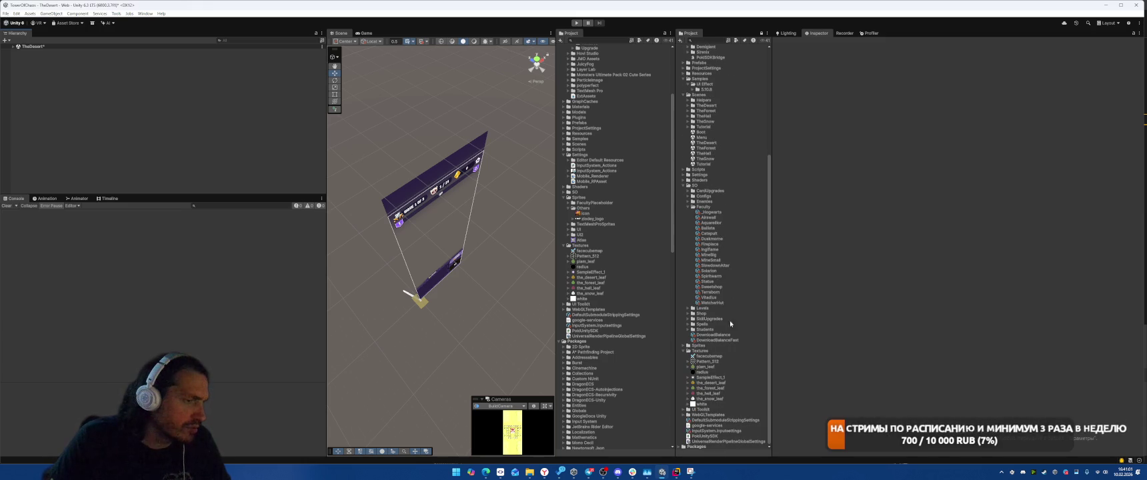
scroll(729, 269, up, 4)
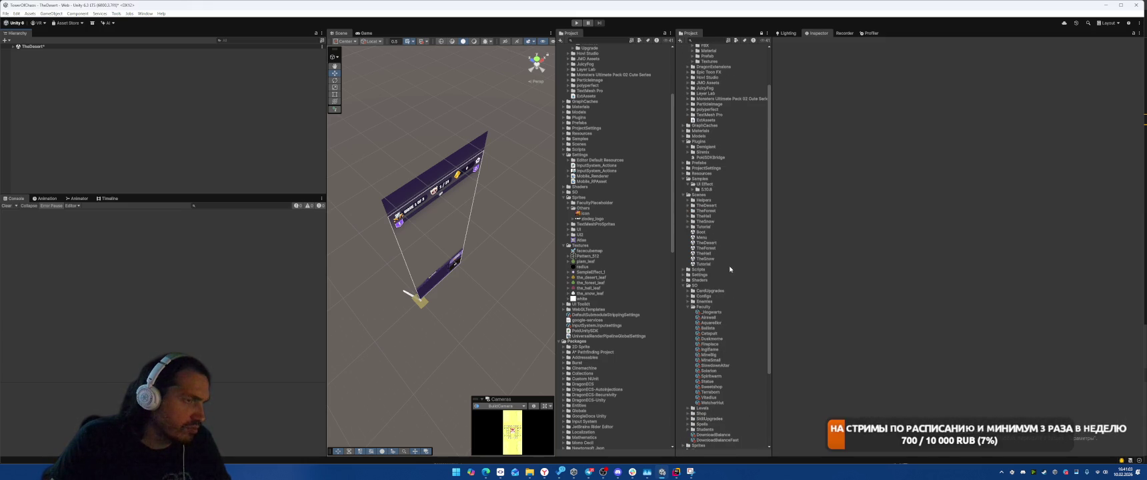
double_click(703, 231)
key(Return)
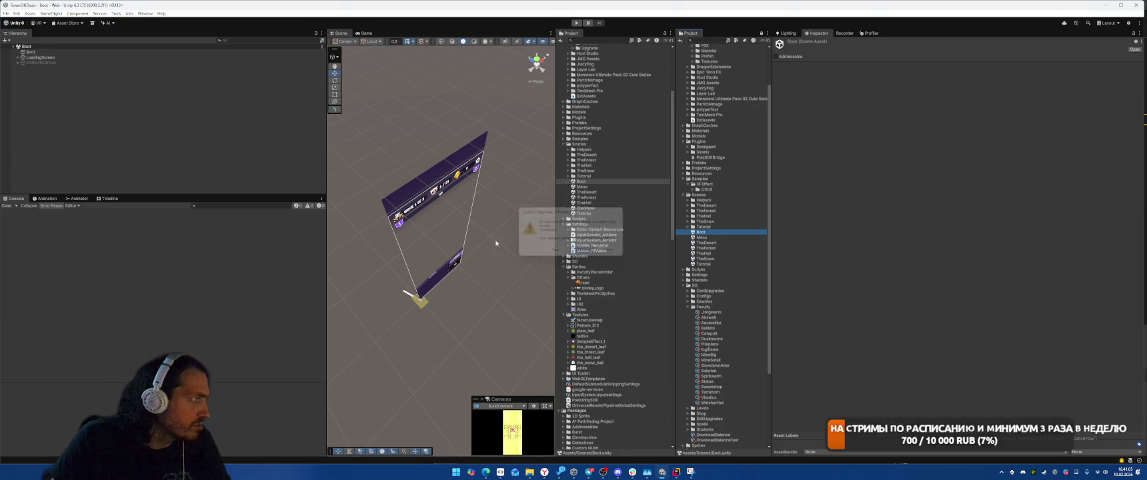
Start a Clean Build from Build Profiles into the WizardMergeAcademyWeb folder
click(5, 13)
click(25, 96)
click(450, 368)
click(446, 377)
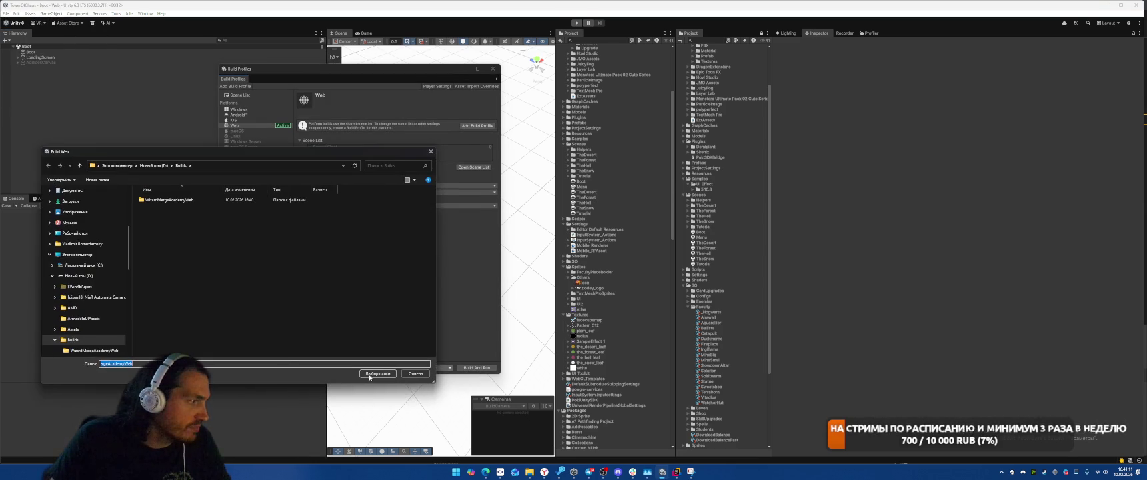
click(369, 376)
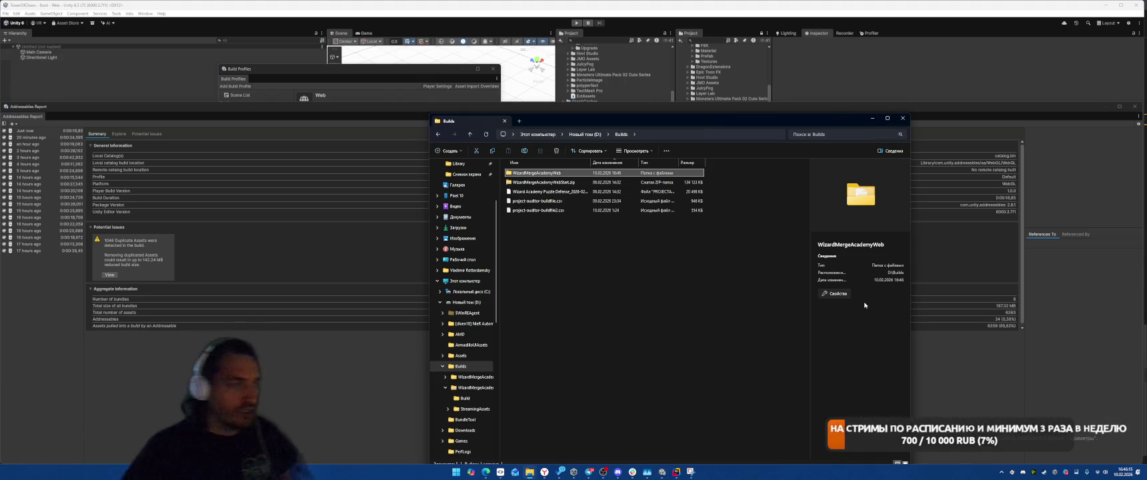
Open WizardMergeAcademyWeb's Build subfolder and select symbols.json to view its details
double_click(536, 175)
double_click(533, 173)
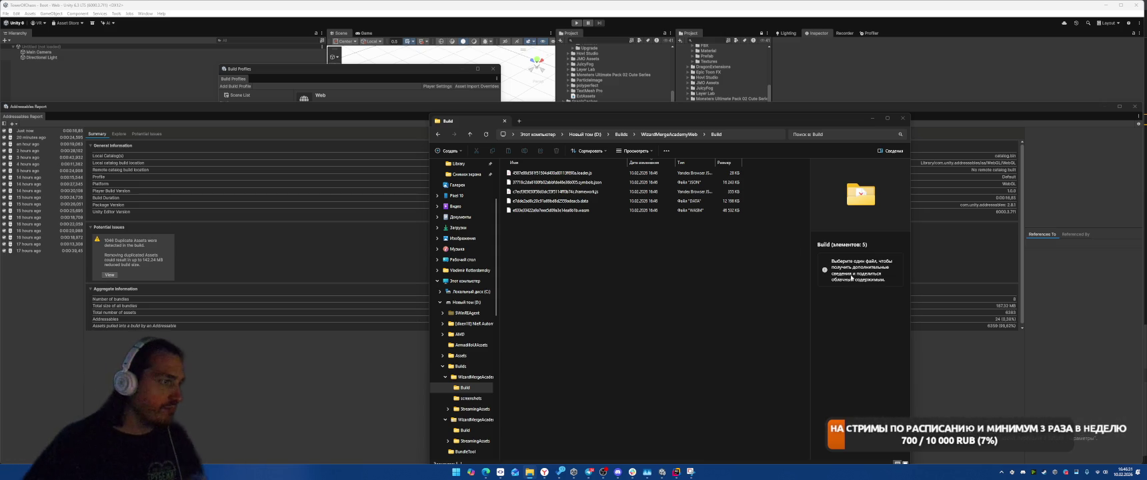
click(564, 184)
click(687, 440)
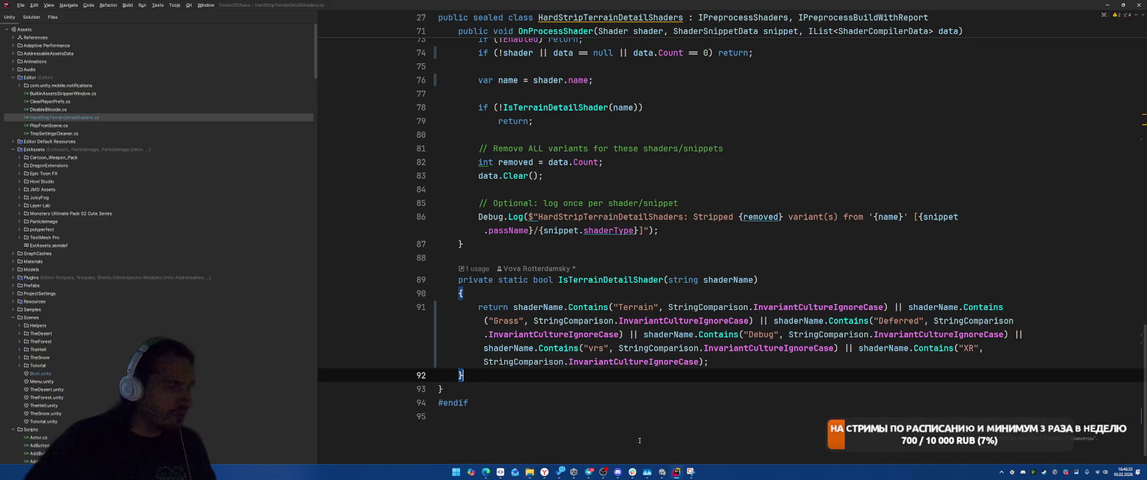
Close both File Explorer windows to bring Rider back to the front
mouse_move(529, 472)
click(612, 434)
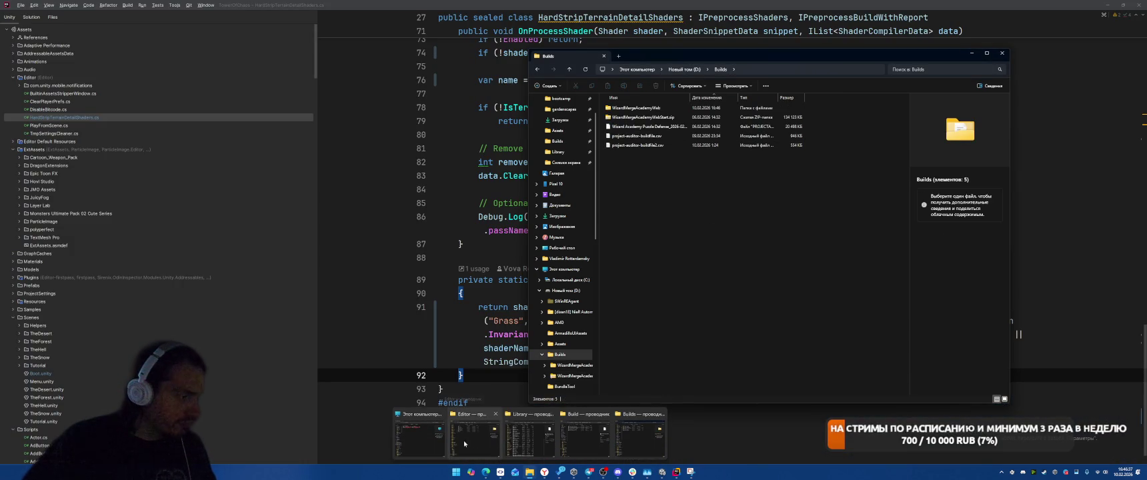
click(533, 433)
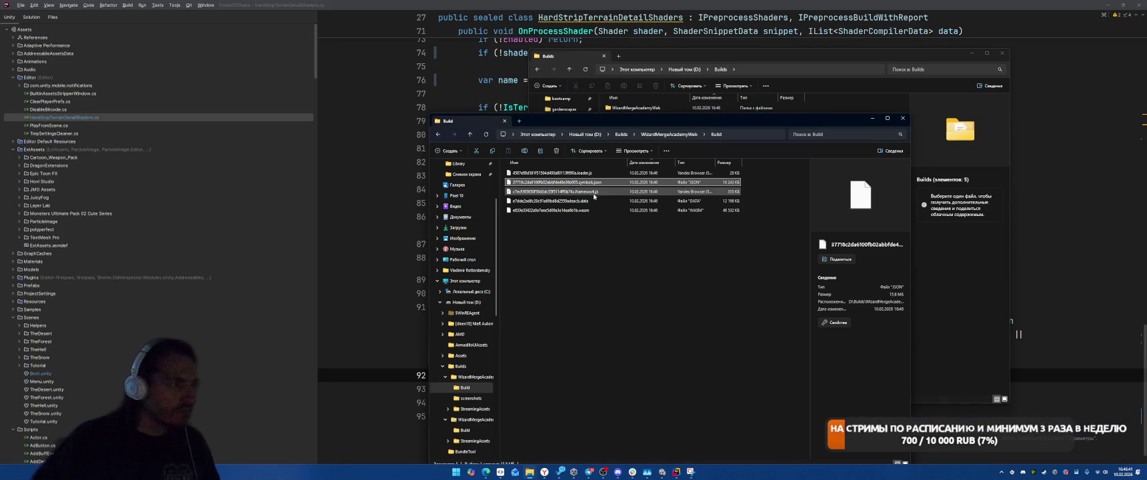
click(970, 52)
click(902, 118)
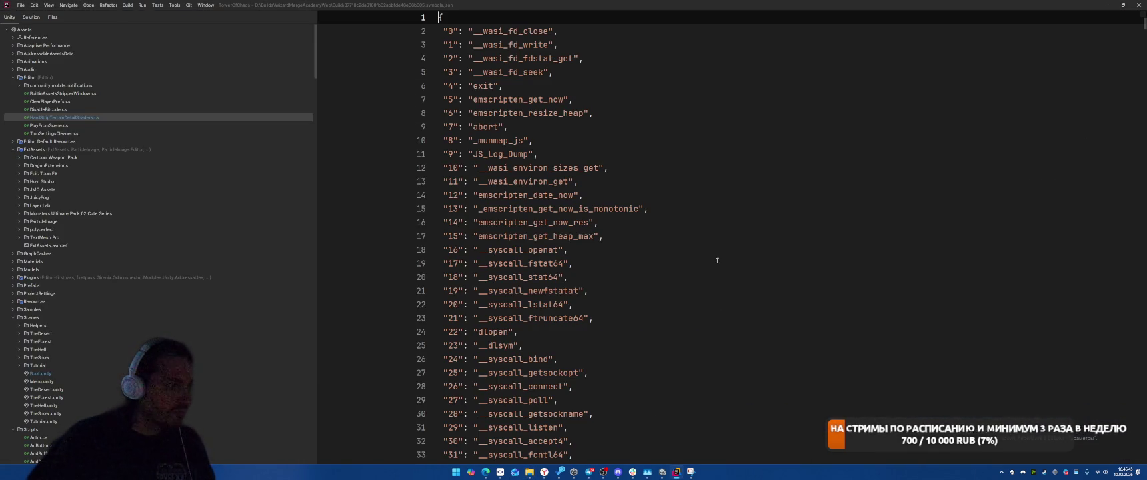
Scroll through symbols.json's 600-plus exported function names, including JS_PokiSDK, wgpu and GC
scroll(783, 224, down, 1)
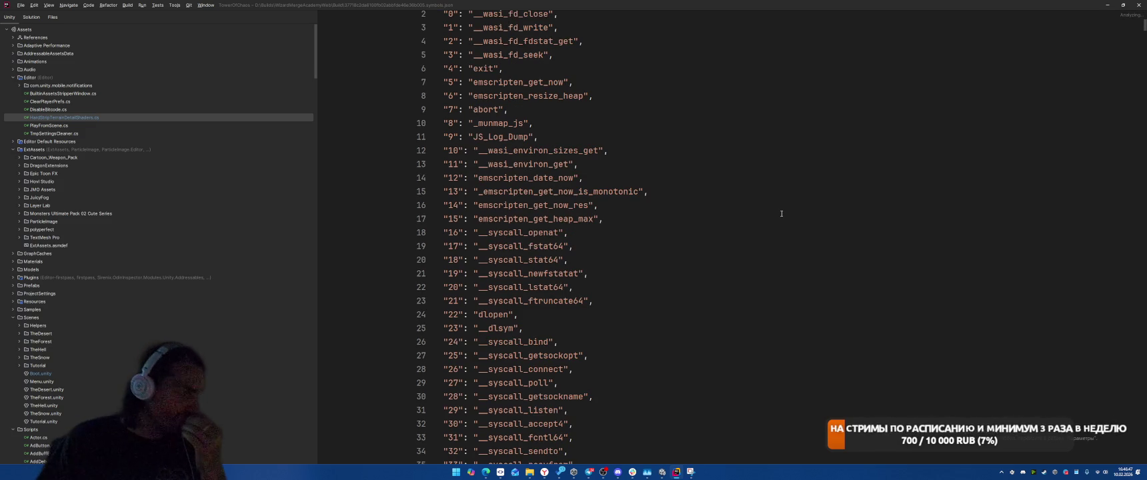
scroll(781, 213, down, 8)
scroll(842, 249, down, 5)
scroll(842, 233, down, 10)
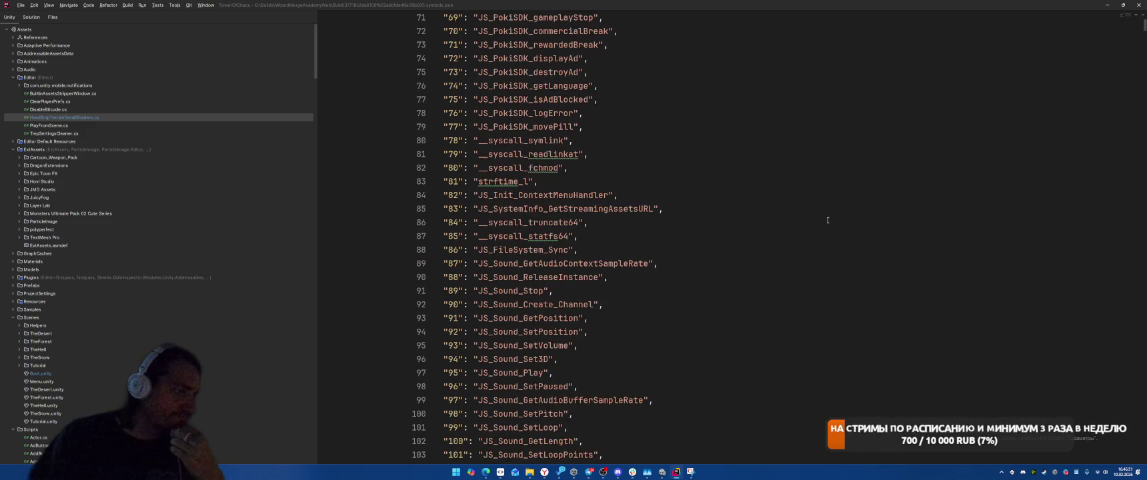
scroll(840, 211, down, 8)
scroll(844, 200, down, 9)
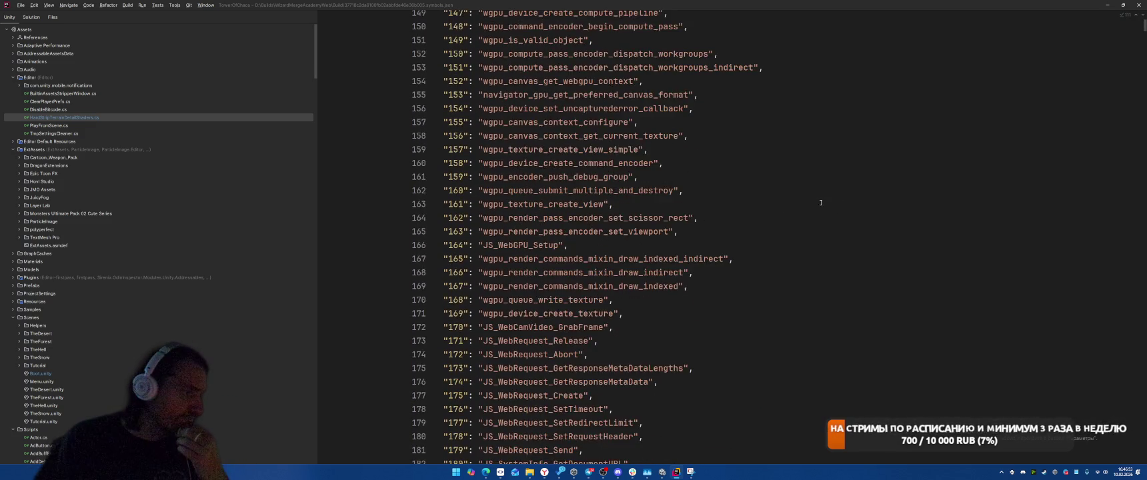
scroll(845, 213, down, 16)
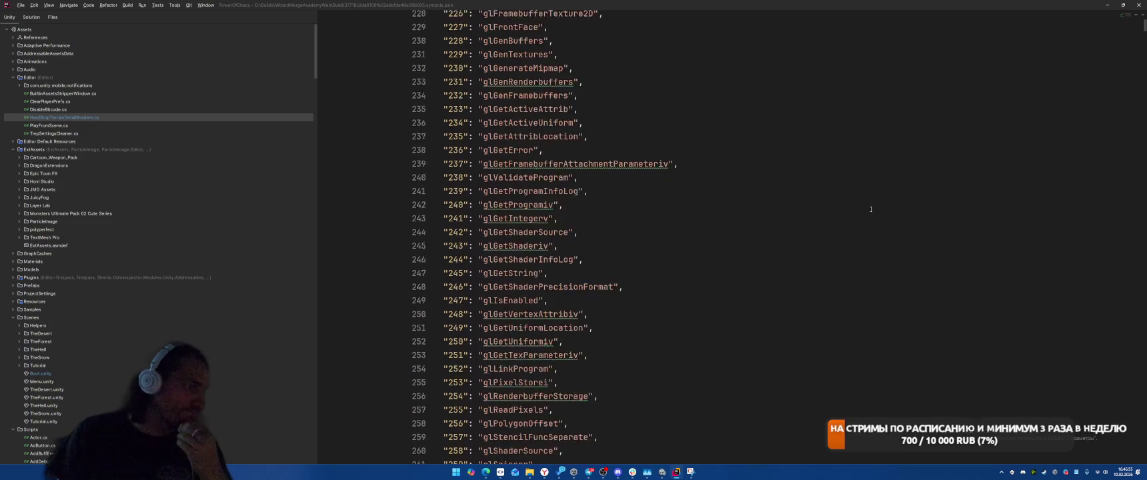
scroll(844, 234, down, 18)
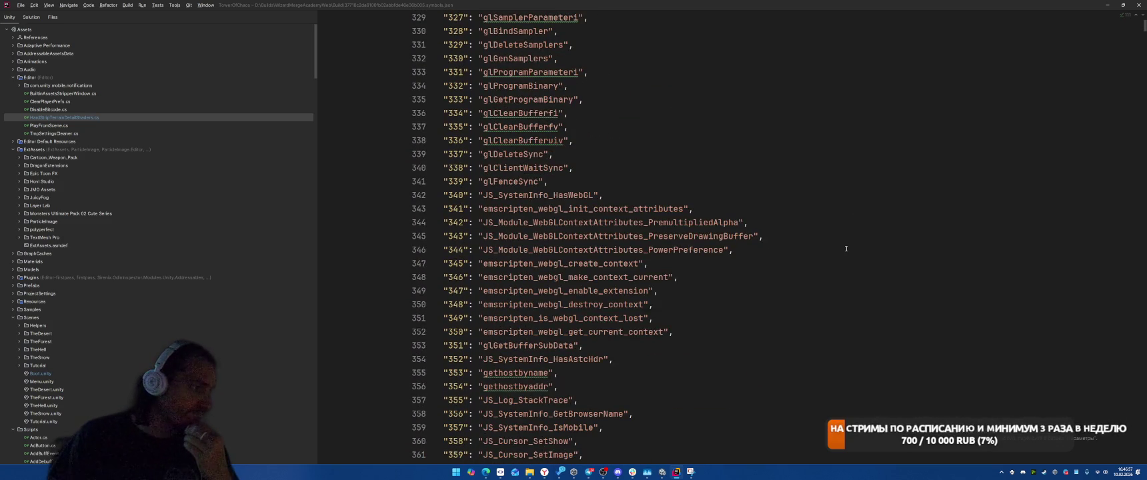
scroll(852, 283, down, 20)
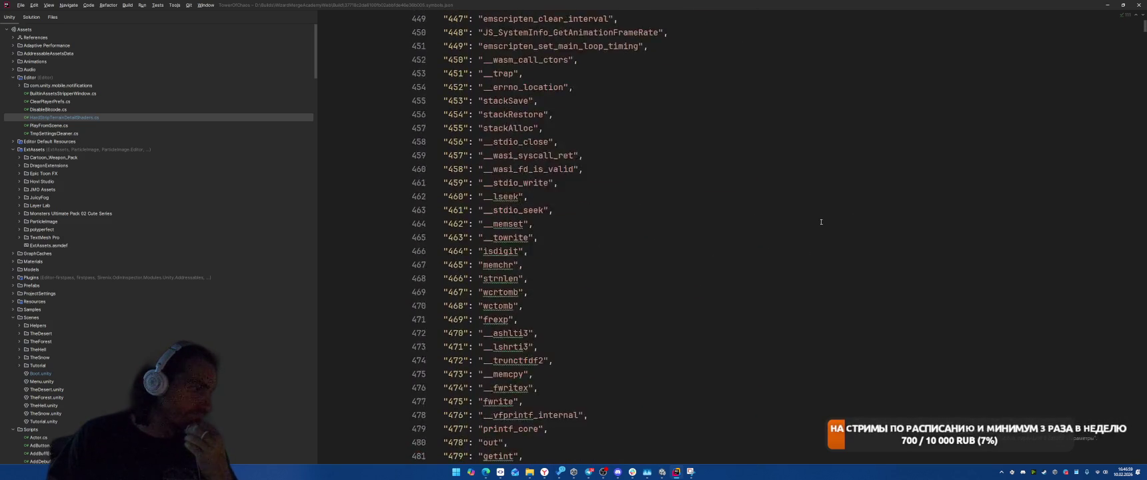
scroll(824, 224, down, 14)
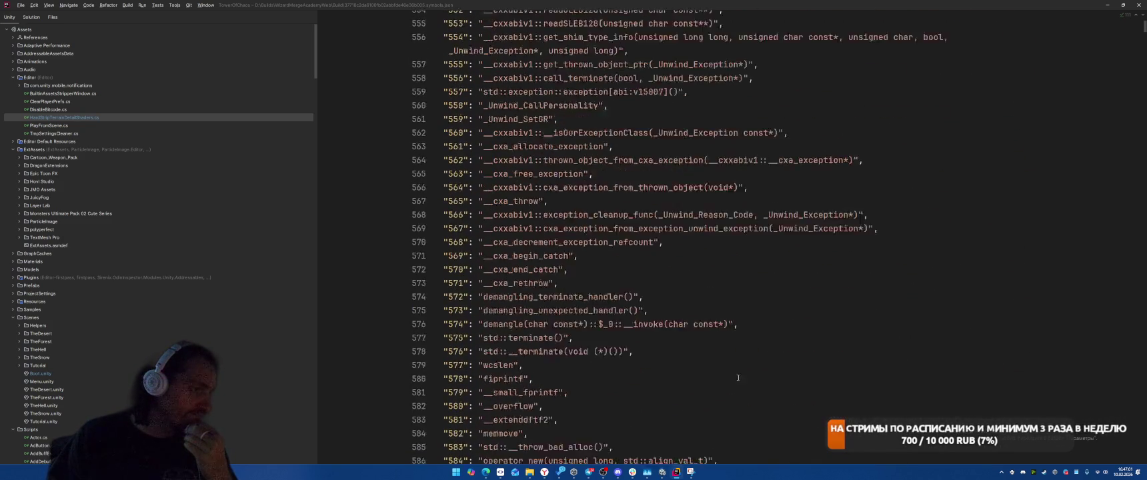
scroll(776, 323, down, 4)
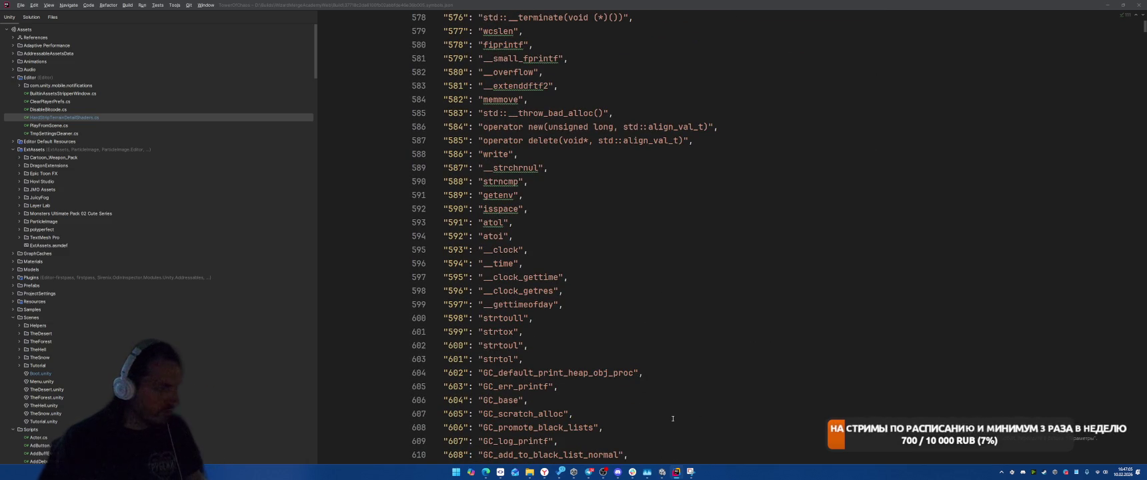
Show the Unity log in Rider and inspect the SDF_PolygonGeometry and Compute Shader Stripping entries
key(ctrl+Tab)
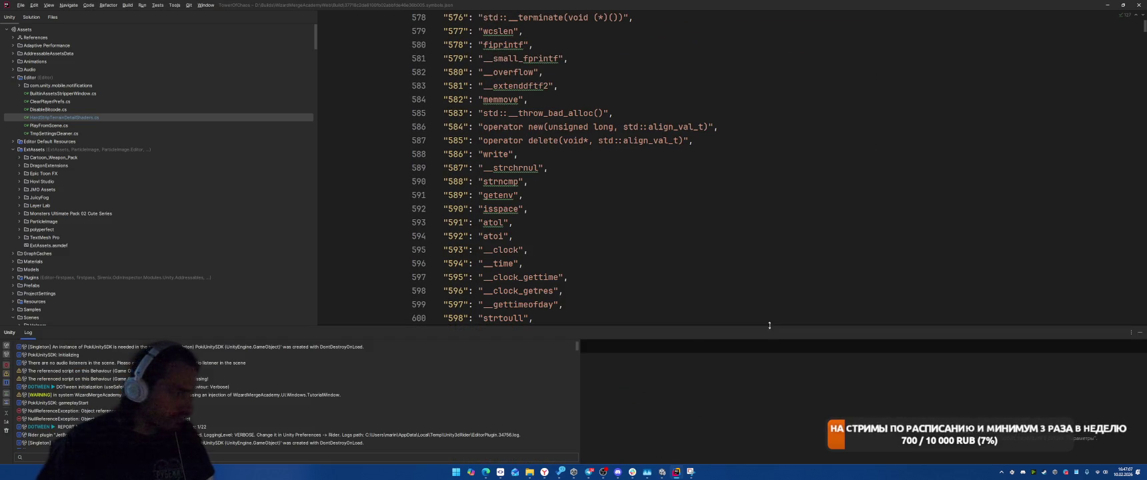
scroll(563, 354, up, 3)
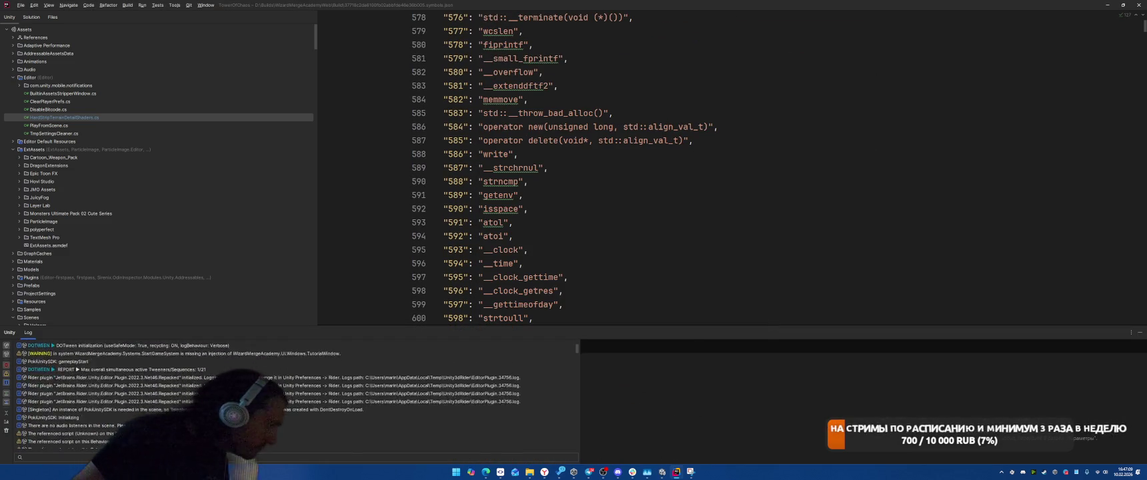
scroll(564, 354, down, 10)
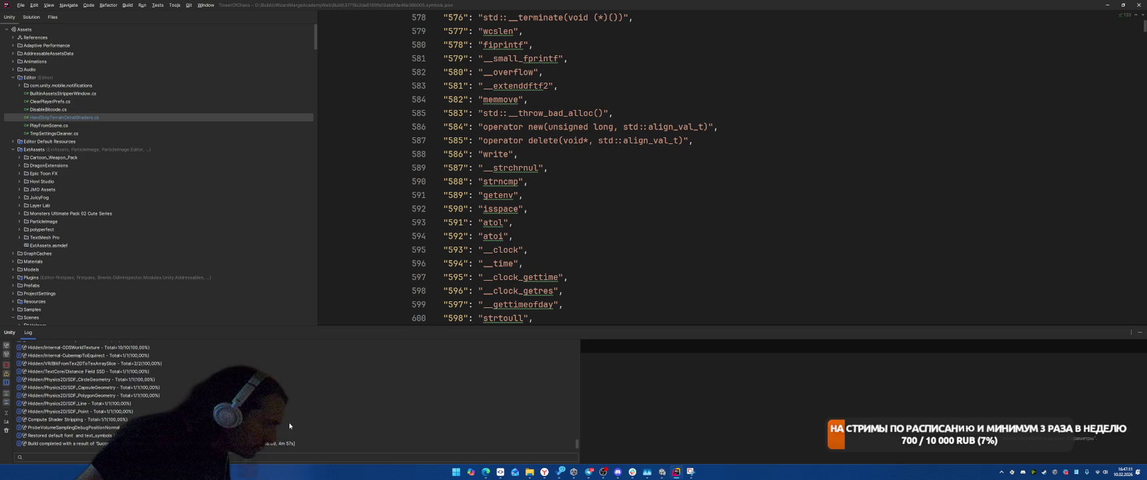
click(93, 395)
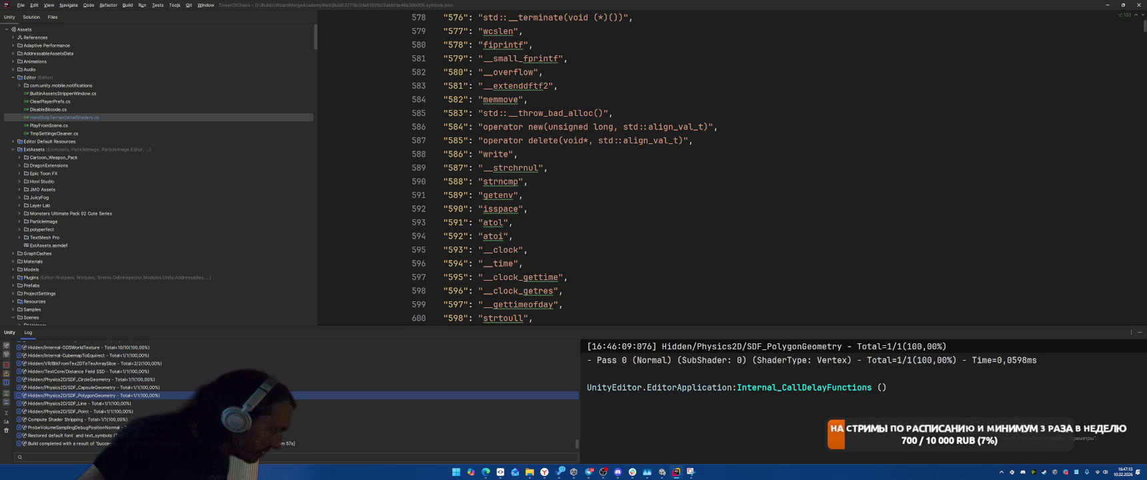
click(94, 427)
click(93, 419)
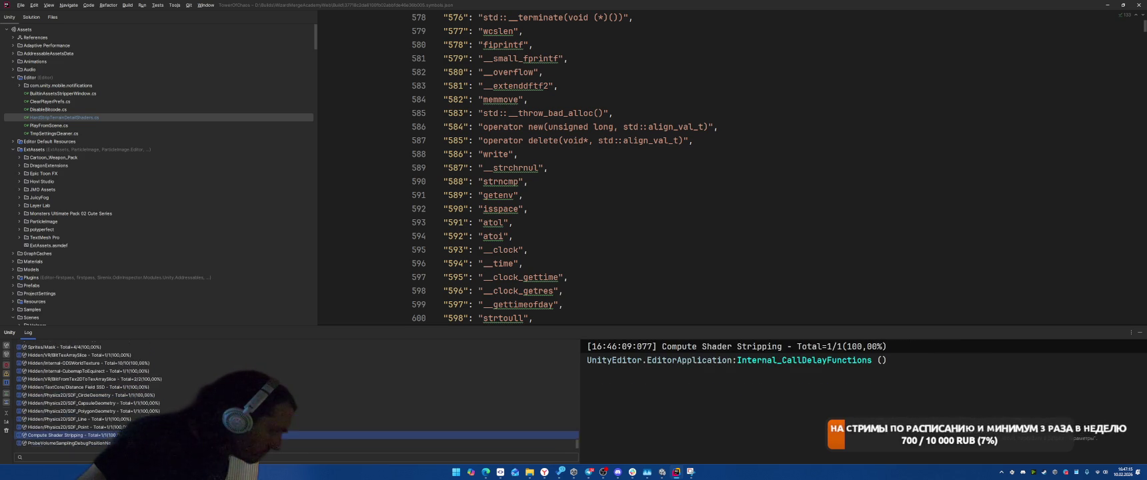
scroll(93, 434, up, 2)
scroll(94, 394, up, 10)
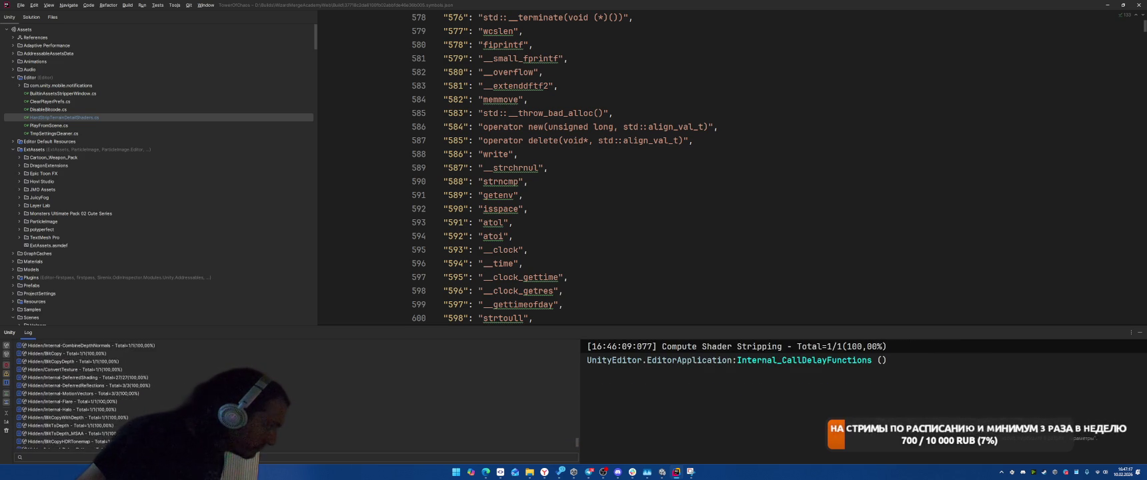
scroll(93, 393, up, 4)
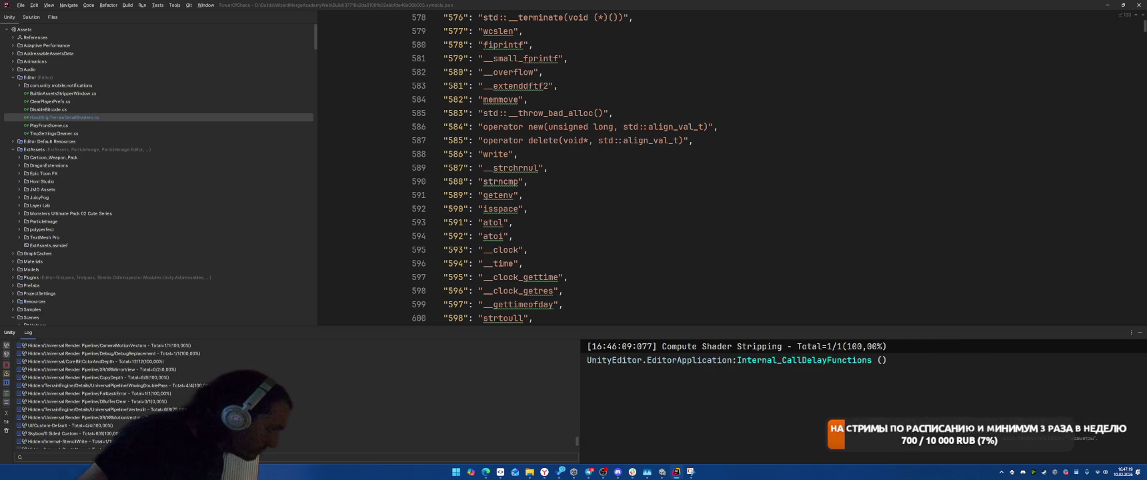
scroll(93, 393, up, 10)
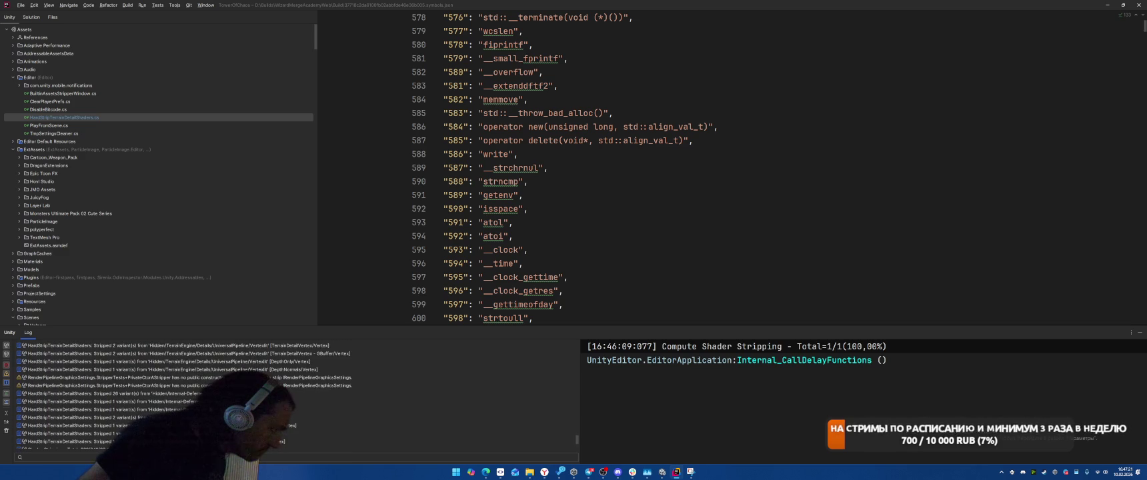
Review the terrain, DeferredReflections and DebugPattern shader stripping entries
click(100, 401)
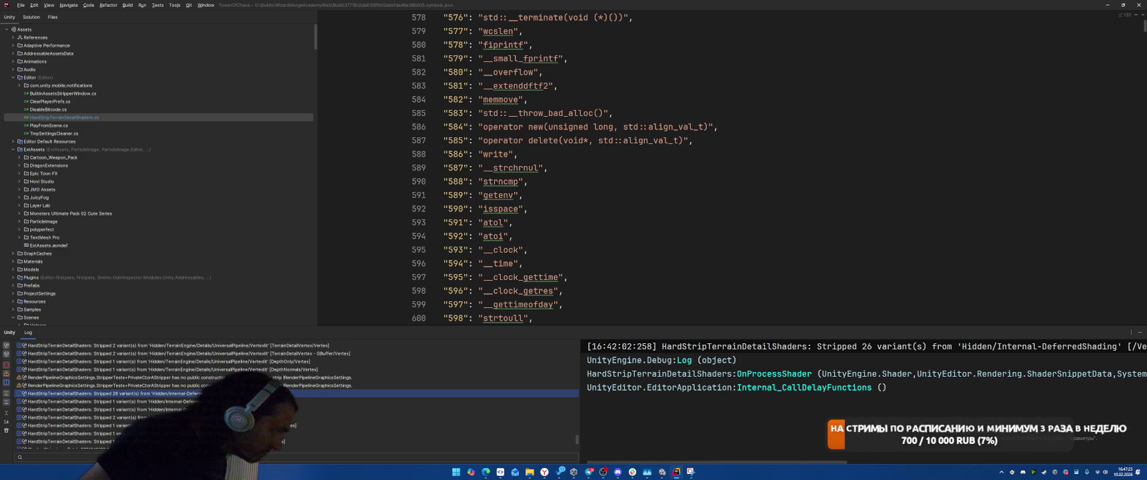
click(100, 410)
scroll(100, 409, down, 3)
click(322, 378)
key(Up)
key(Up)
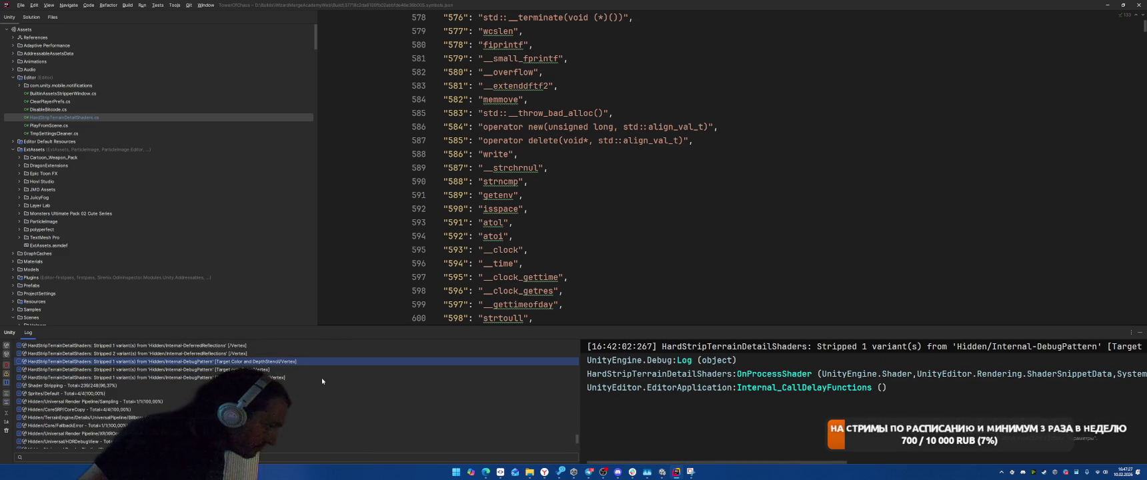
scroll(322, 381, down, 4)
scroll(322, 381, down, 3)
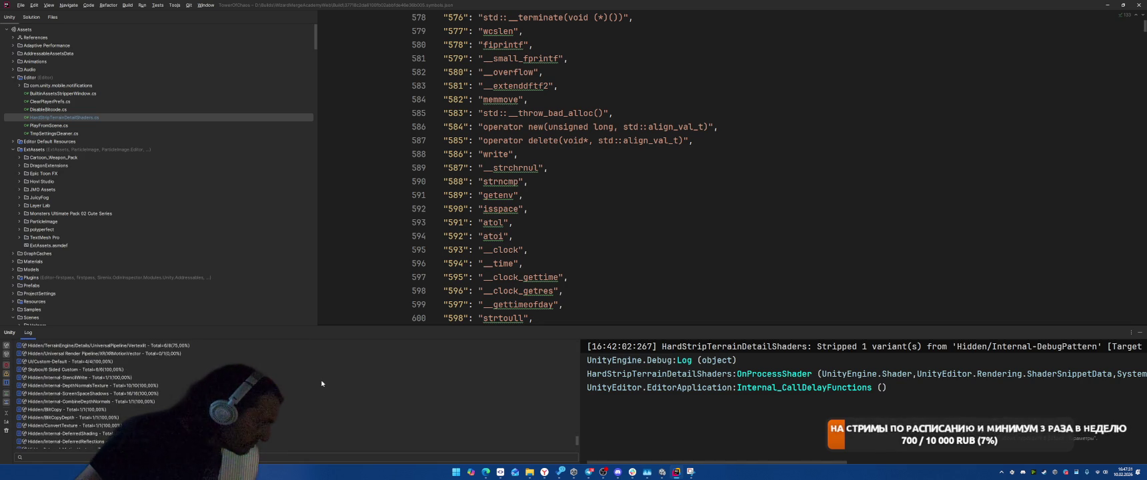
scroll(321, 384, down, 3)
scroll(321, 383, down, 1)
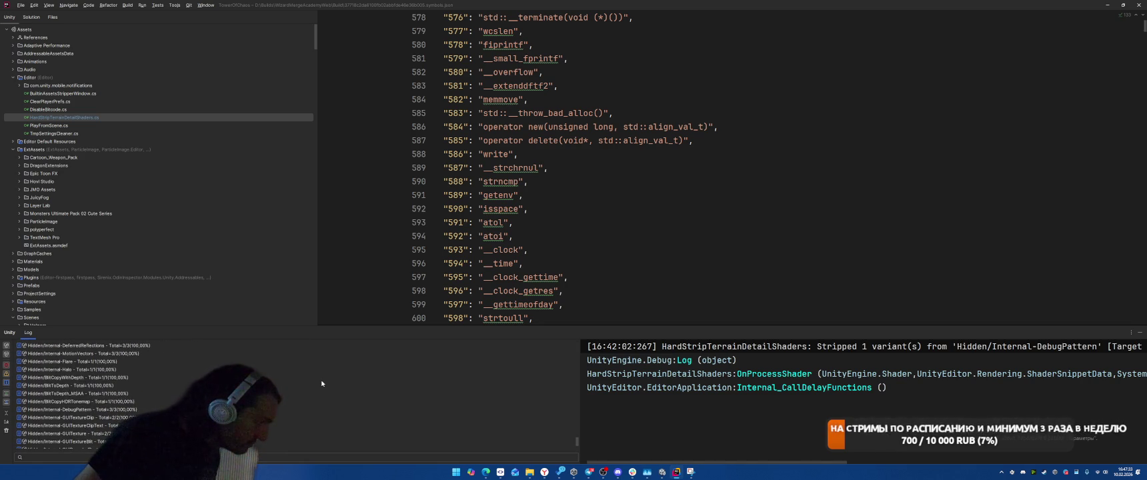
scroll(322, 383, down, 2)
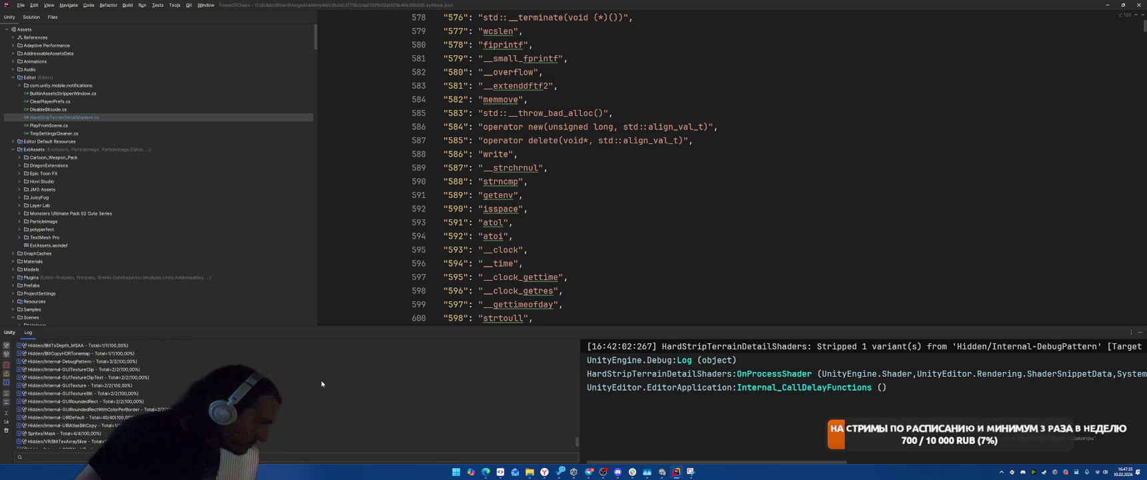
scroll(130, 404, down, 5)
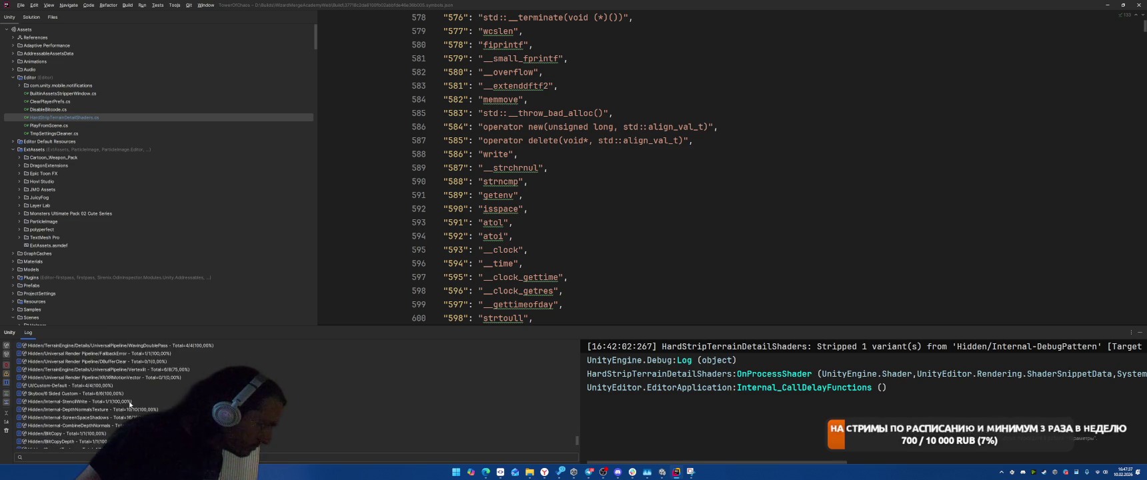
Check the six passes kept for Skybox/6 Sided Custom, then return to Unity
click(129, 402)
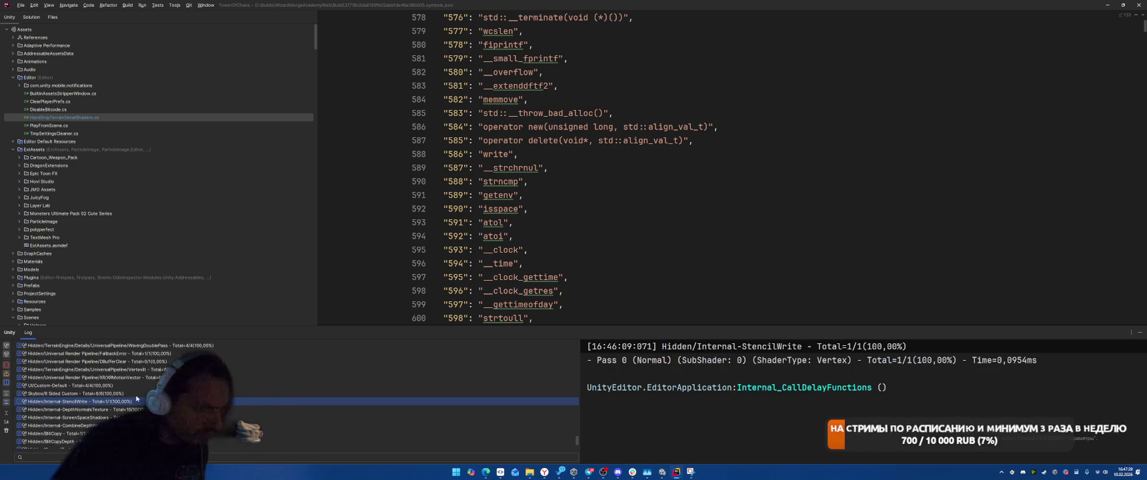
key(Up)
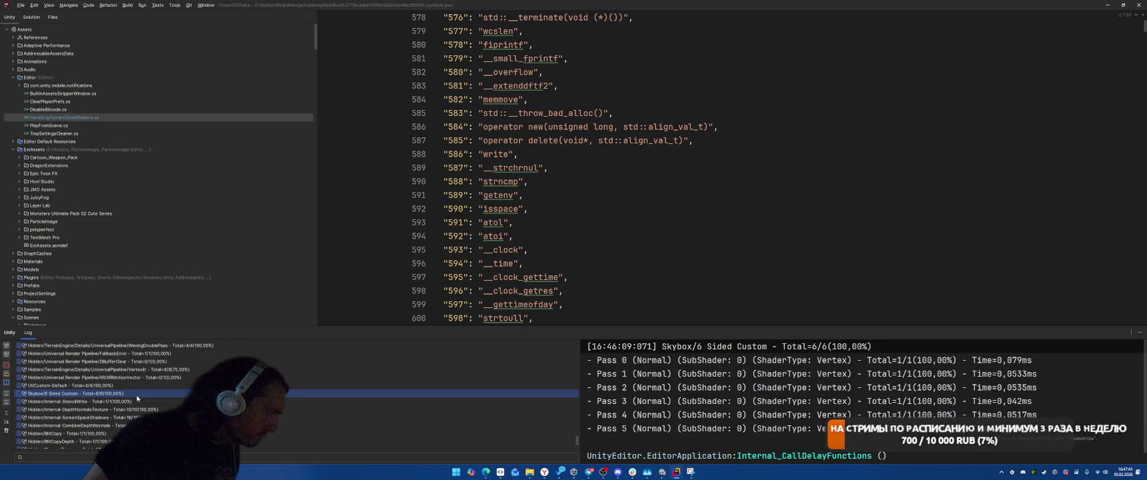
scroll(137, 398, up, 1)
key(alt+Tab)
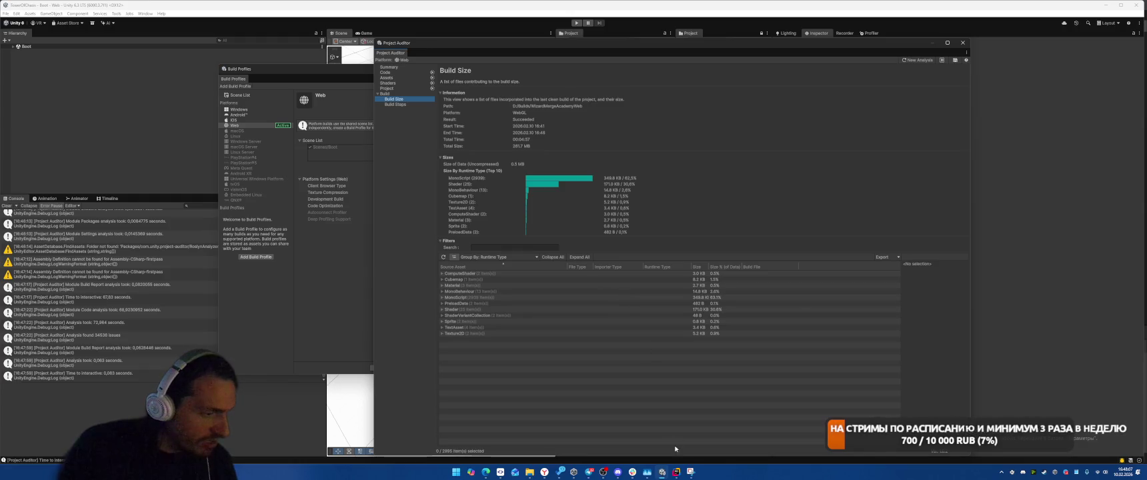
Expand the MonoBehaviour group and check the UISoftMaskProjectSettings and UIEffectProjectSettings paths
scroll(840, 172, up, 2)
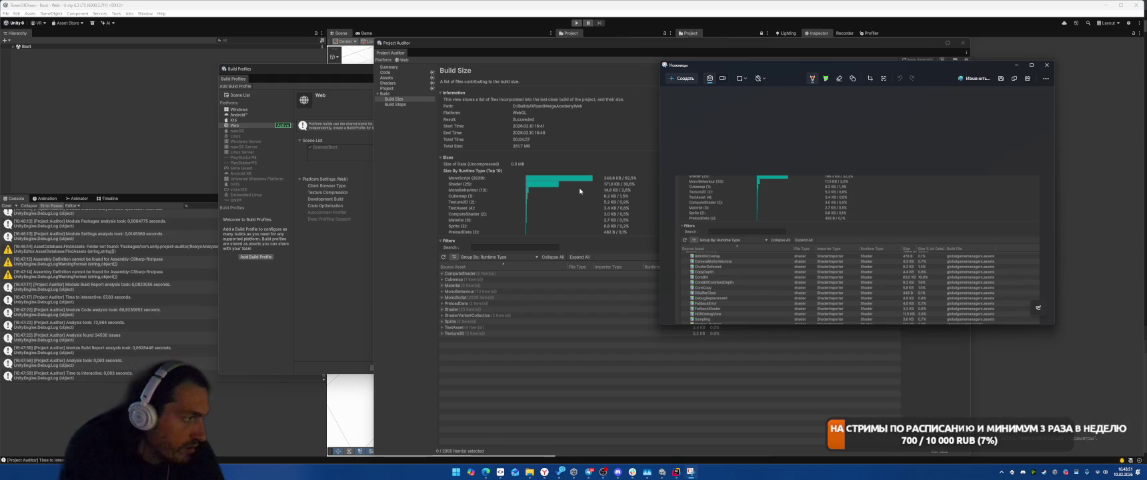
click(443, 293)
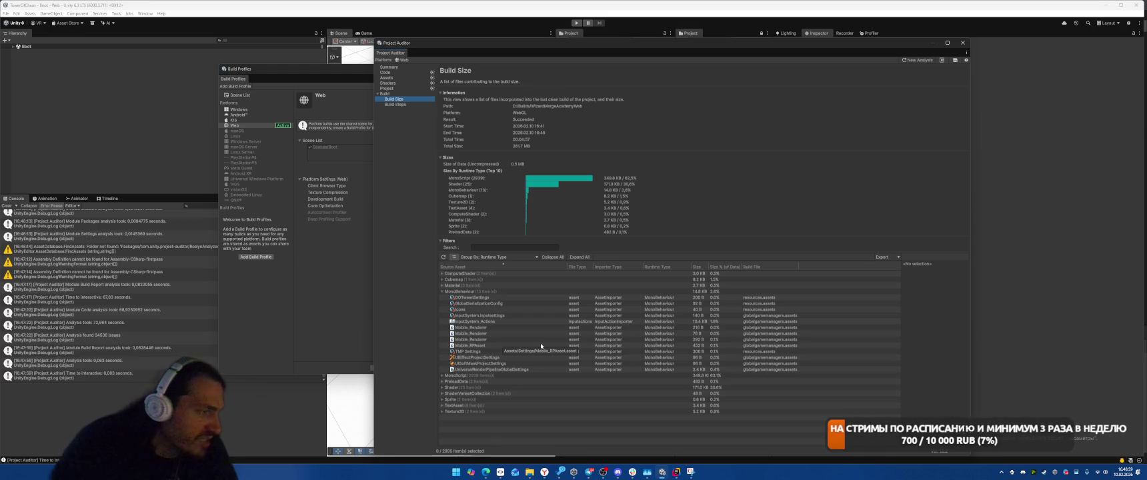
click(500, 357)
click(501, 362)
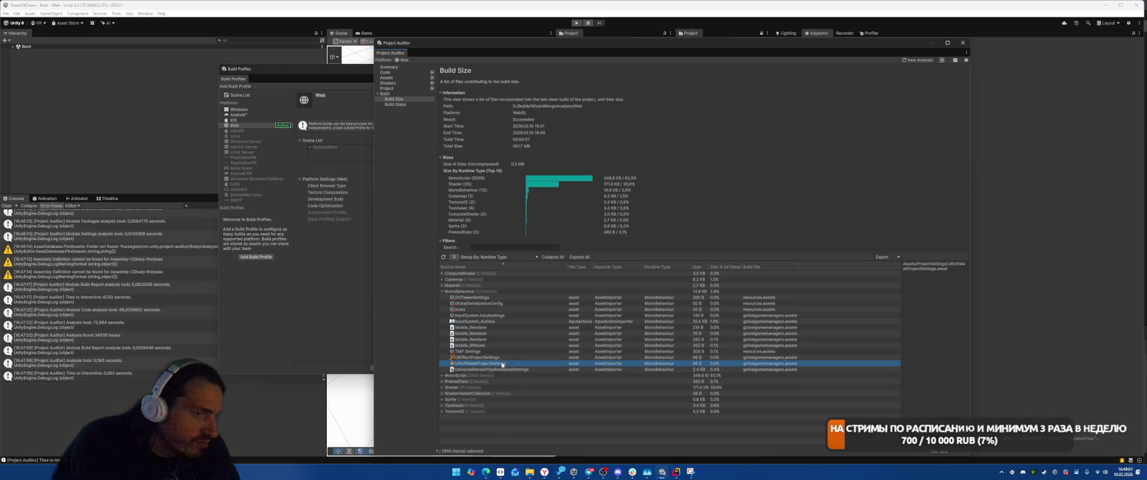
click(511, 358)
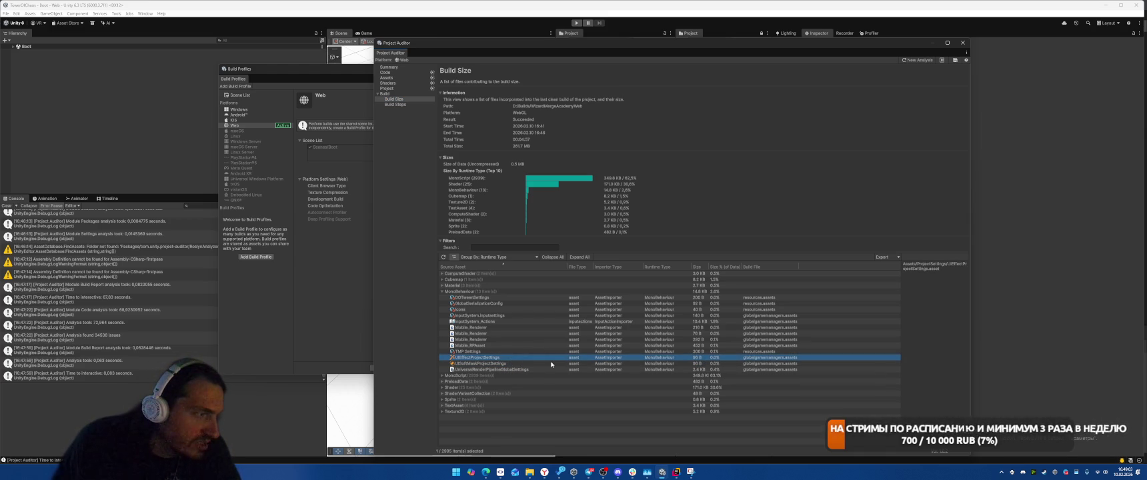
Step through the MonoBehaviour rows to select Icons at Assets/Resources/Icons.asset
key(Up)
key(Up)
key(Up)
key(Down)
key(Up)
key(Up)
key(Down)
key(Up)
key(Down)
key(Up)
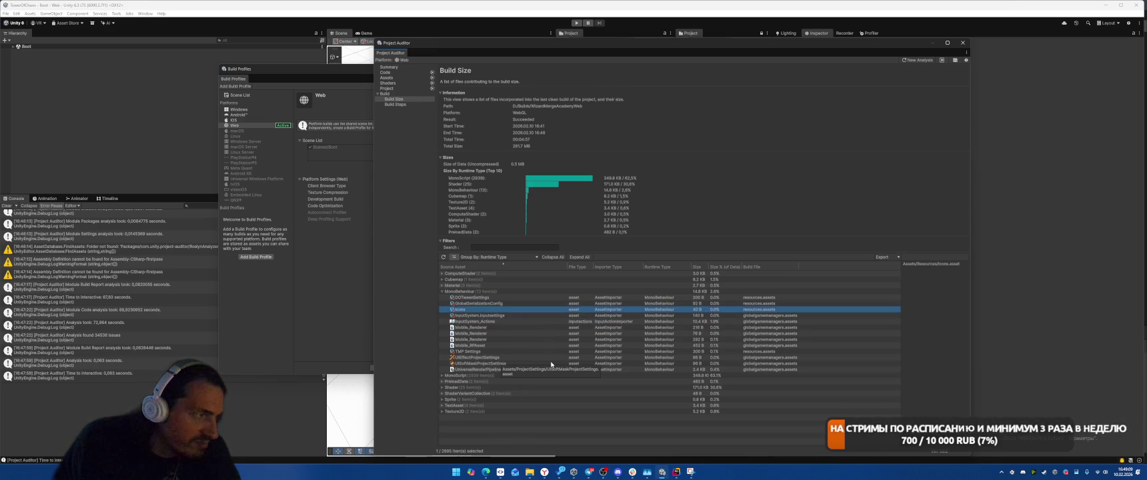
key(Down)
key(Up)
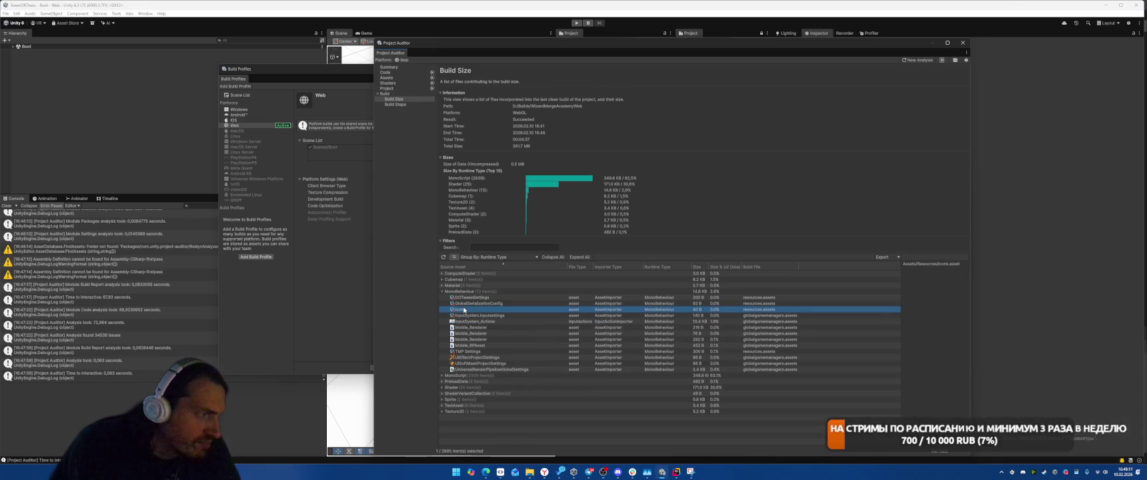
Show the Icons asset, move Project Auditor aside, and open the Icons script in Rider
double_click(467, 310)
mouse_move(760, 44)
mouse_down()
mouse_move(394, 63)
mouse_move(395, 50)
mouse_up()
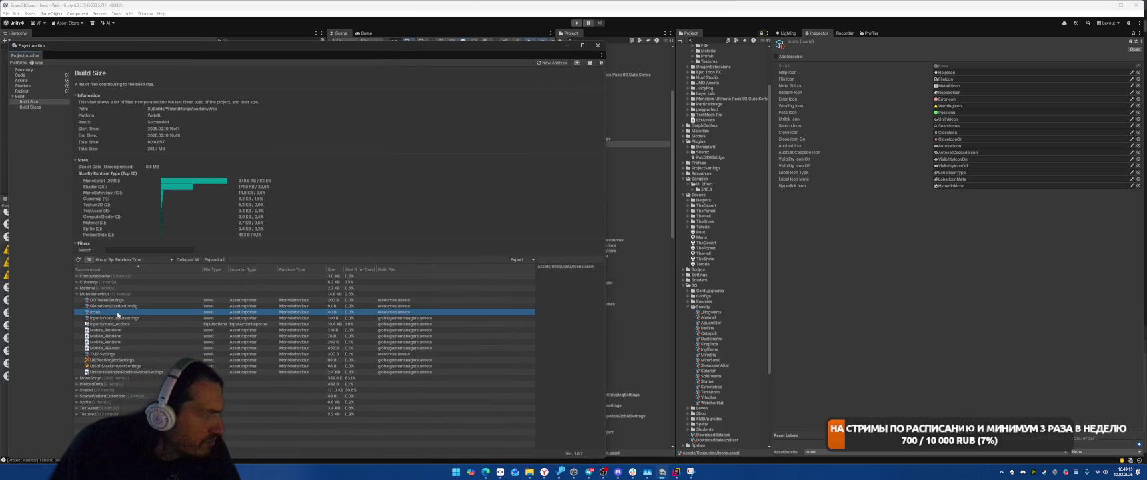
drag(540, 54, 481, 48)
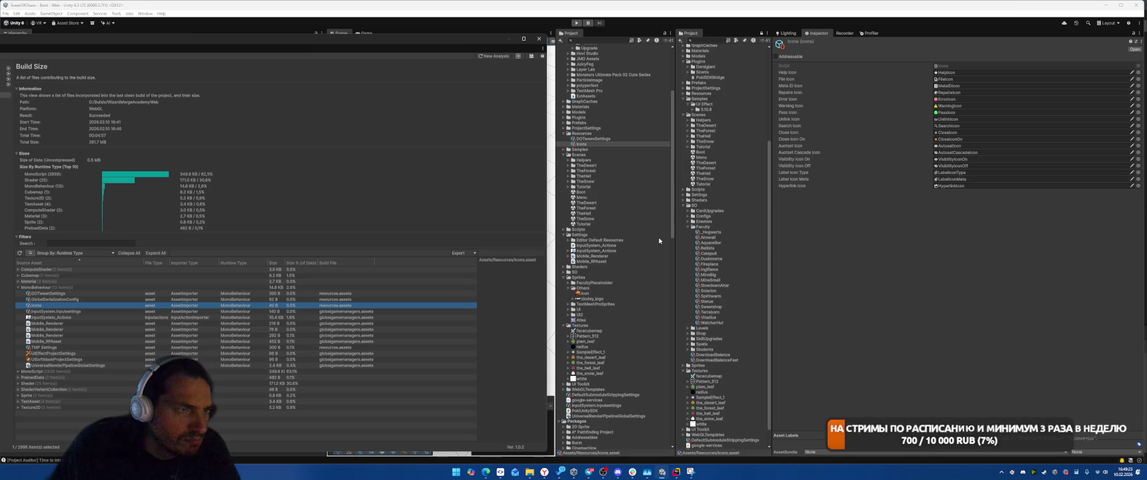
double_click(581, 144)
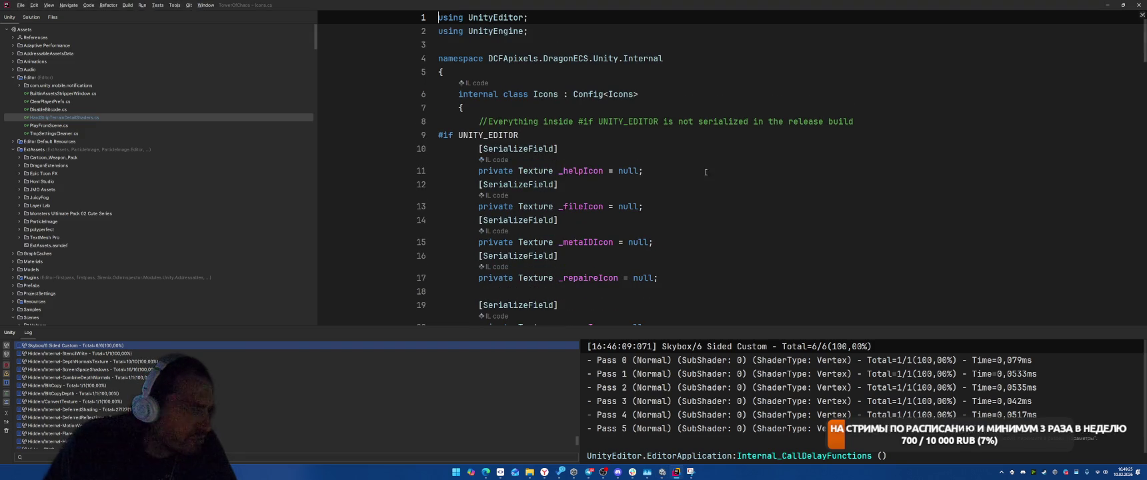
Run Find Usages on the Icons class and review its roughly 17 results
right_click(546, 94)
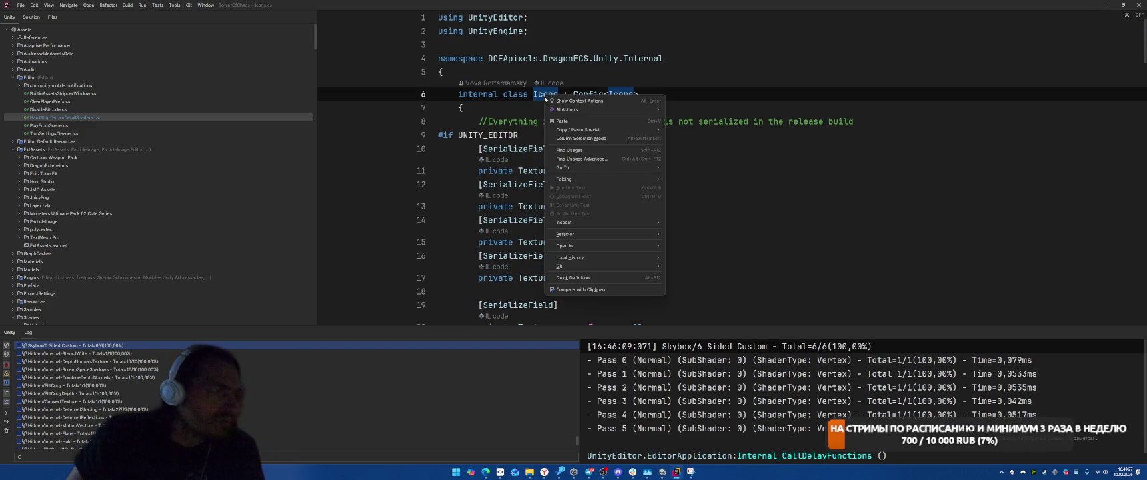
click(570, 150)
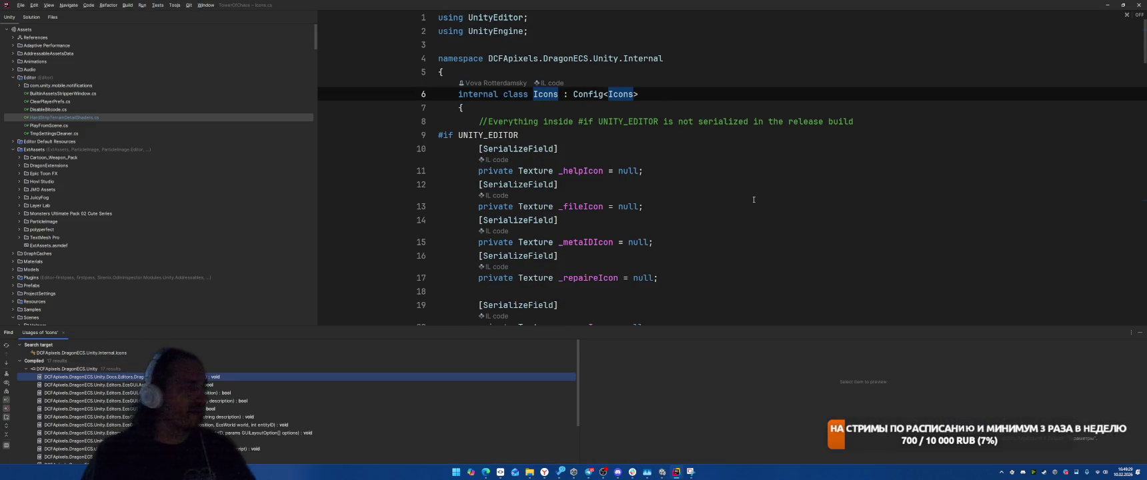
scroll(753, 193, down, 5)
scroll(754, 192, down, 10)
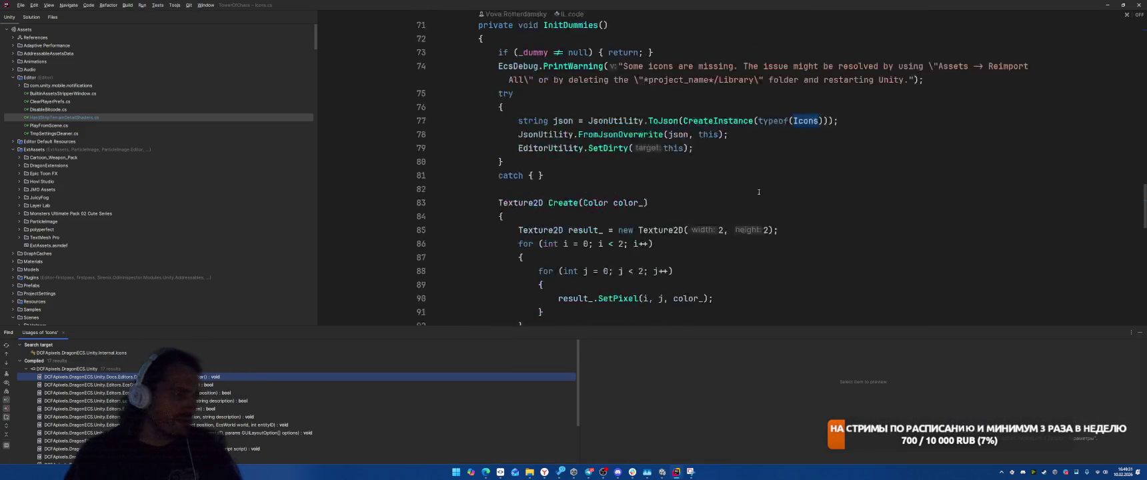
scroll(792, 188, down, 12)
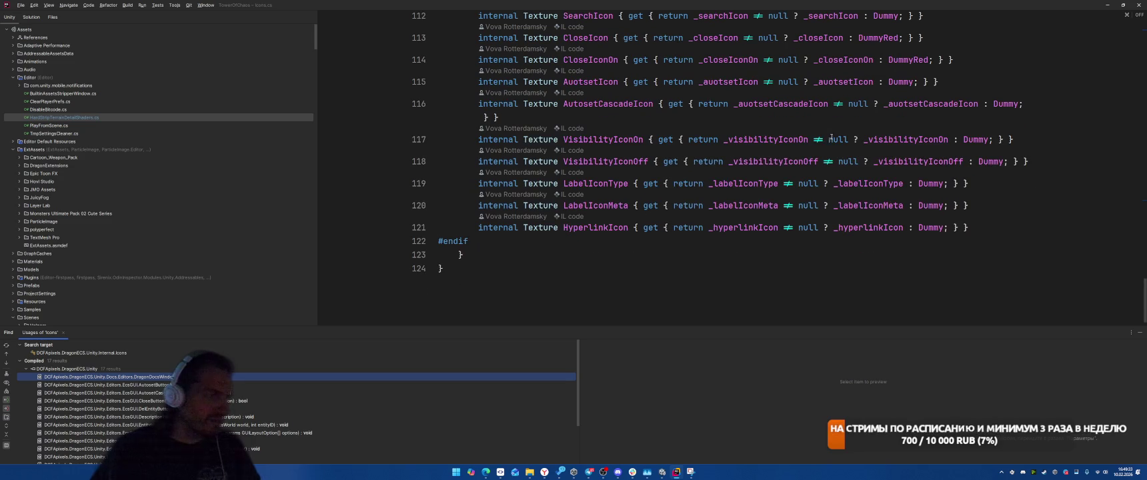
scroll(827, 139, up, 10)
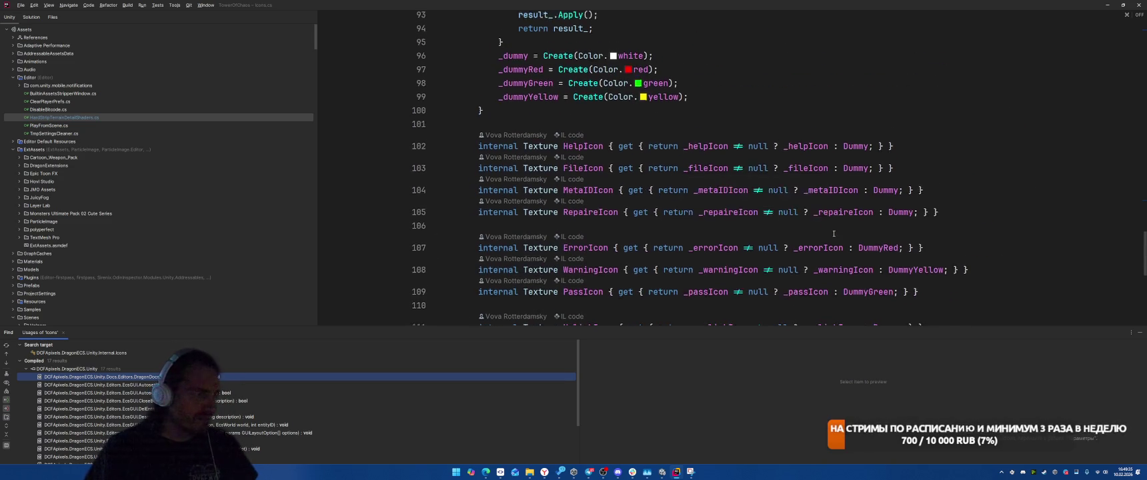
scroll(853, 218, up, 5)
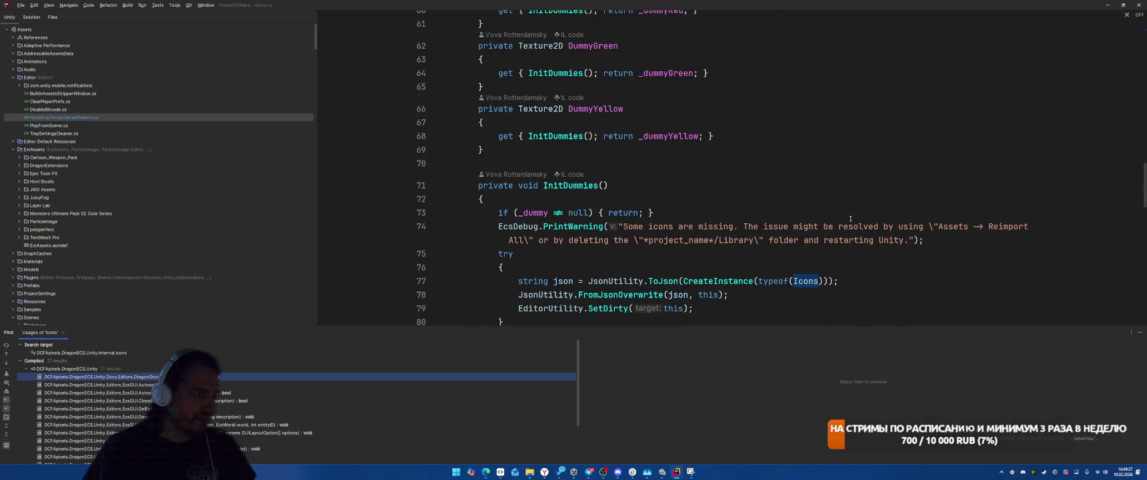
scroll(850, 218, down, 3)
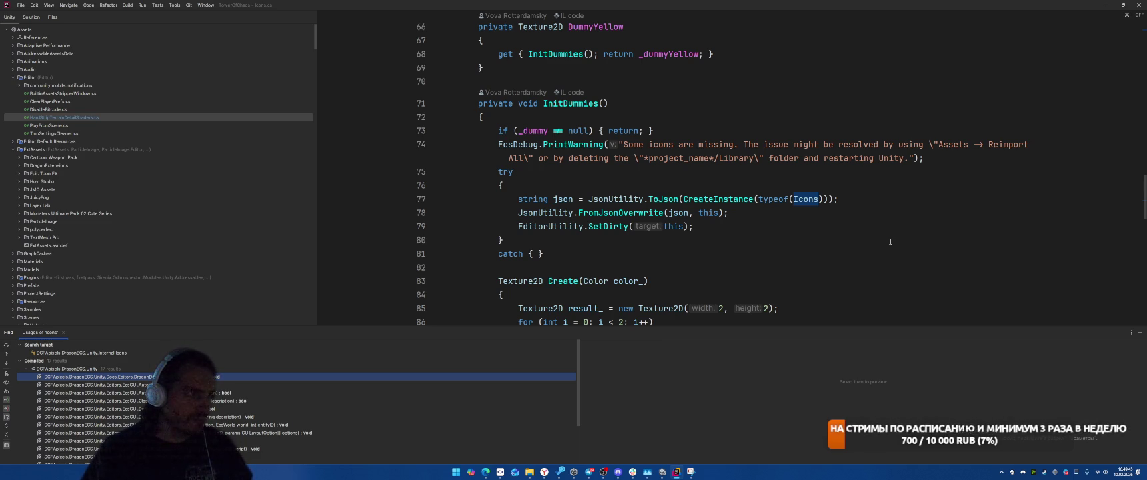
scroll(890, 241, down, 5)
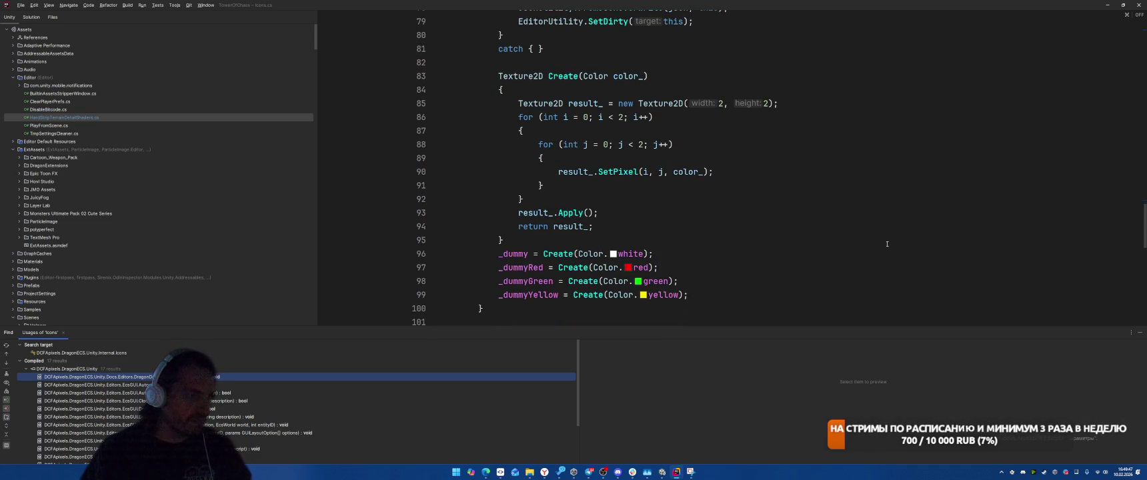
scroll(888, 244, up, 15)
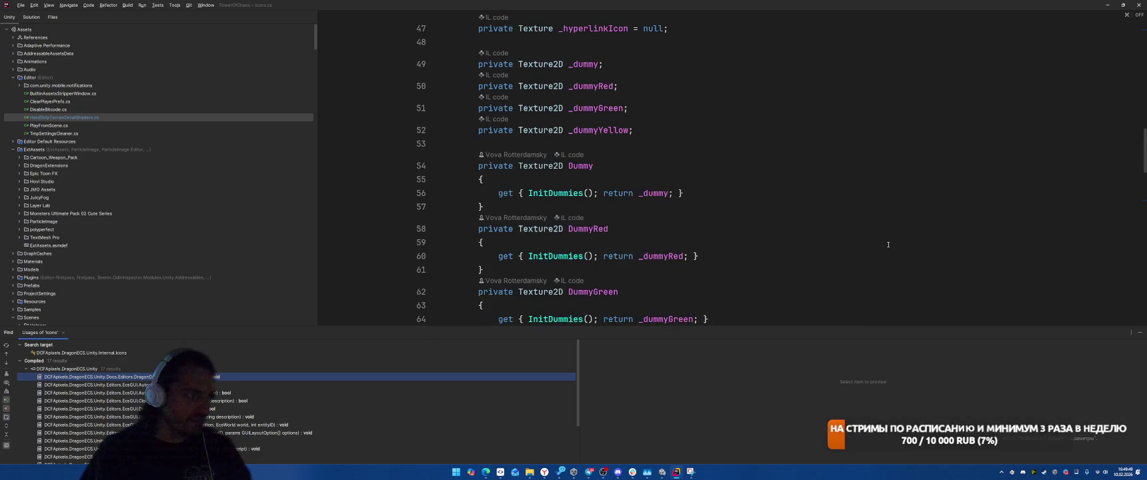
scroll(885, 246, up, 10)
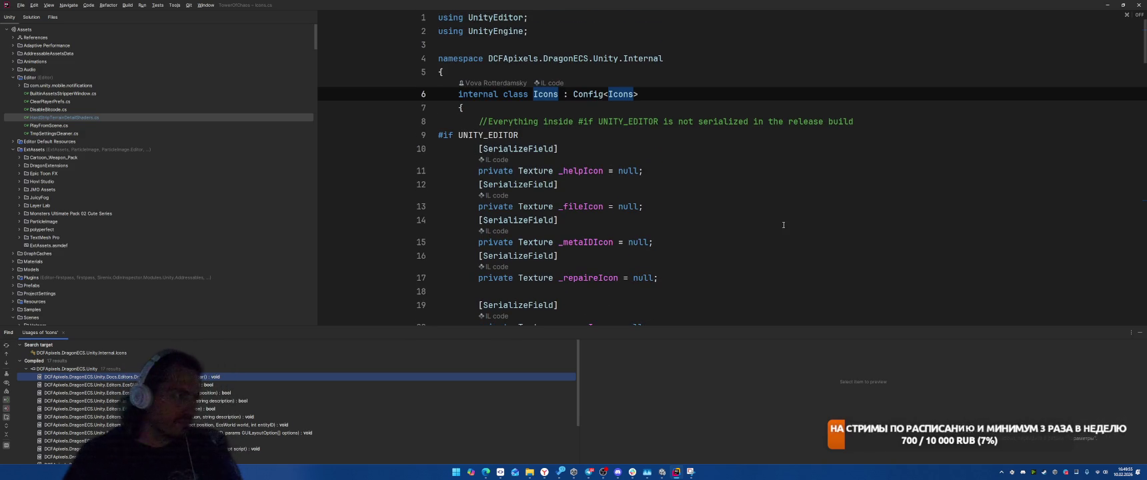
Go to the Config base class definition in Config.cs and read through it
ctrl+click(588, 94)
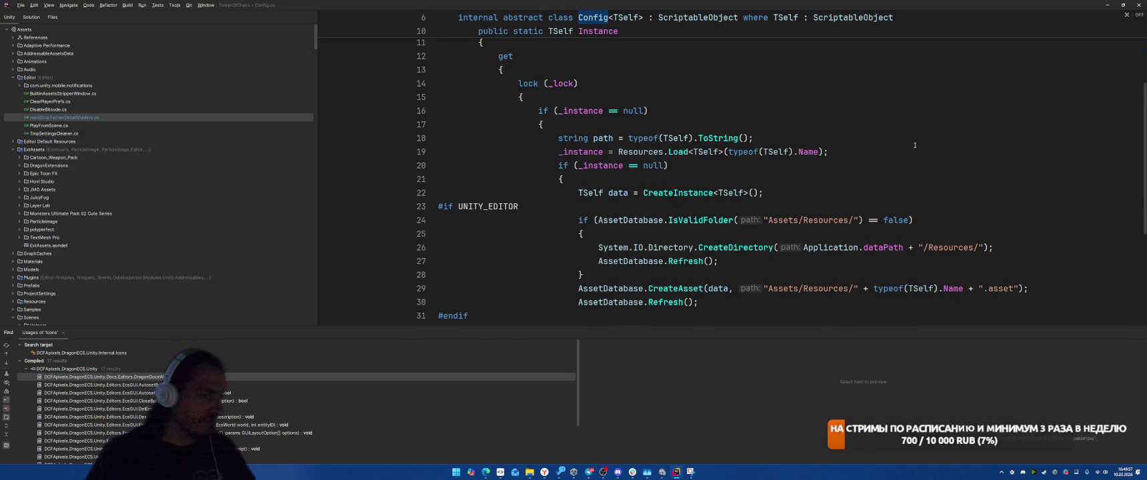
scroll(913, 143, down, 3)
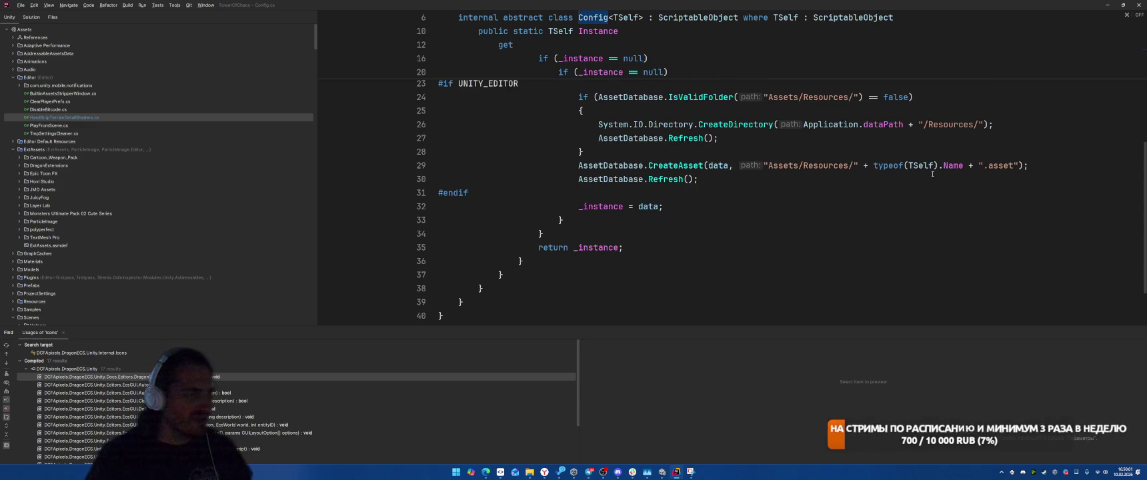
scroll(932, 173, up, 3)
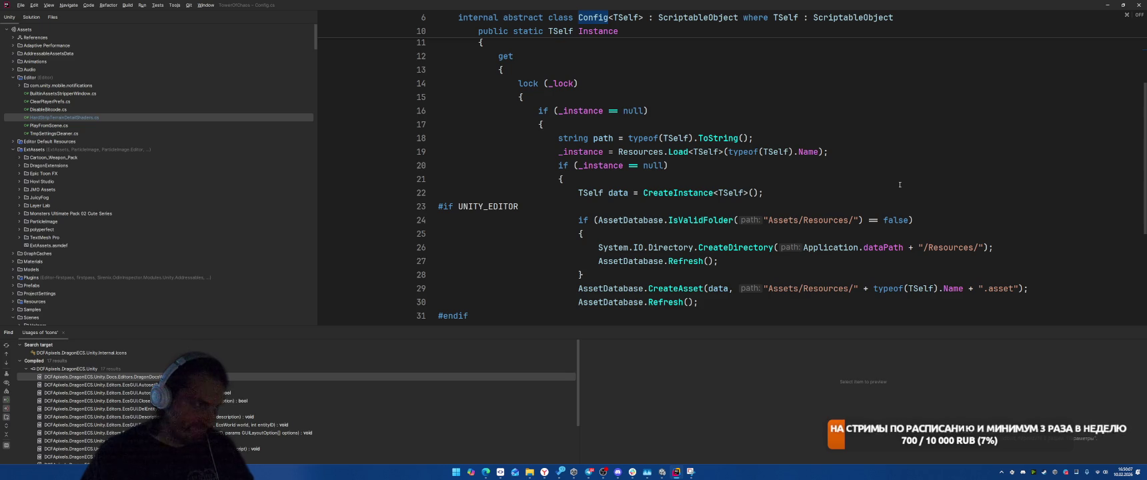
scroll(901, 184, down, 1)
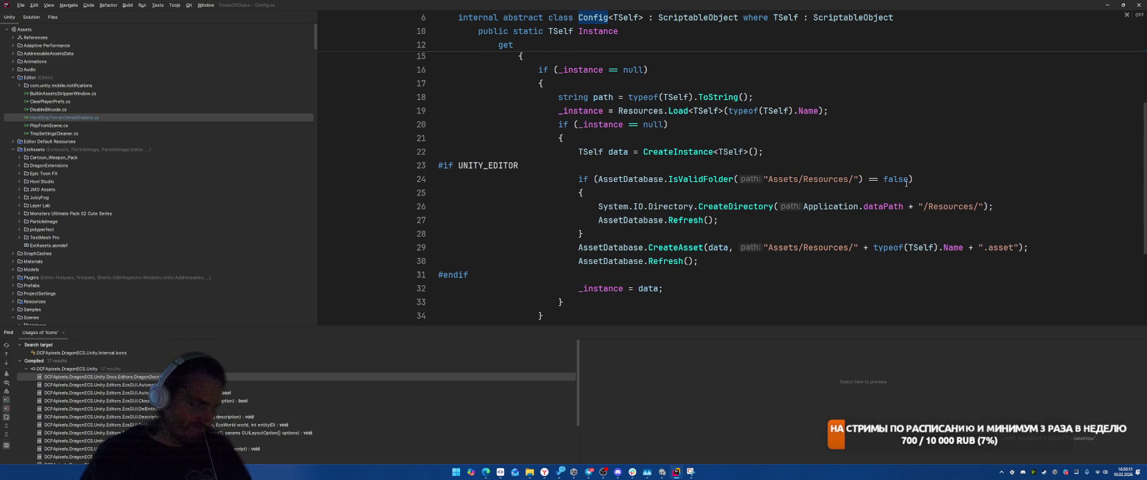
scroll(906, 183, up, 1)
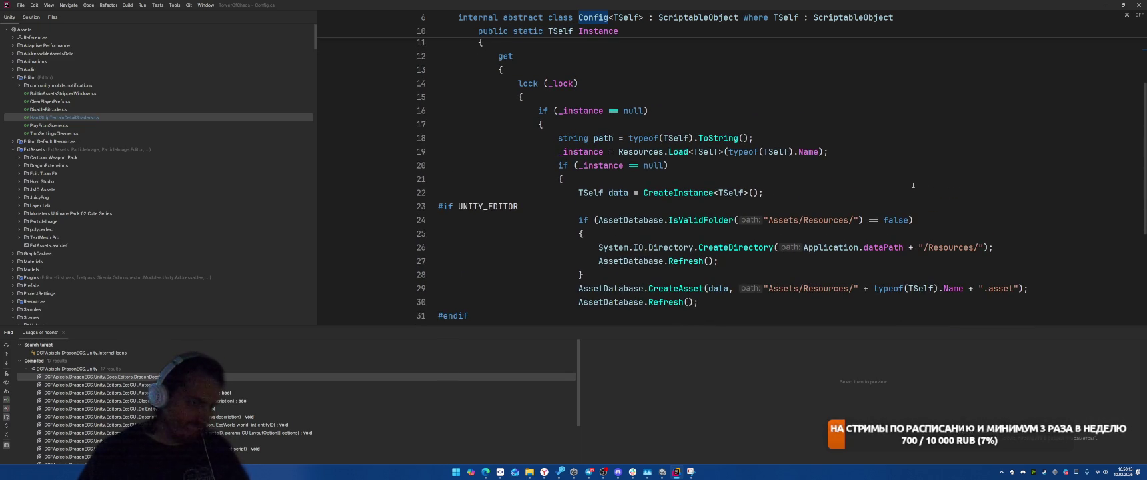
scroll(913, 185, down, 2)
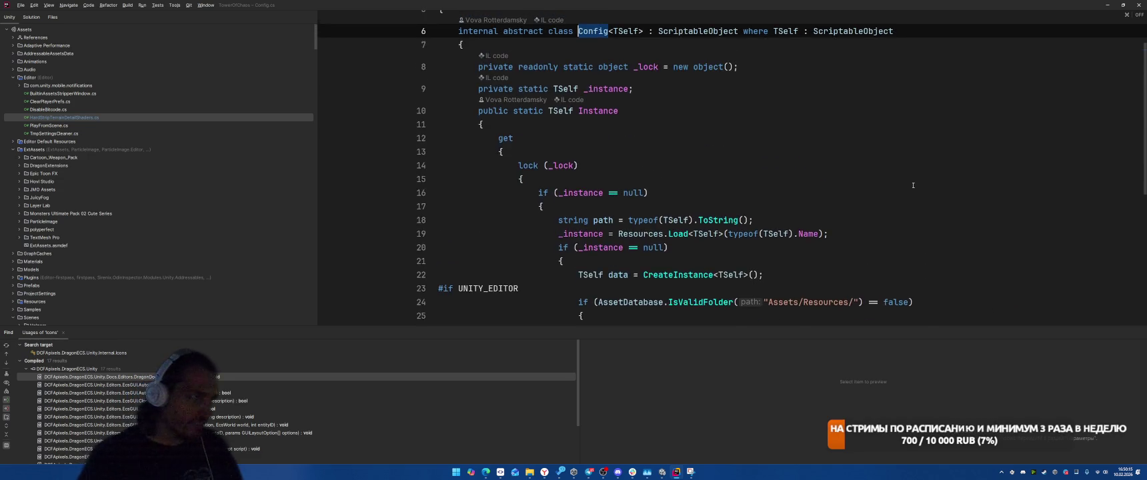
Comment out the #if UNITY_EDITOR…#endif block on lines 23–31, then switch to Unity
mouse_move(502, 234)
mouse_down()
mouse_move(413, 207)
mouse_move(326, 125)
mouse_up()
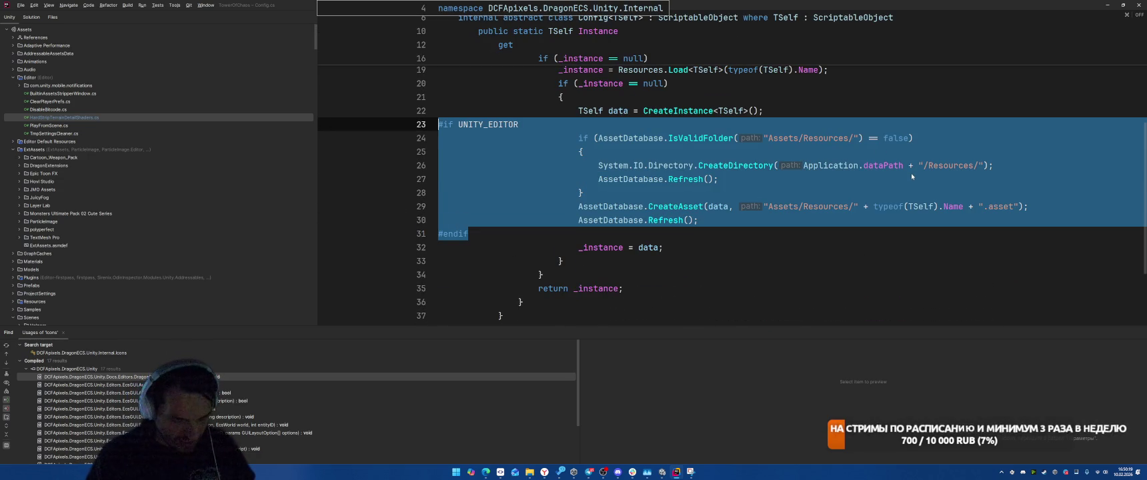
key(ctrl+slash)
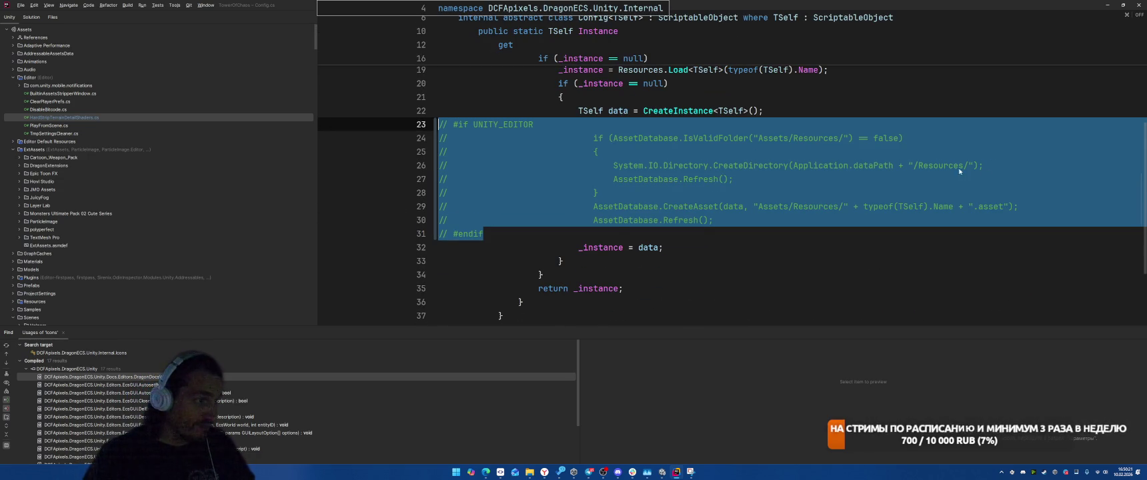
click(844, 166)
key(alt+Tab)
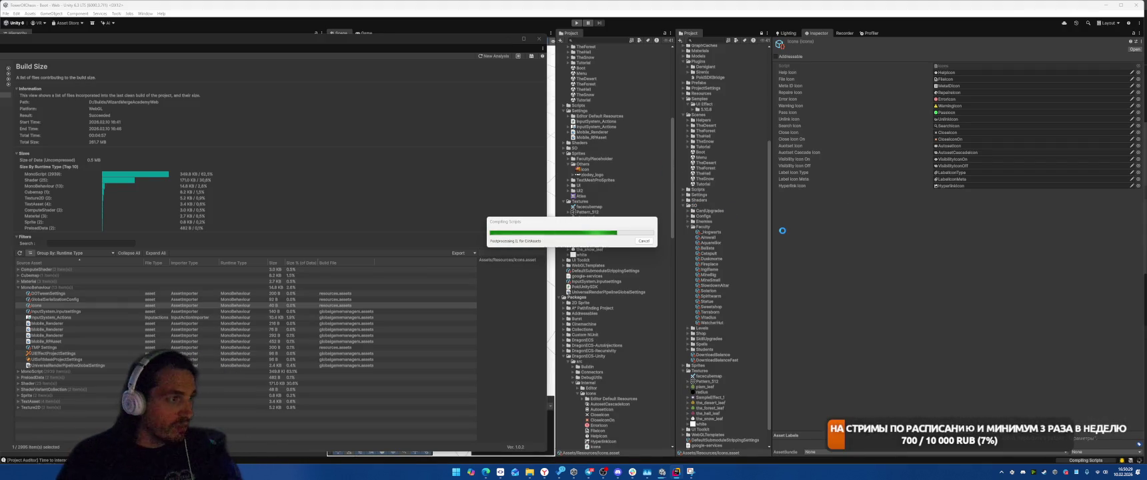
In File Explorer, go from Library up to TowerOfChaos, open Packages, then return to Unity
mouse_move(529, 472)
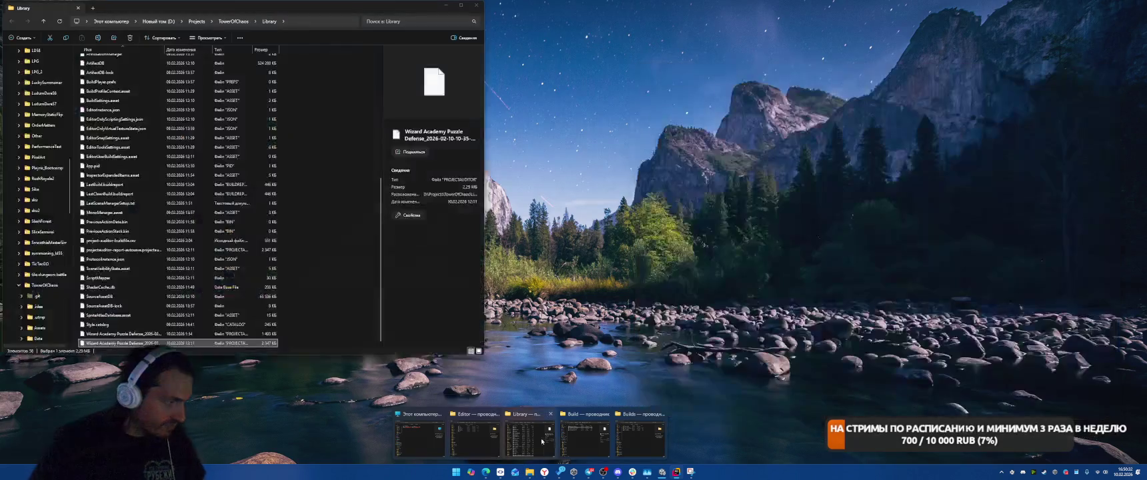
click(530, 433)
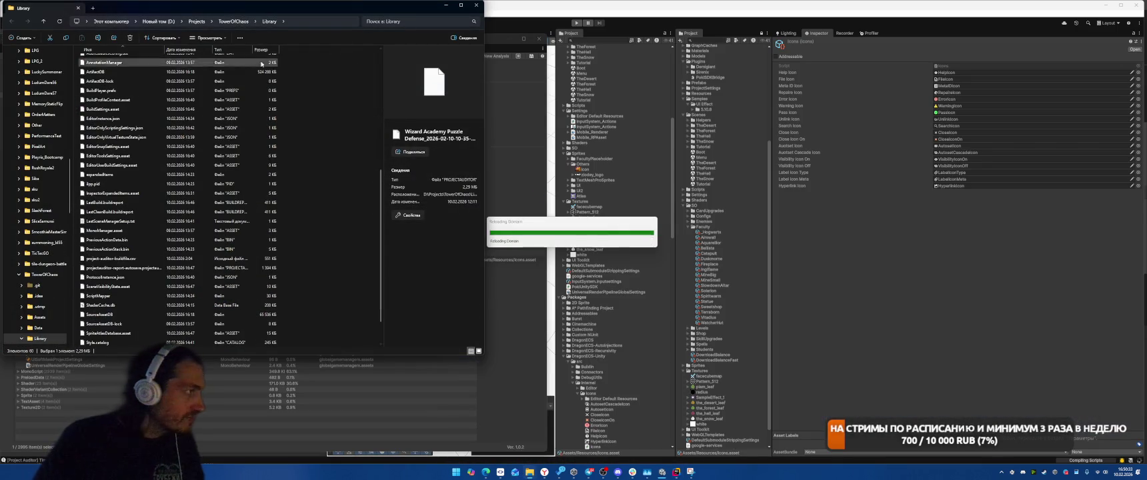
click(233, 22)
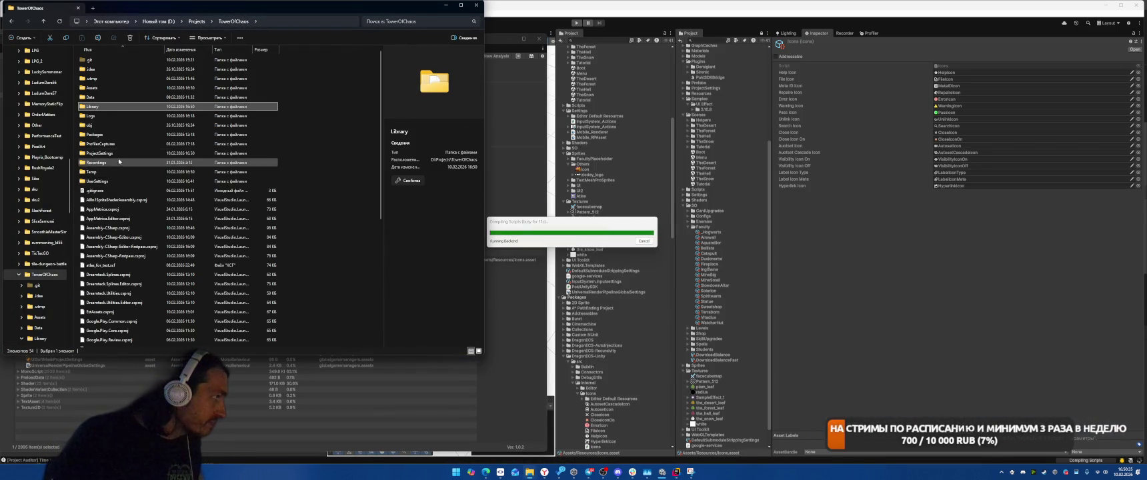
double_click(97, 134)
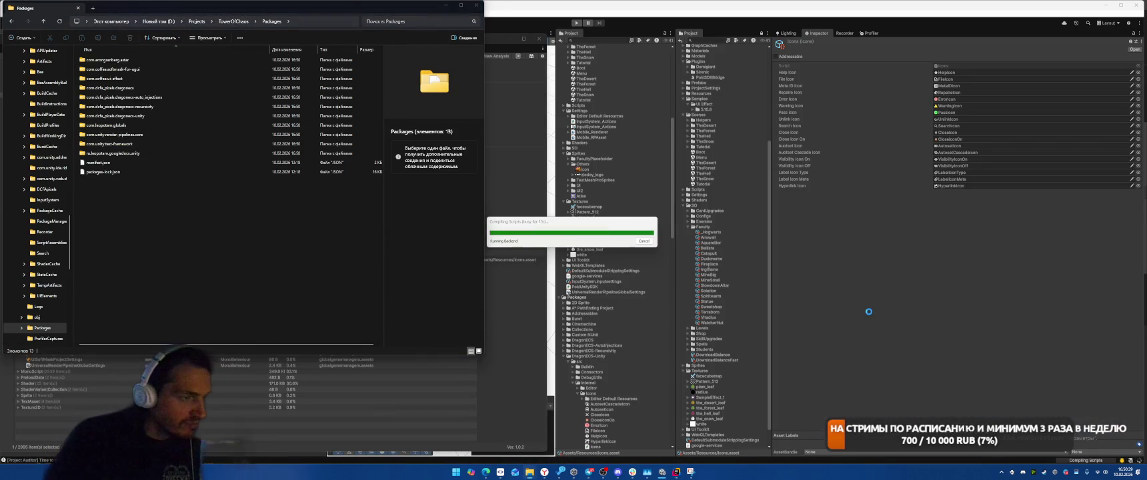
click(652, 333)
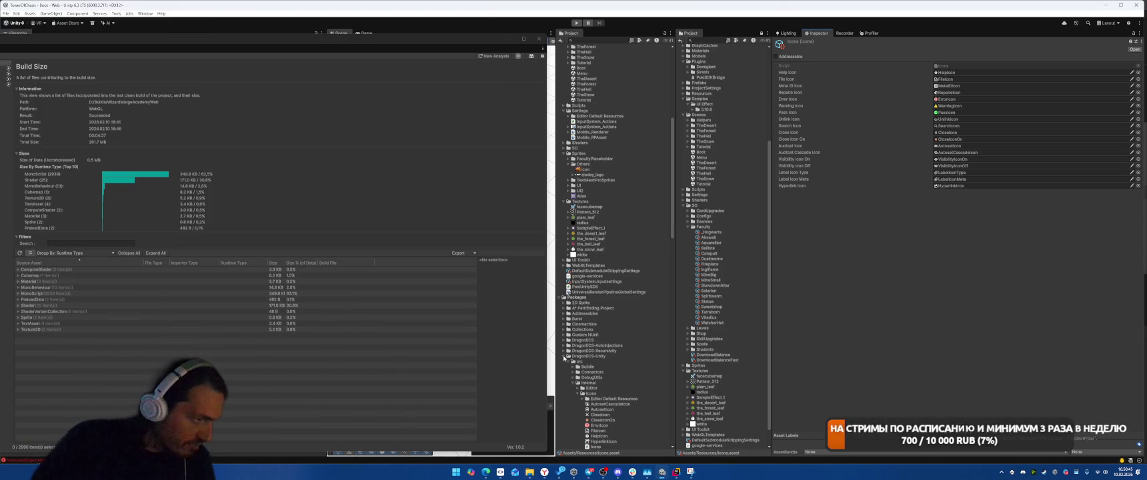
Select Assets/Resources/Icons and drag the Project Auditor window over to the right side
scroll(626, 362, down, 4)
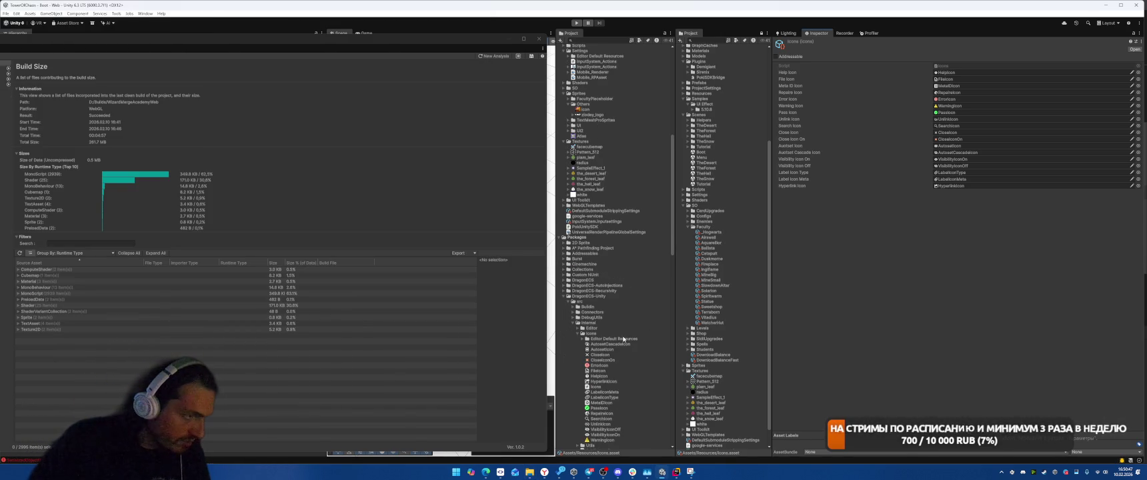
scroll(623, 338, down, 4)
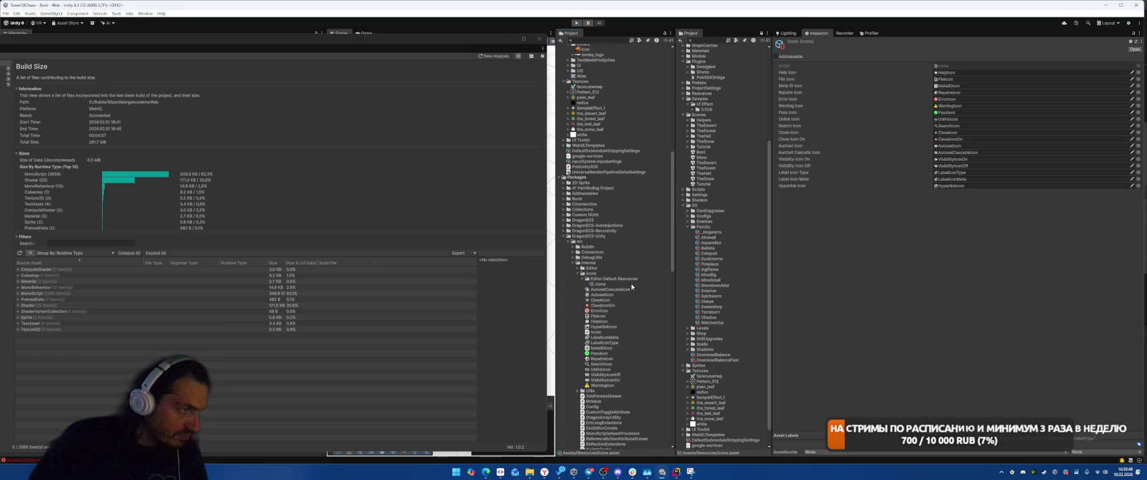
scroll(613, 240, up, 15)
click(598, 200)
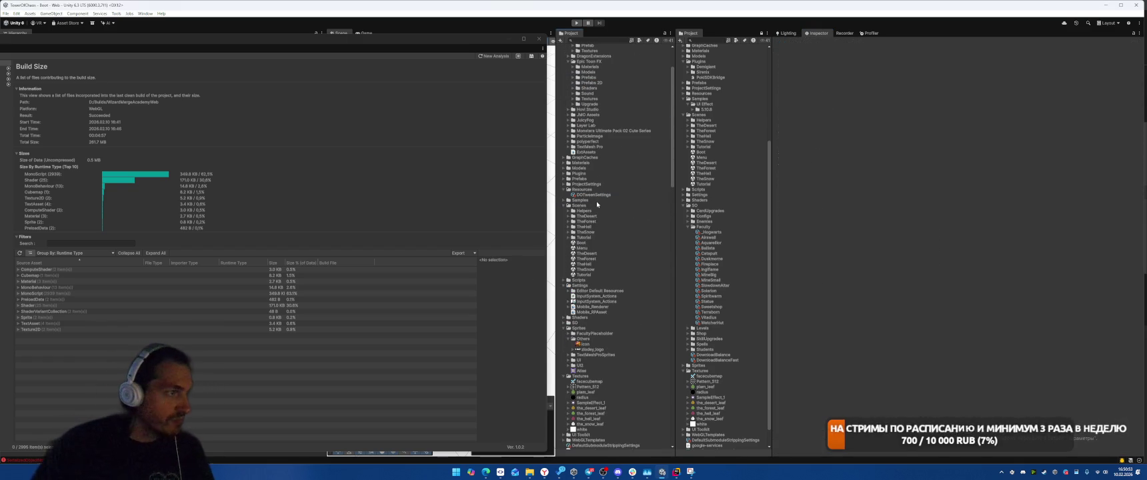
scroll(600, 267, down, 12)
mouse_move(392, 43)
mouse_down()
mouse_move(1000, 42)
mouse_move(952, 41)
mouse_up()
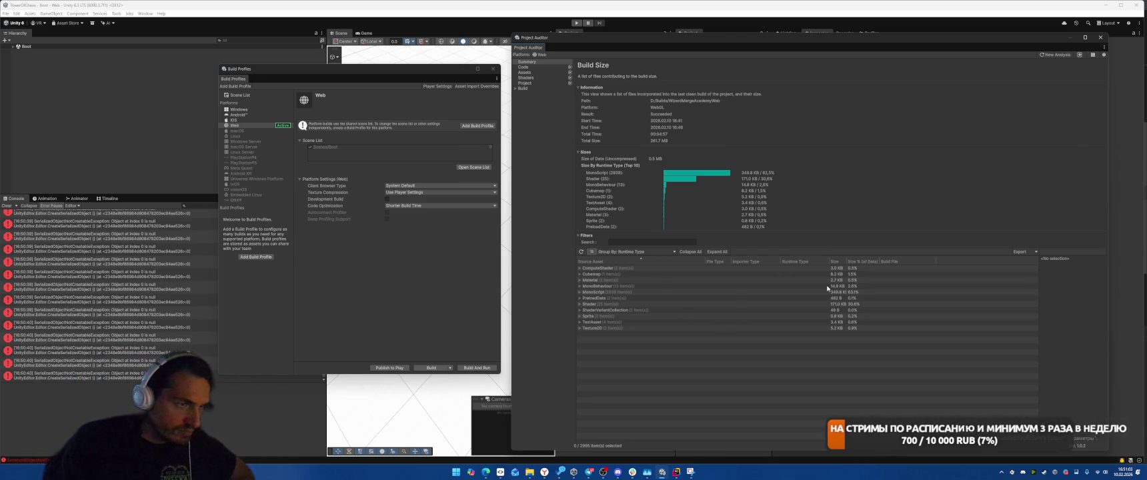
Group the Build Size table by Build File and expand sharedassets0.assets
click(673, 252)
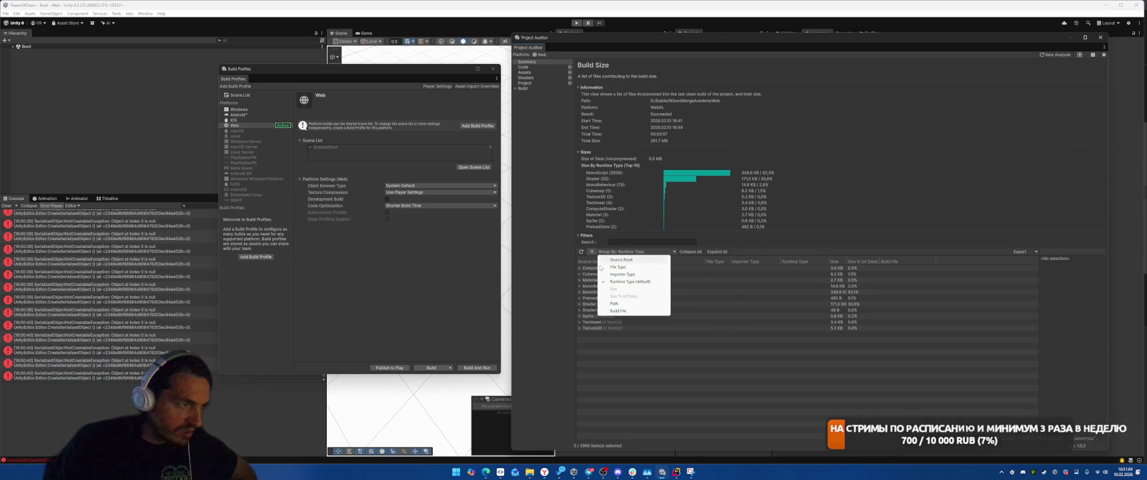
click(619, 311)
click(724, 279)
key(Right)
Browse sharedassets0.assets entries, comparing the two Pattern_512 entries and the facecubemap skybox
key(Down)
key(Down)
key(Down)
key(Down)
key(Down)
key(Down)
key(Up)
key(Up)
key(Up)
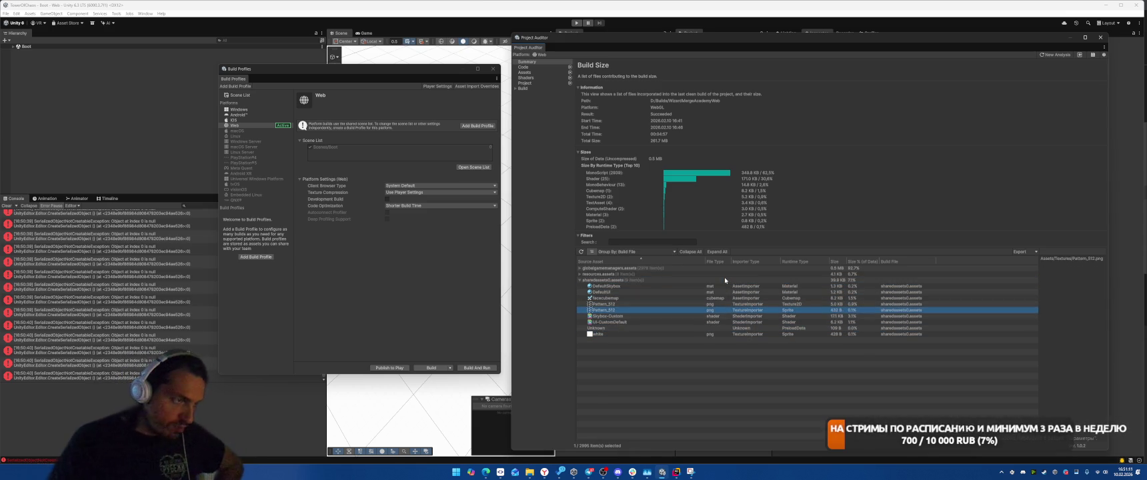
key(Up)
key(Up)
key(Up)
key(Up)
key(Down)
key(Down)
key(Down)
key(Up)
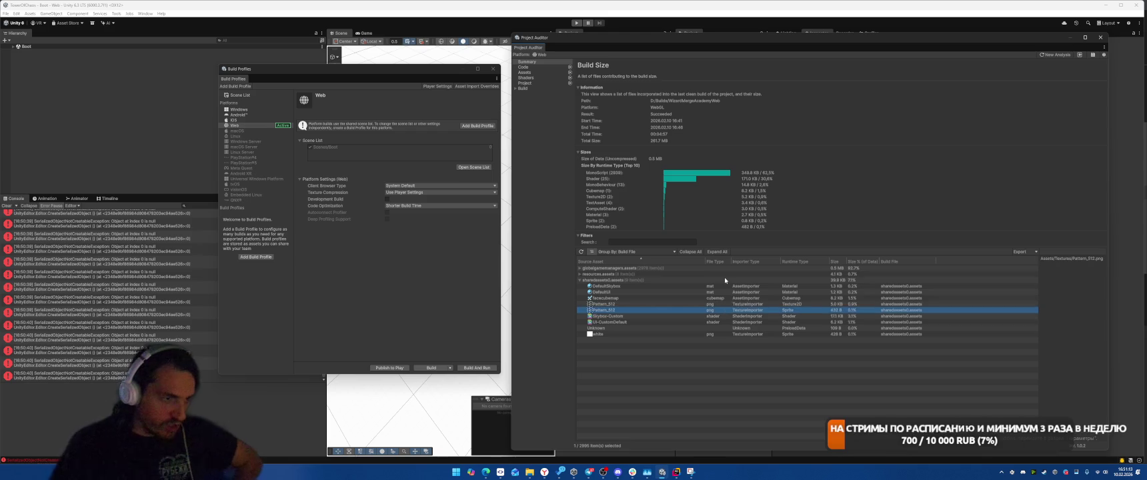
key(Up)
key(Down)
key(Up)
key(Down)
key(Up)
key(Down)
key(Up)
key(Down)
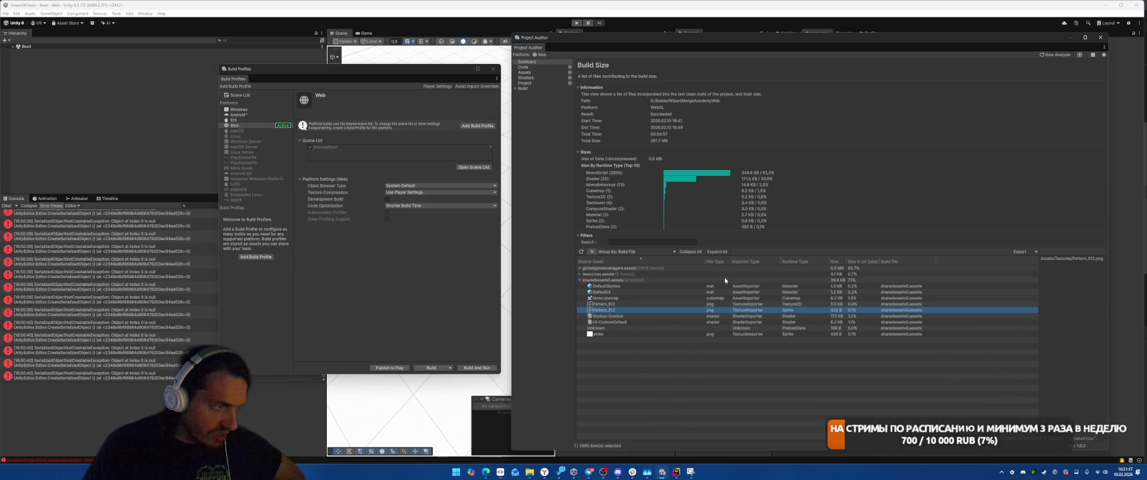
key(Down)
key(Up)
key(Up)
key(Up)
key(Up)
key(Up)
key(Down)
key(Down)
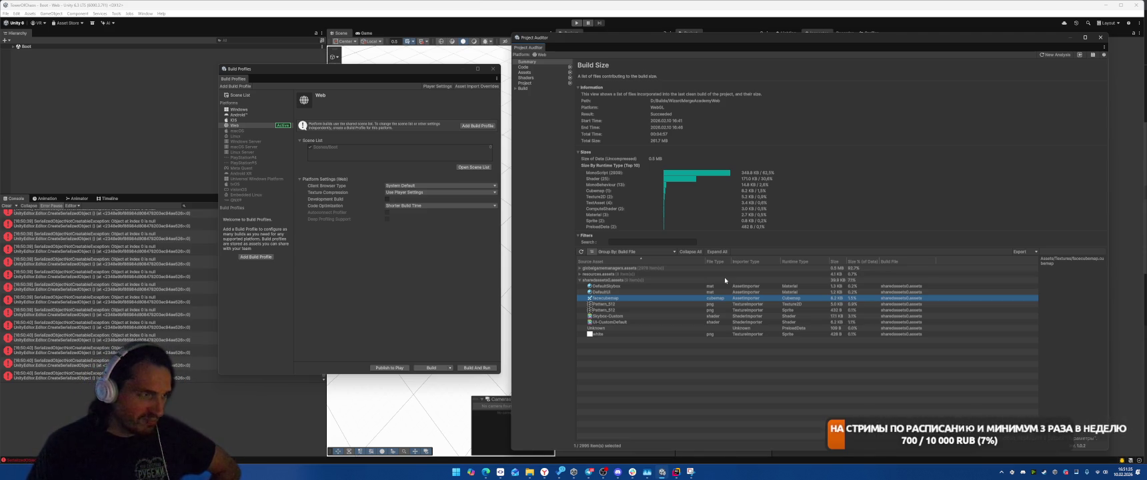
key(Up)
key(Up)
key(Up)
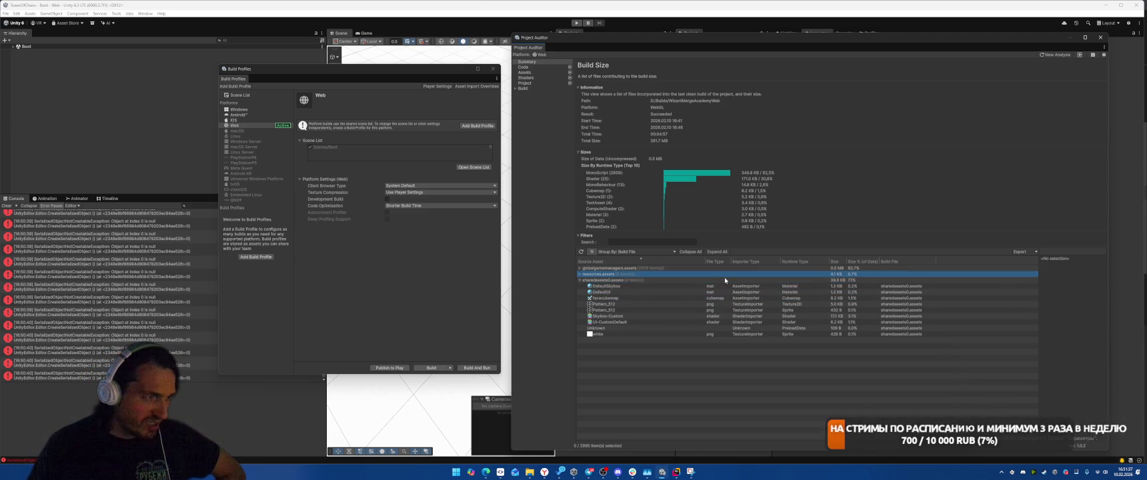
Expand resources.assets and inspect DOTweenSettings, PerformanceTestRunInfo and PerformanceTestRunSettings entries
key(Right)
key(Down)
key(Down)
key(Down)
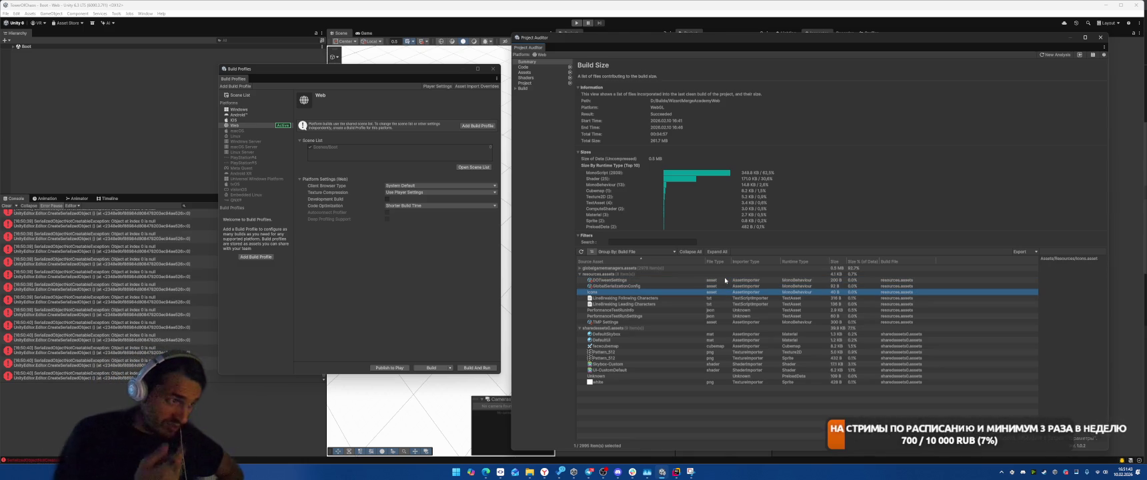
key(Up)
key(Up)
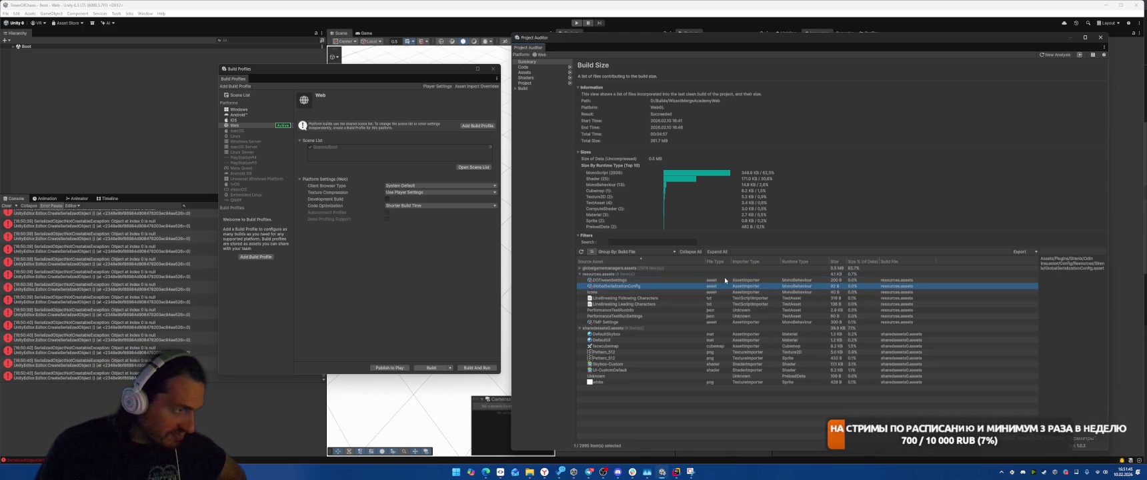
key(Up)
key(Up)
key(Down)
key(Down)
key(Down)
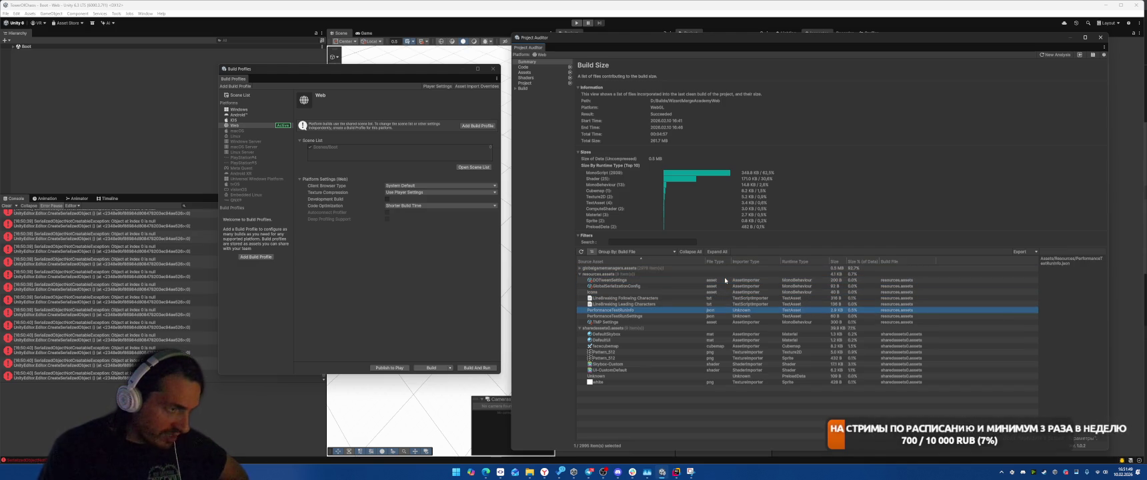
key(Down)
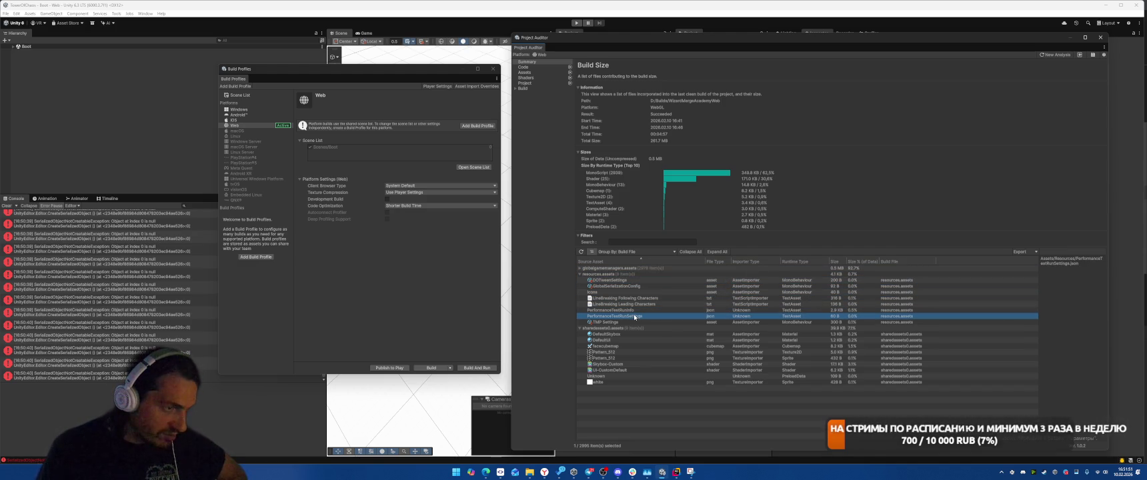
key(Up)
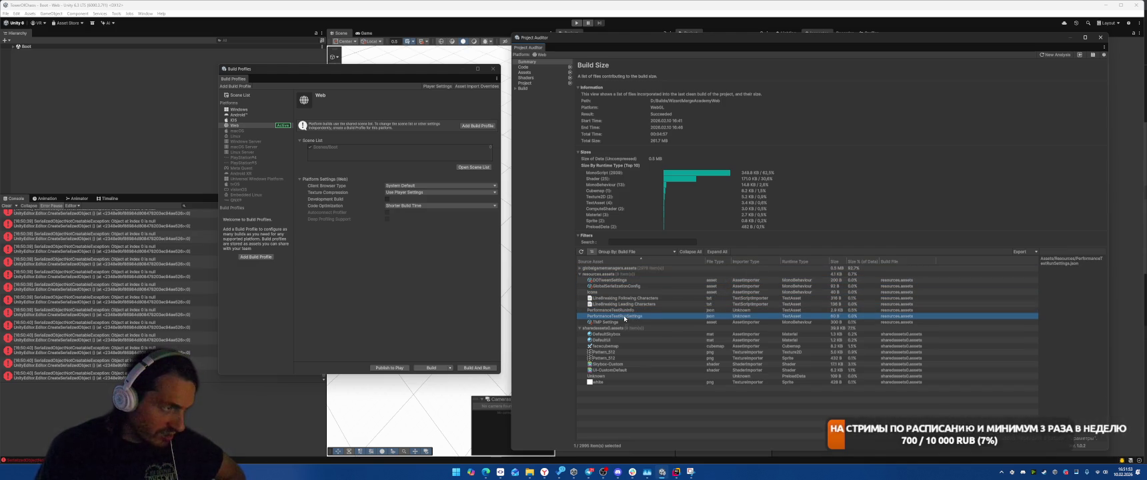
right_click(617, 311)
click(598, 314)
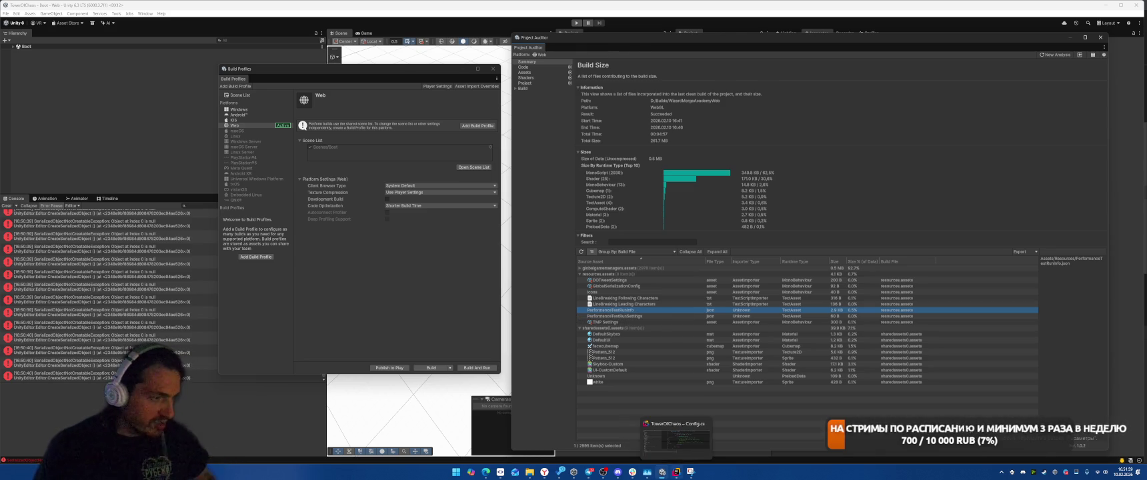
Search all files for PerformanceTestRunInfo and preview its definition in Utils.cs
key(alt+Tab)
key(ctrl+shift+f)
text(Pe)
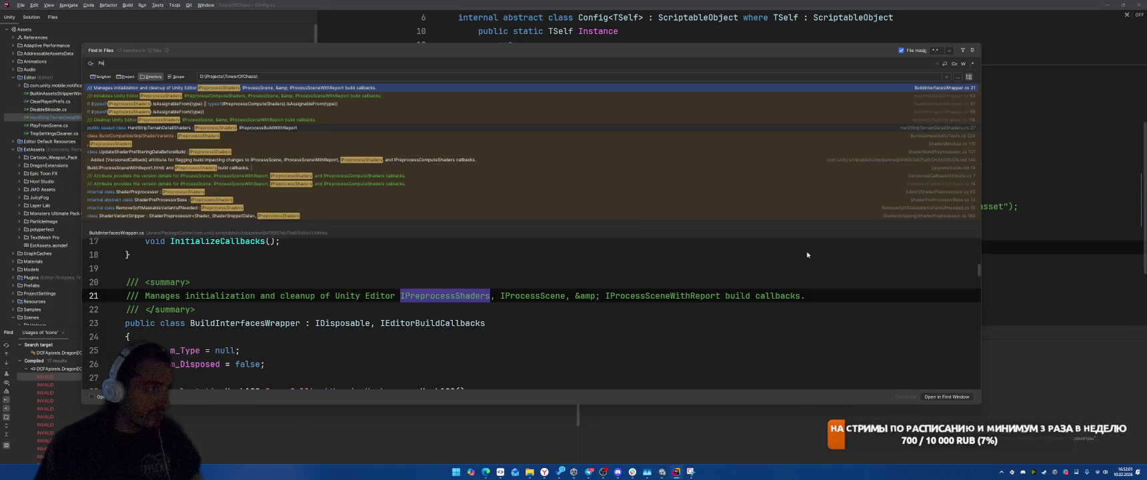
text(rformance)
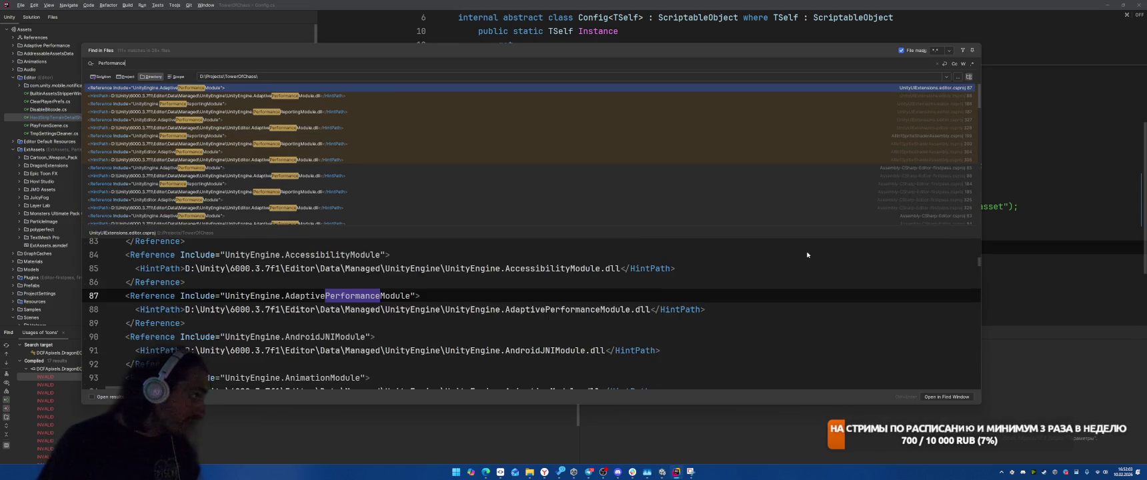
text(TestRunInfo)
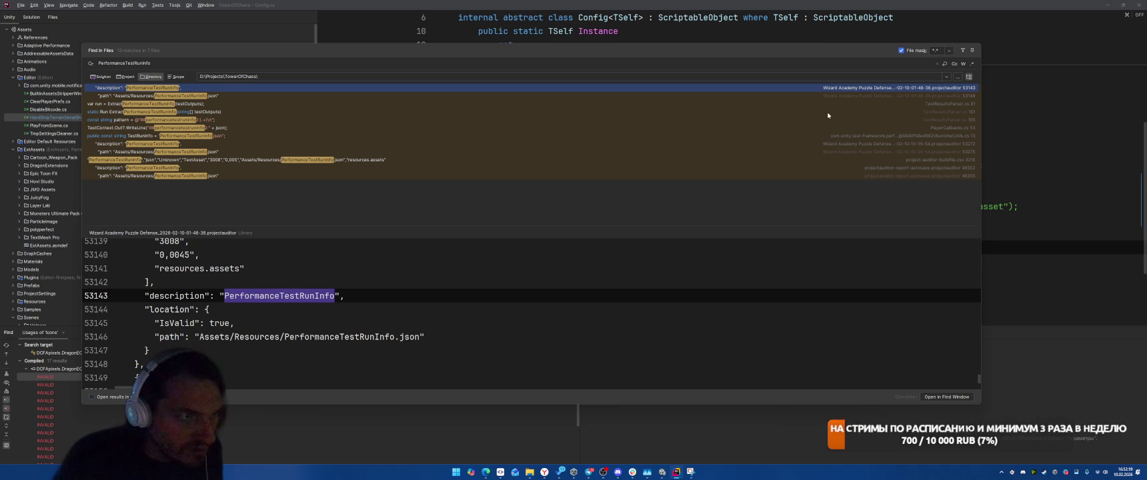
click(830, 136)
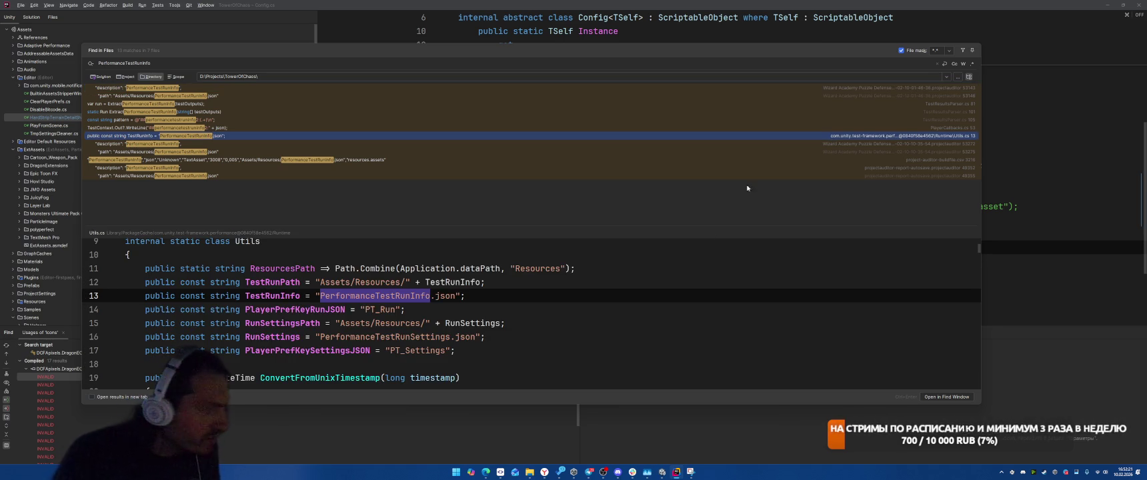
scroll(671, 309, up, 3)
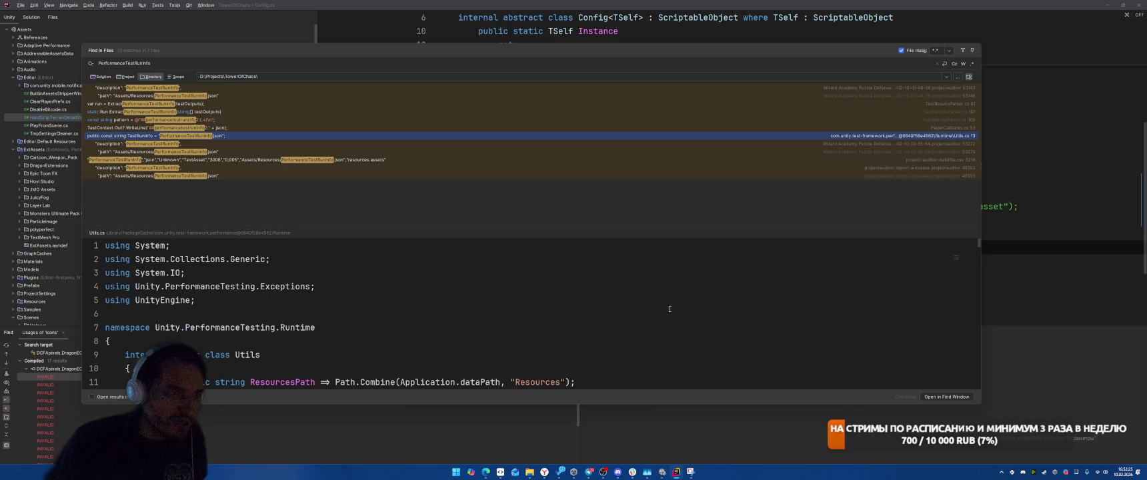
Locate the com.unity.test-framework.performance package folder in Library/PackageCache
mouse_move(530, 470)
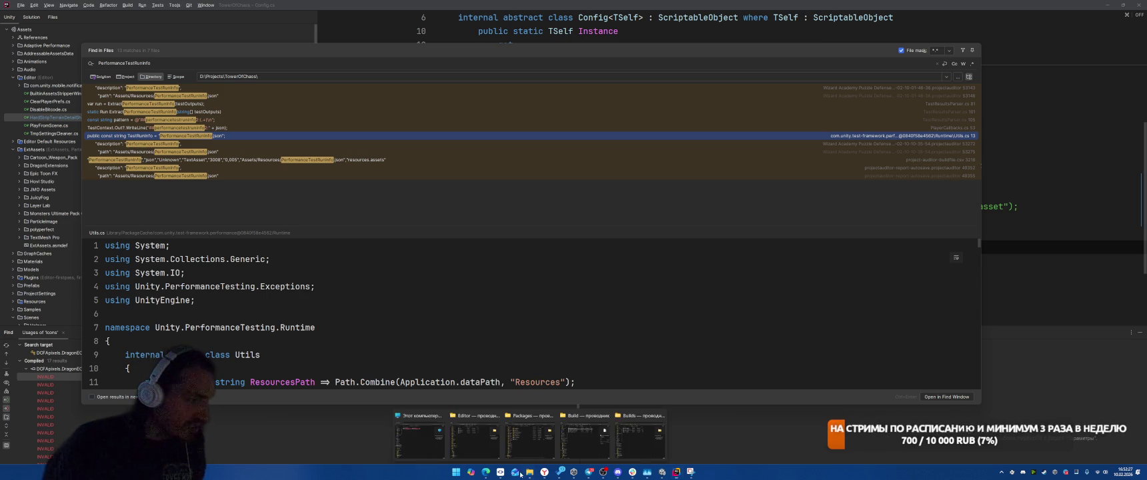
click(519, 428)
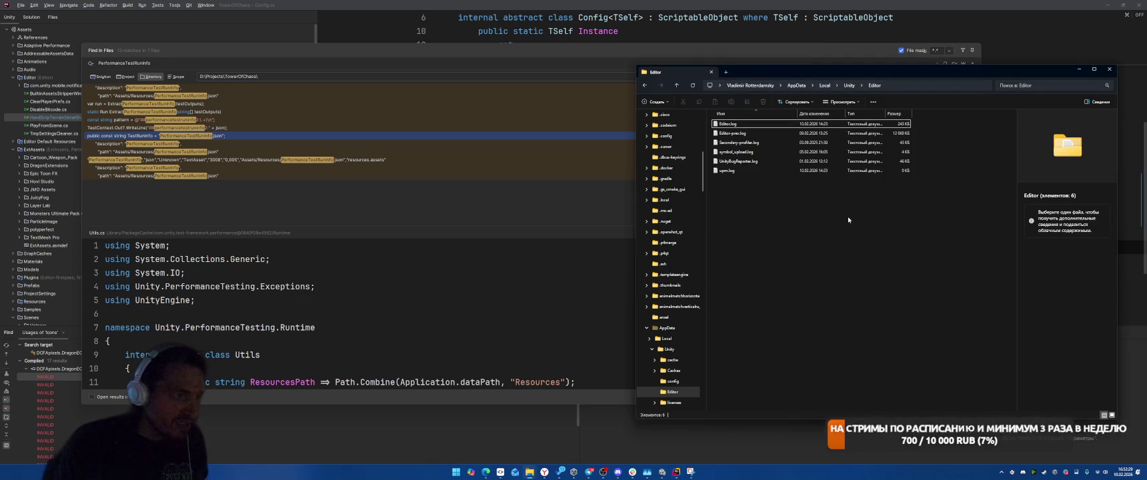
mouse_move(529, 471)
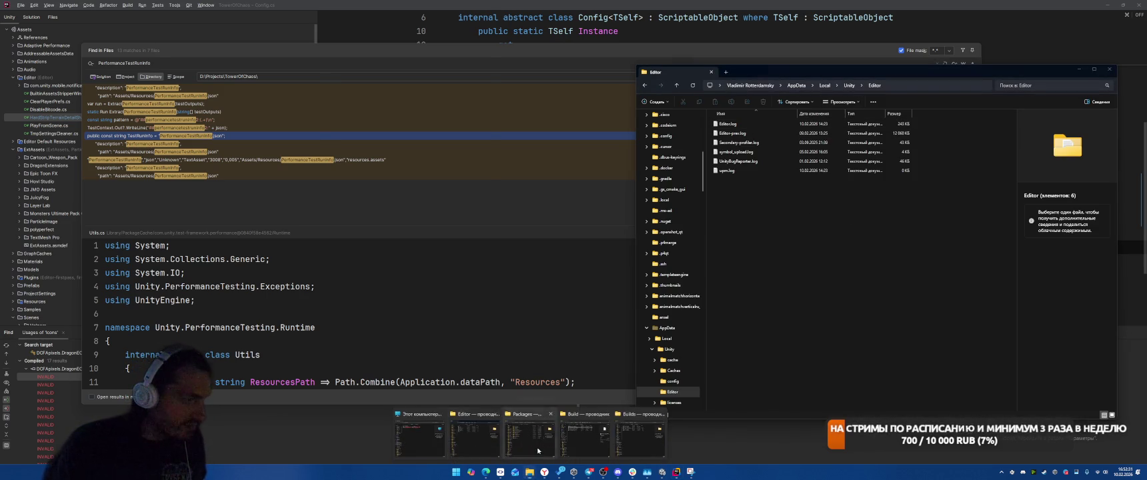
click(530, 437)
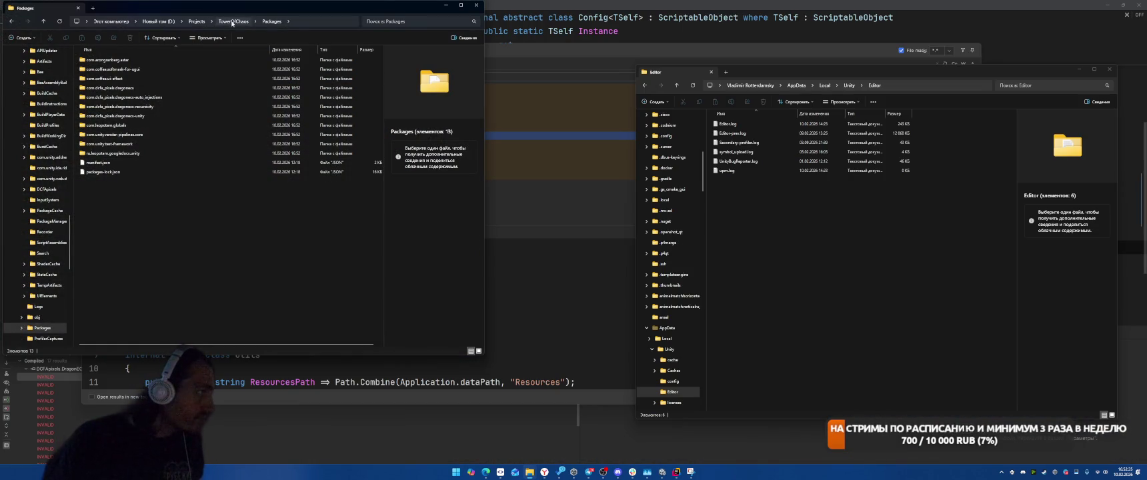
right_click(237, 21)
click(227, 10)
click(228, 22)
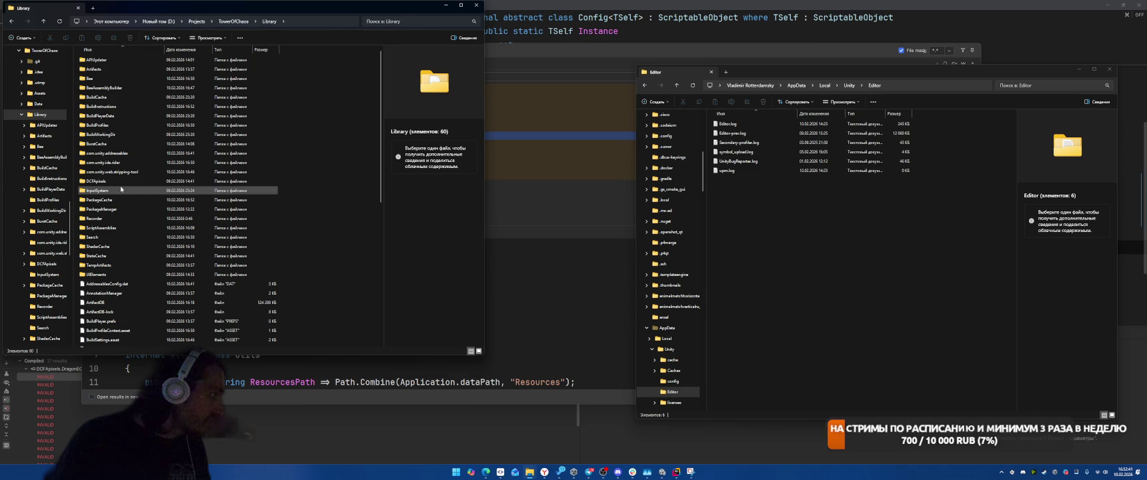
click(120, 202)
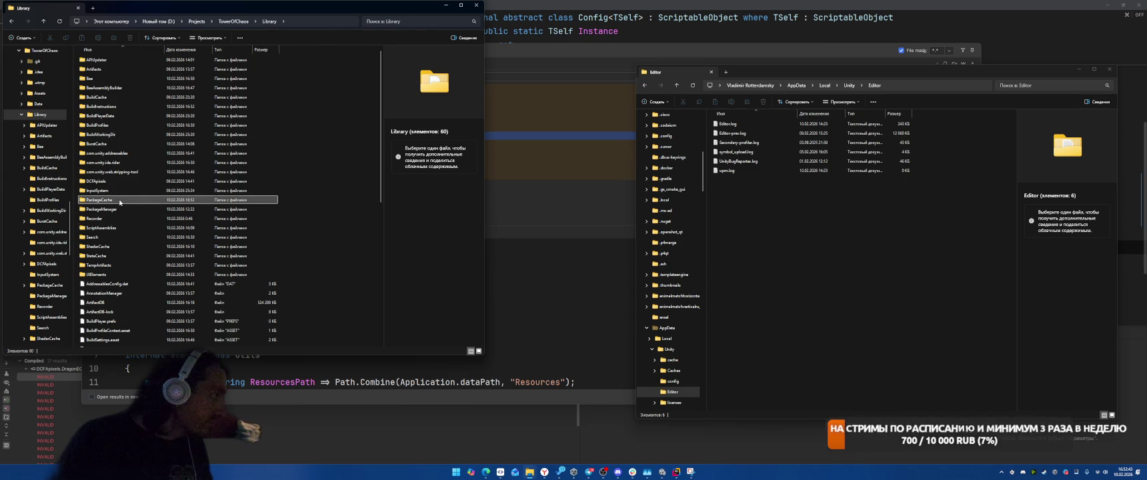
double_click(120, 202)
mouse_move(207, 157)
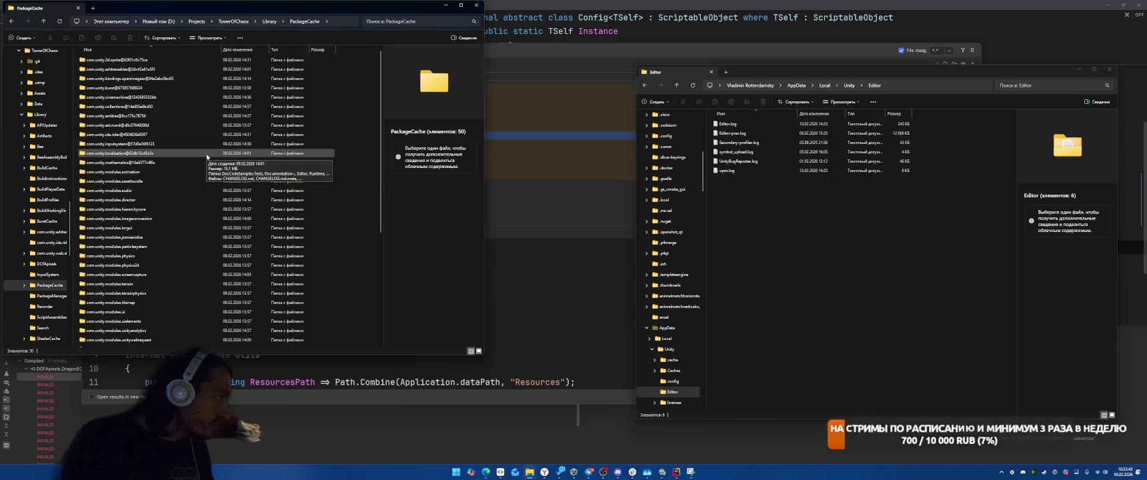
scroll(205, 149, down, 6)
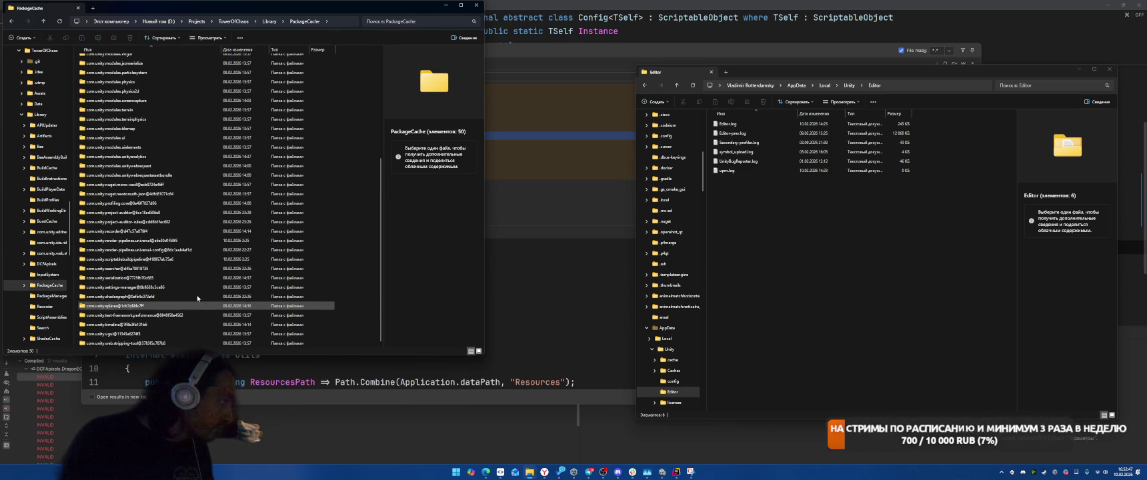
click(194, 314)
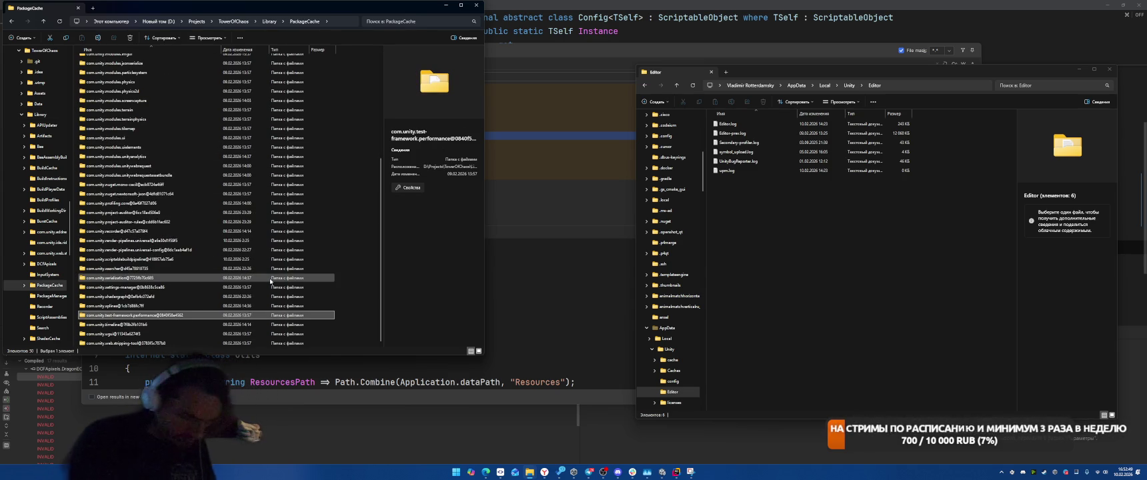
Paste the package into Packages and rename it com.unity.test-framework.performance, dropping the hash
click(269, 21)
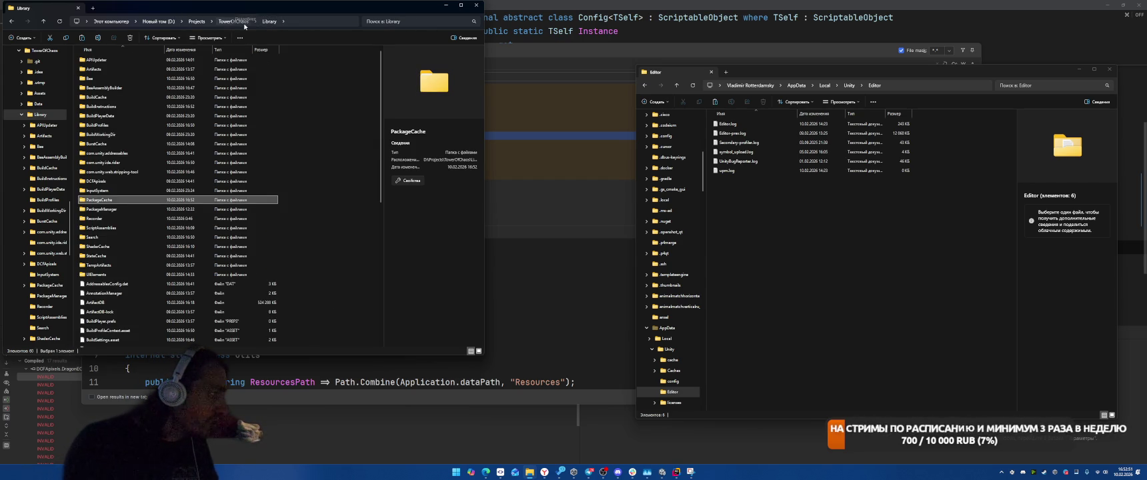
click(233, 22)
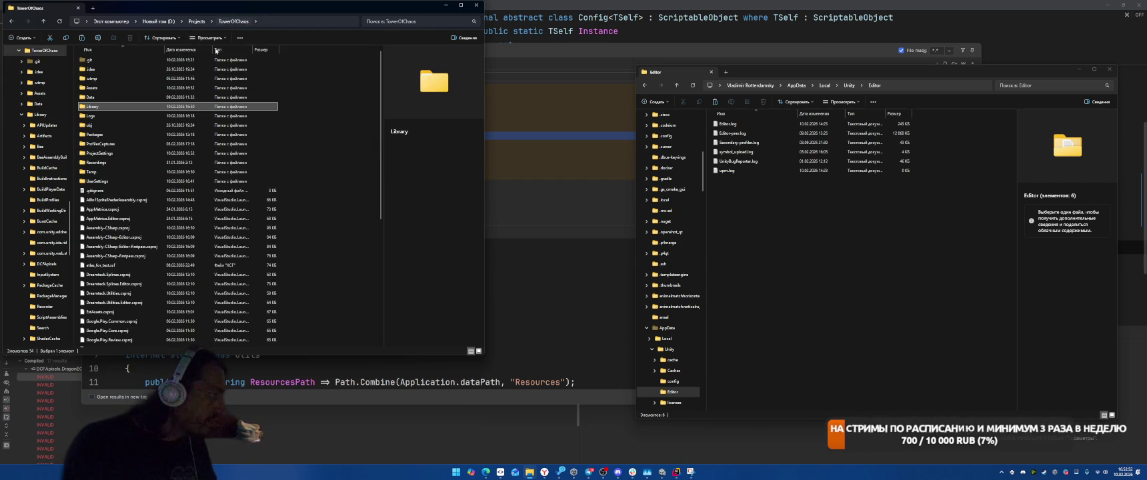
click(112, 135)
double_click(112, 136)
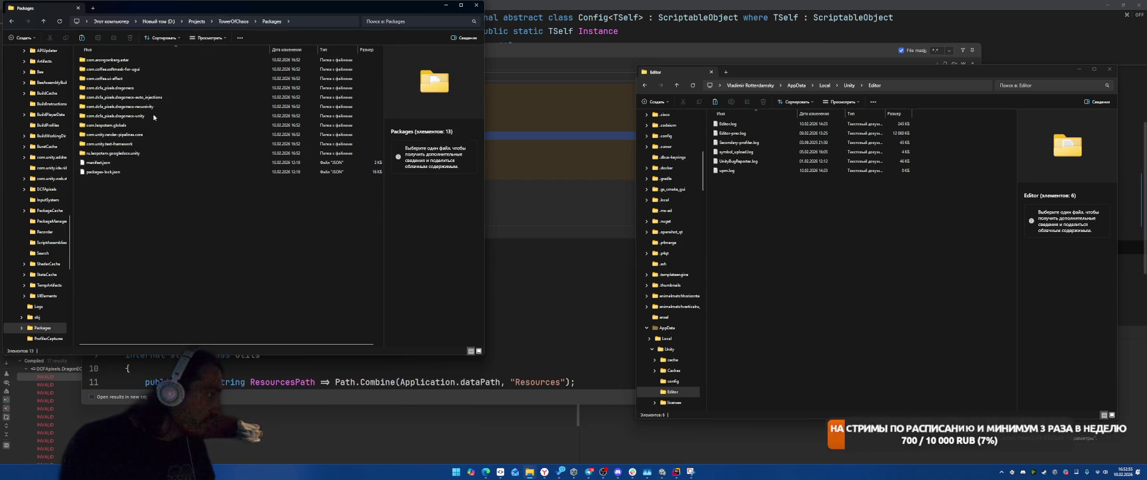
key(ctrl+v)
key(F2)
key(End)
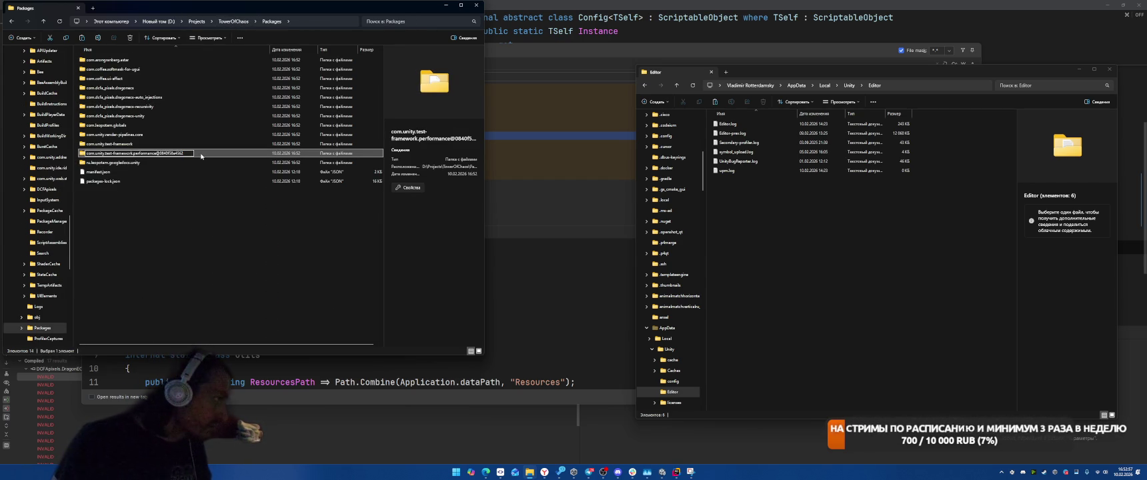
key(ctrl+a)
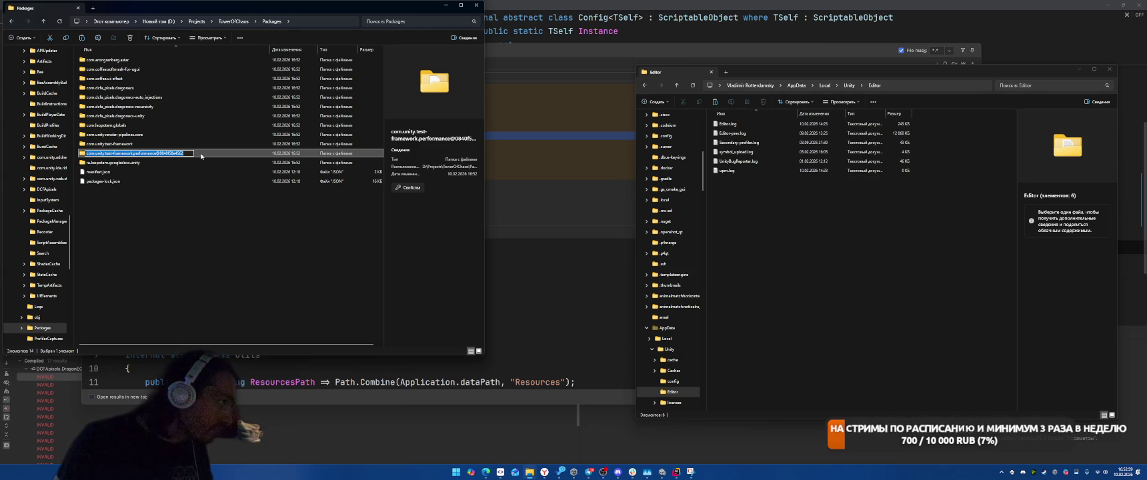
key(End)
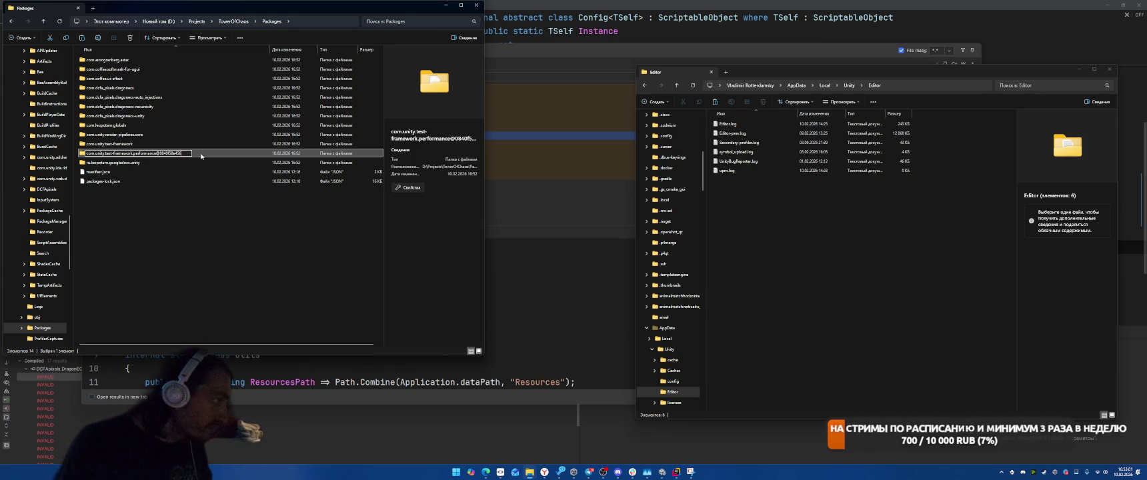
key(Return)
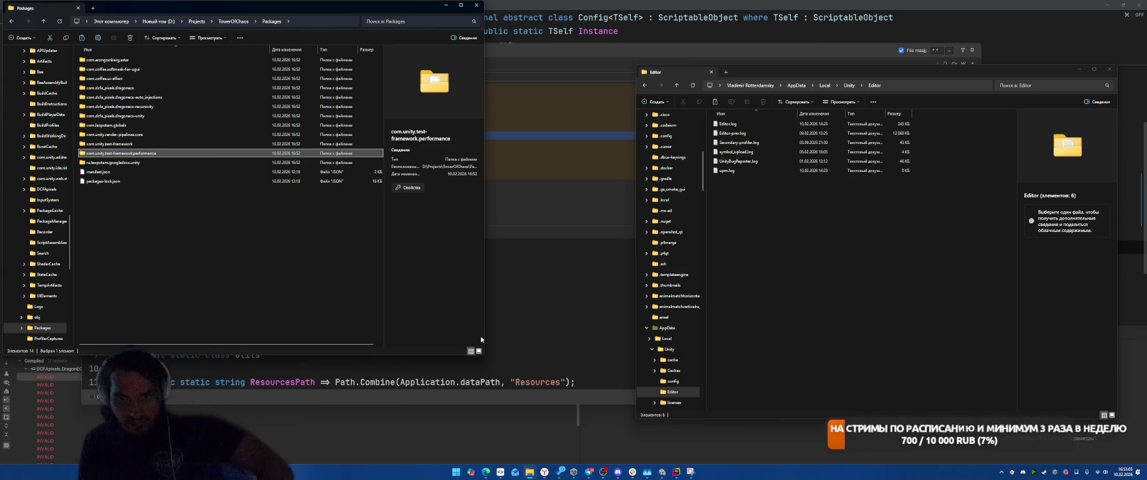
click(440, 404)
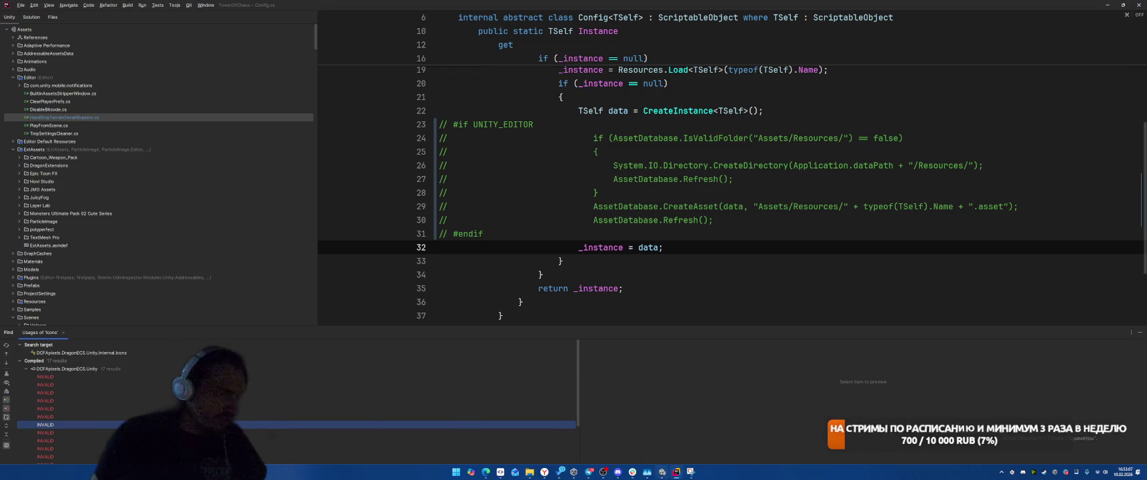
key(alt+Tab)
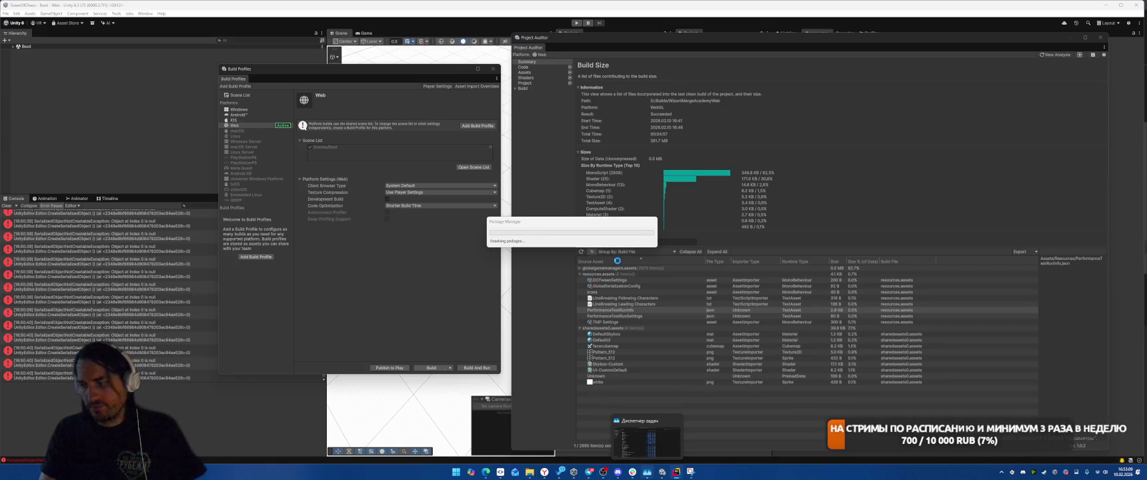
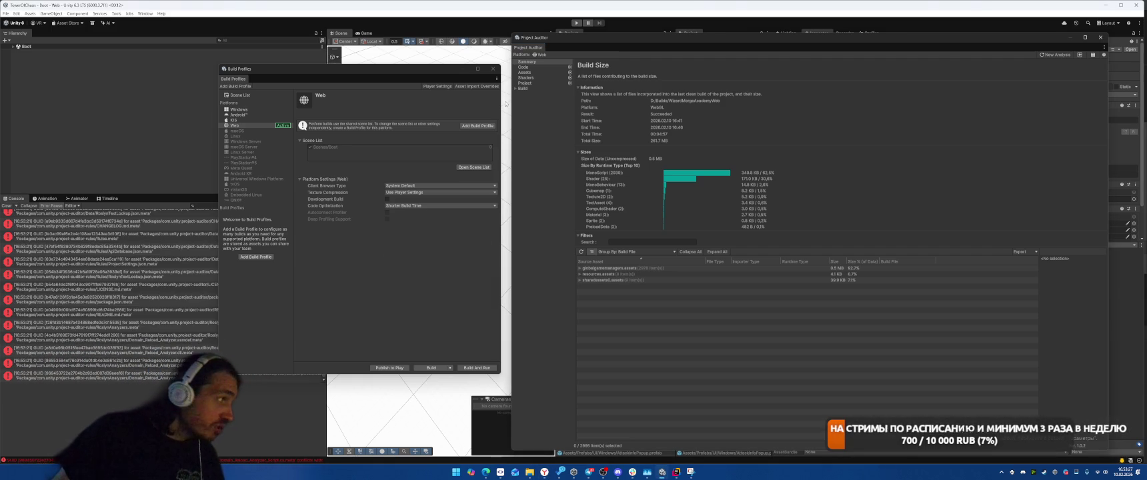
Clear the console errors and close the Build Profiles and build-size report windows
click(6, 206)
click(492, 69)
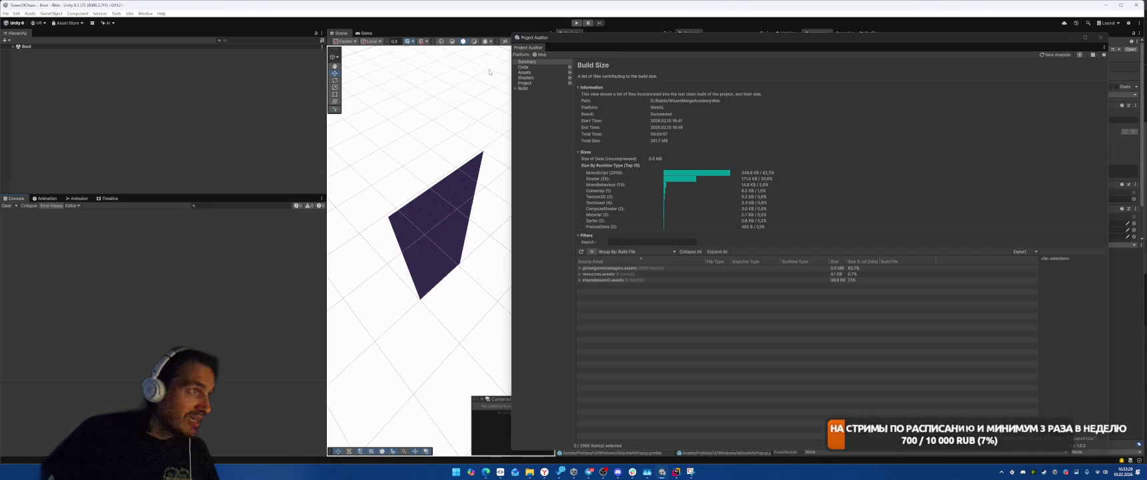
drag(1065, 47, 556, 55)
click(595, 47)
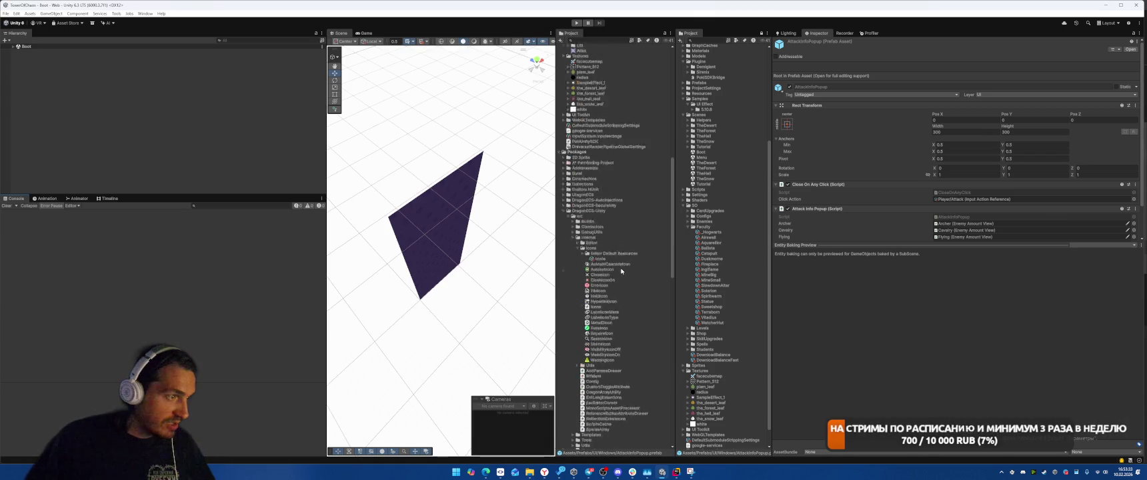
Collapse the Universal Render Pipeline package and browse the Performance testing API's Runtime folder
scroll(642, 255, down, 15)
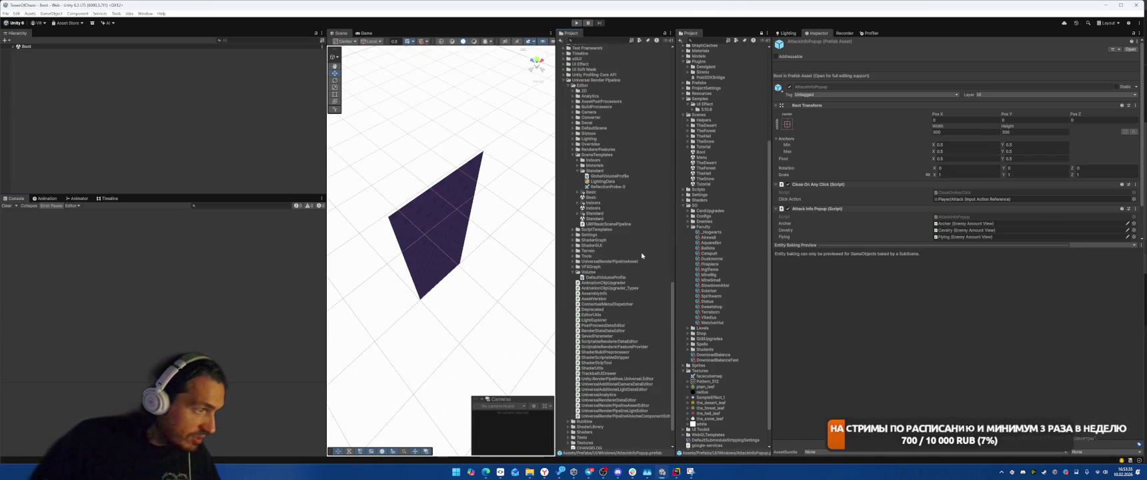
click(566, 80)
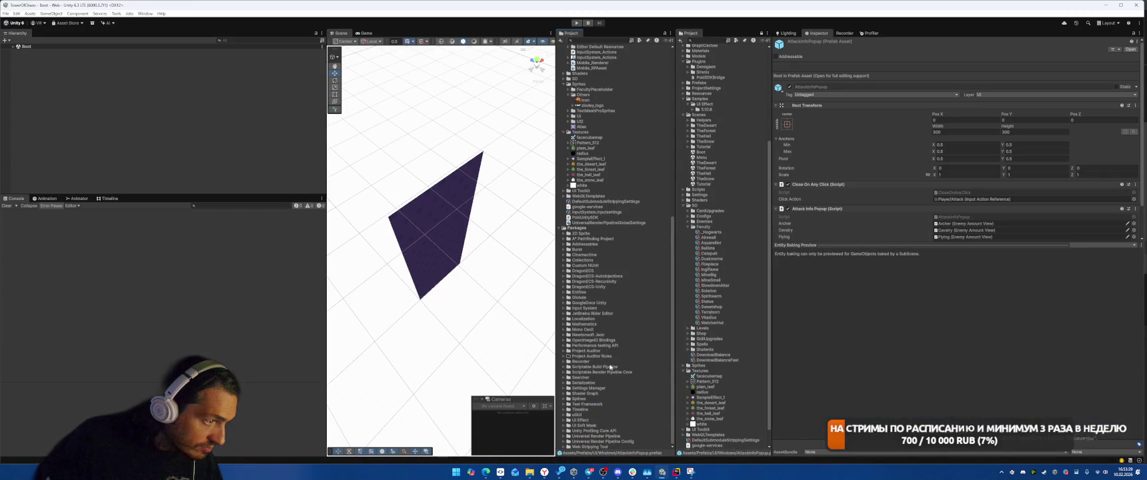
double_click(618, 345)
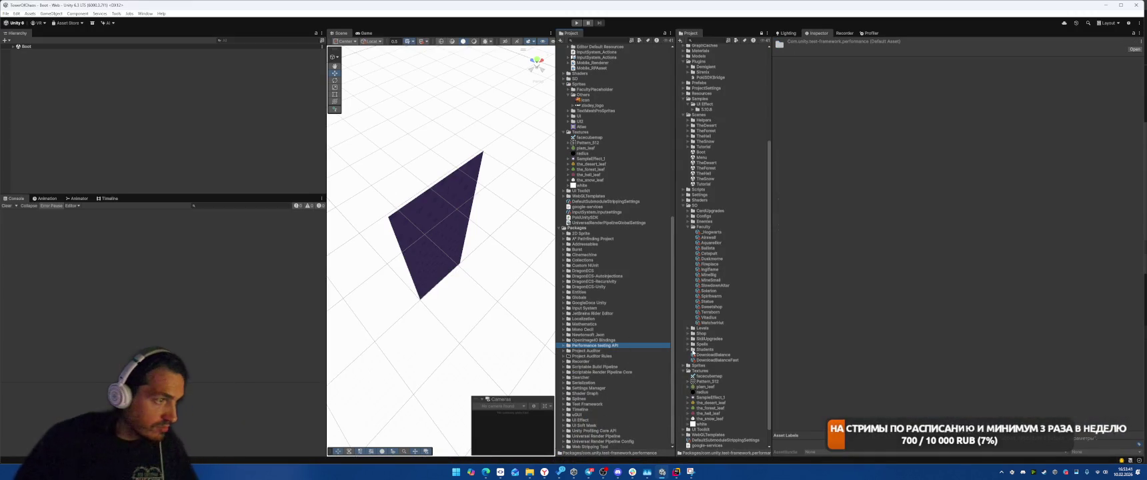
key(Down)
key(Down)
key(Right)
key(Down)
key(Down)
key(Down)
key(Down)
key(Up)
key(Up)
key(Left)
key(Left)
key(Left)
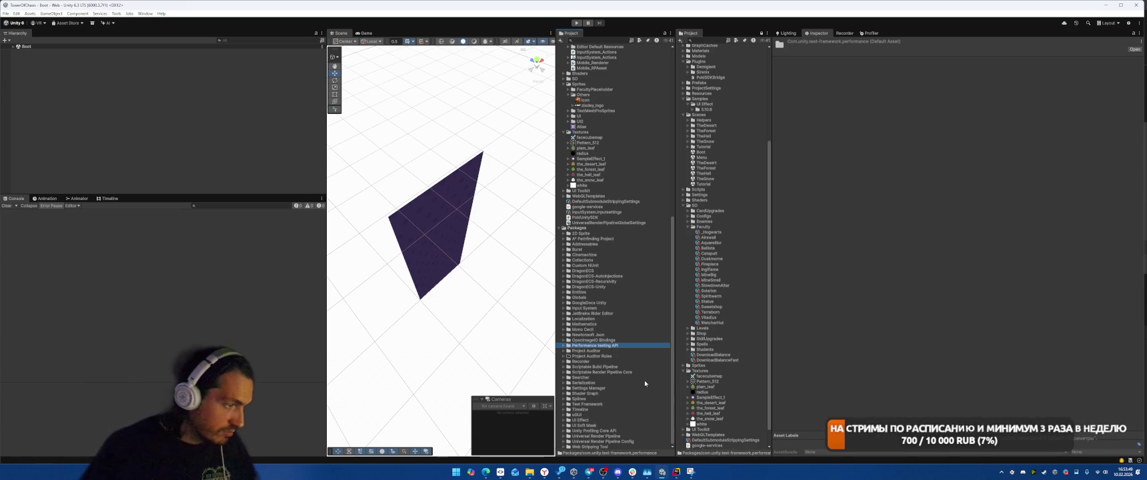
Expand the Test Framework package, then show the Performance testing API package in File Explorer
click(608, 404)
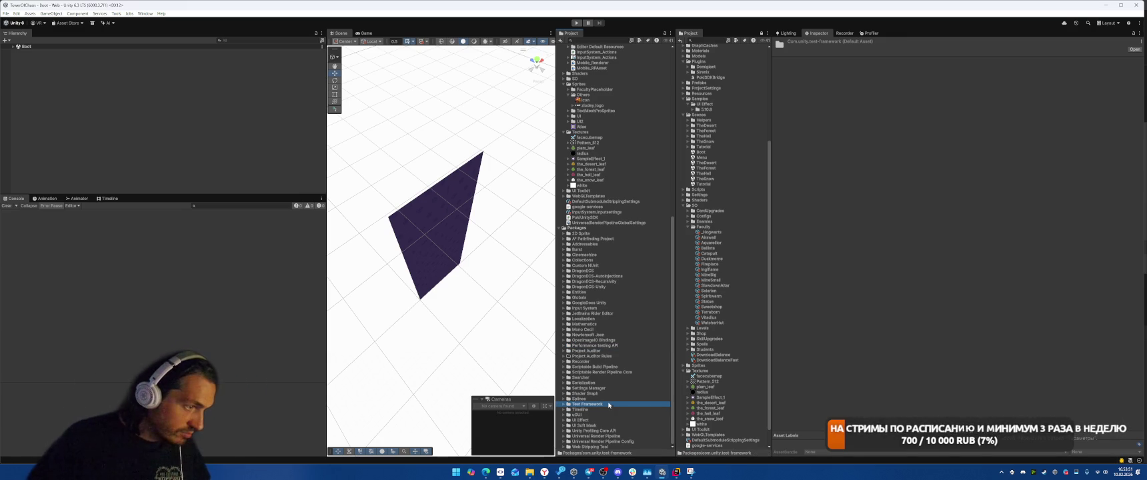
key(Right)
key(Up)
key(Up)
key(Up)
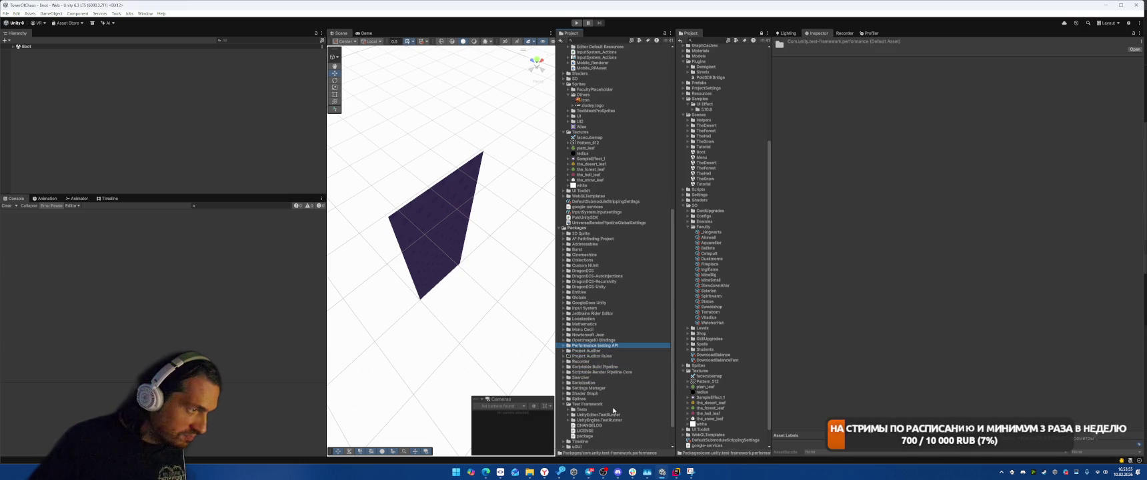
key(Right)
right_click(601, 354)
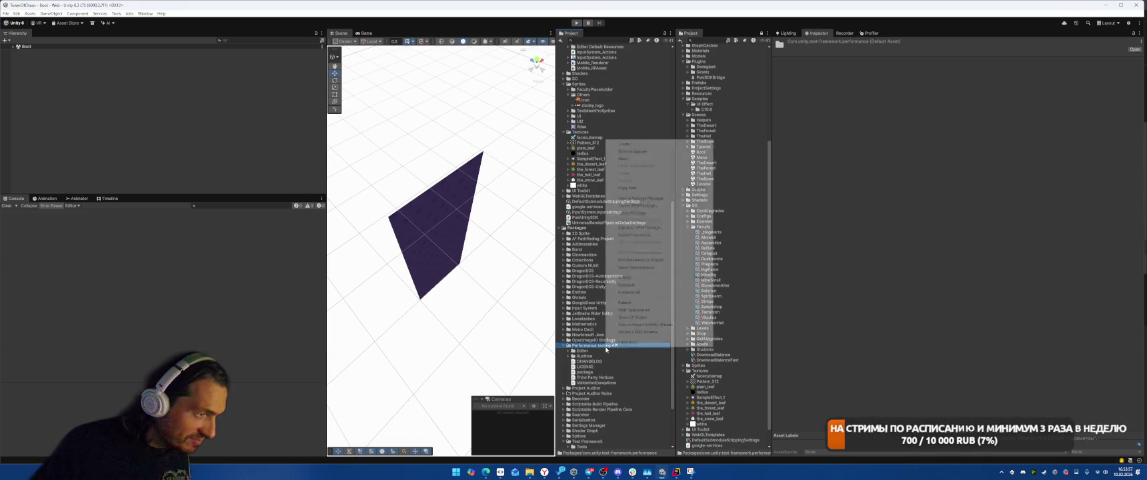
click(623, 152)
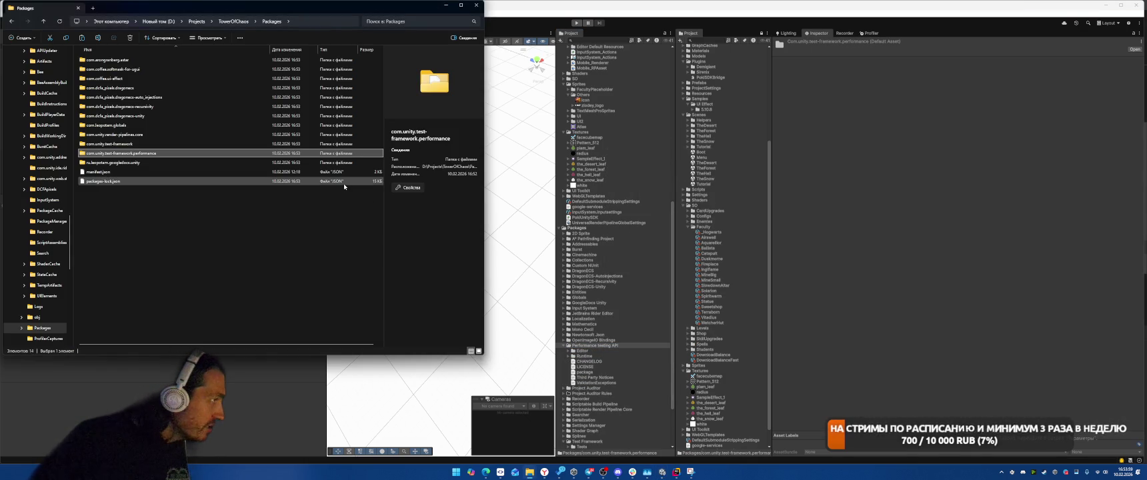
Minimize Explorer and browse the package's Editor folders down to TestReportShader and ToolbarWithSearch
click(452, 5)
click(592, 352)
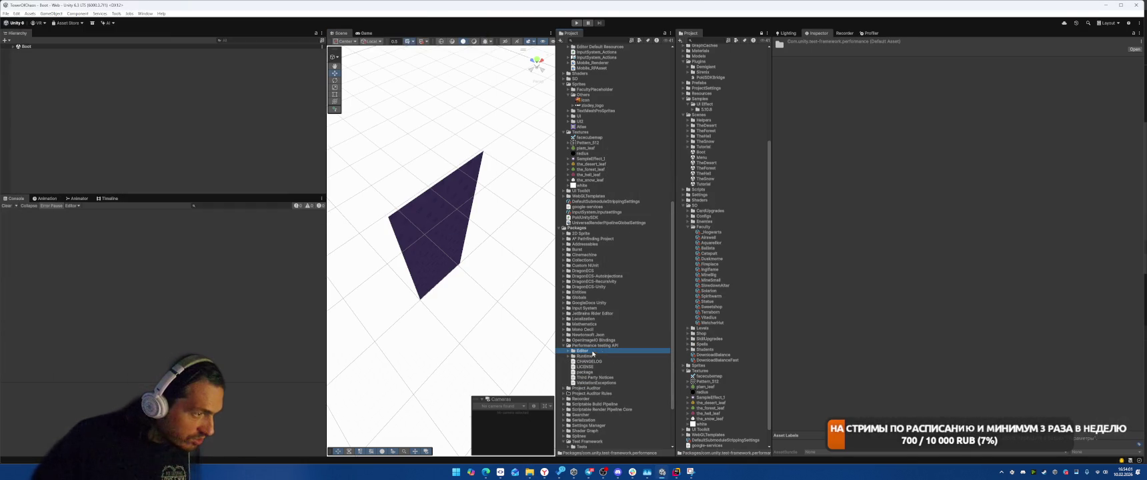
key(Right)
key(Down)
key(Right)
key(Down)
key(Down)
key(Down)
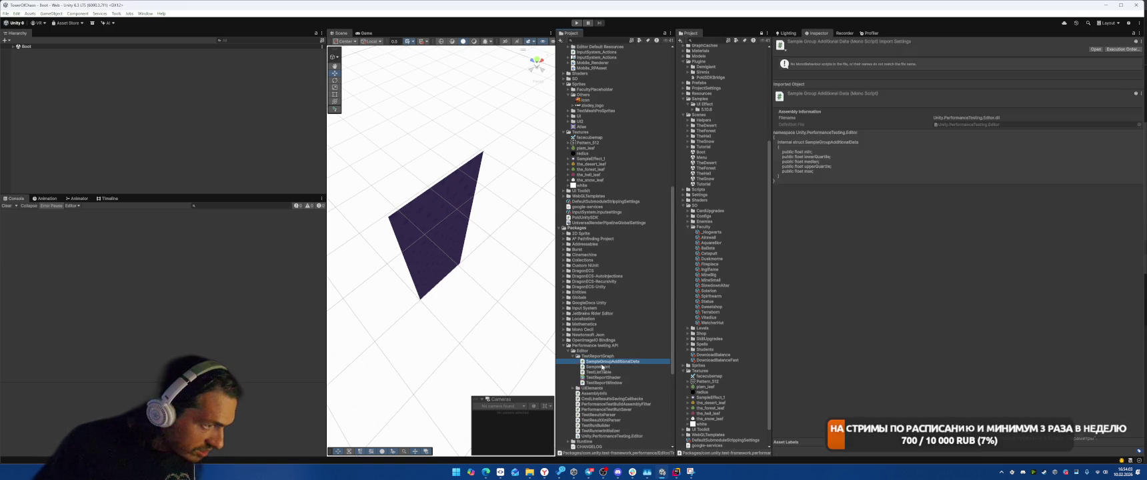
key(Down)
key(Down)
key(Right)
key(Down)
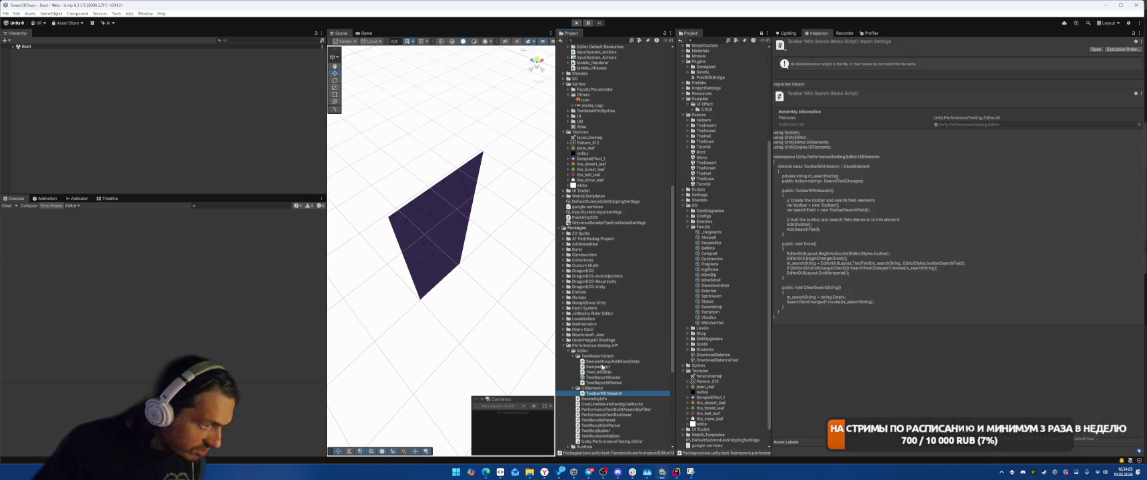
scroll(634, 379, down, 3)
Browse the Runtime folders through Meters and PerformanceAttribute to inspect the Data Editor script
click(598, 347)
key(Right)
key(Down)
key(Down)
key(Down)
key(Down)
key(Right)
key(Up)
key(Right)
key(Up)
key(Right)
key(Up)
key(Up)
key(Right)
key(Down)
key(Down)
key(Down)
key(Down)
key(Right)
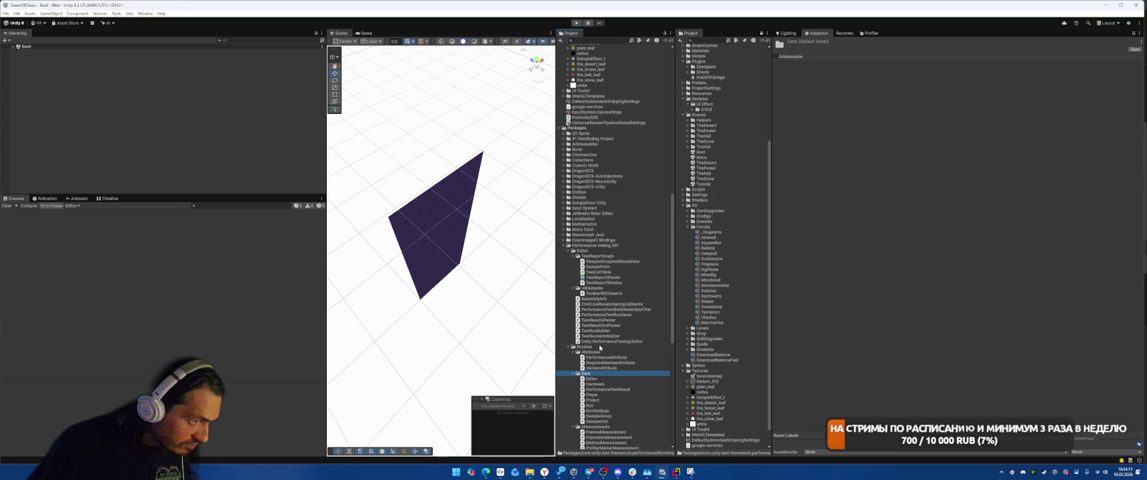
key(Down)
scroll(603, 356, down, 3)
scroll(614, 347, down, 3)
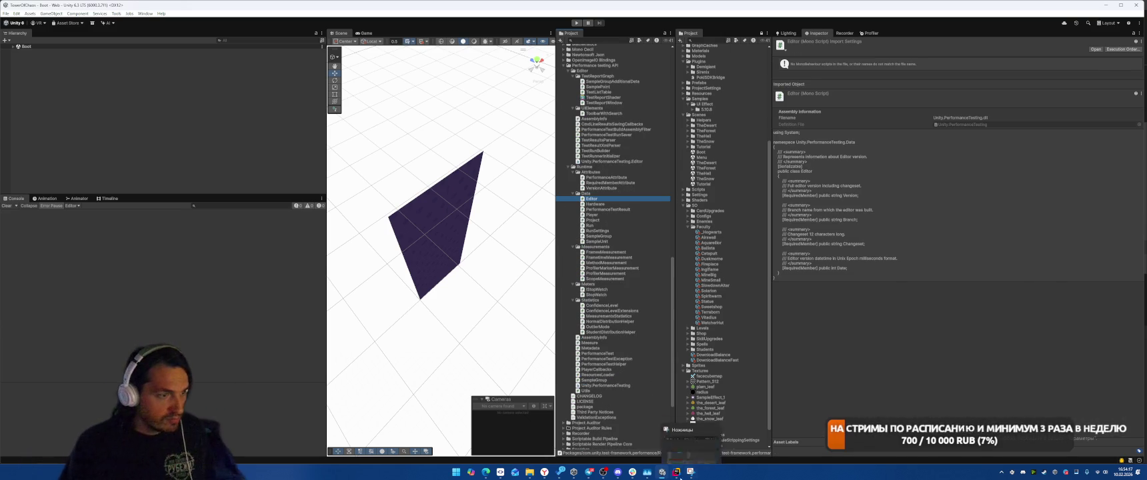
click(676, 471)
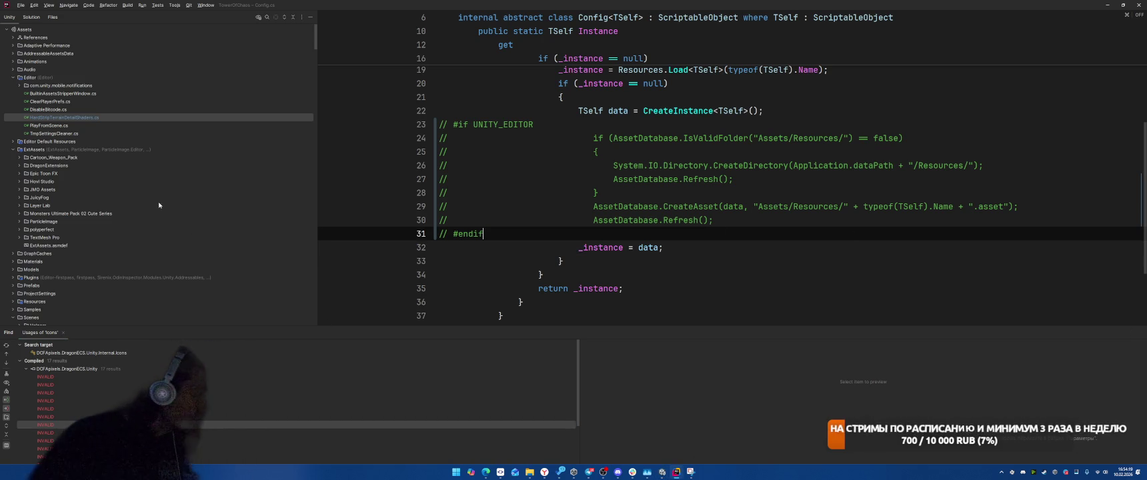
Open HardStripTerrainDetailShaders.cs from the Solution tree
scroll(159, 205, down, 15)
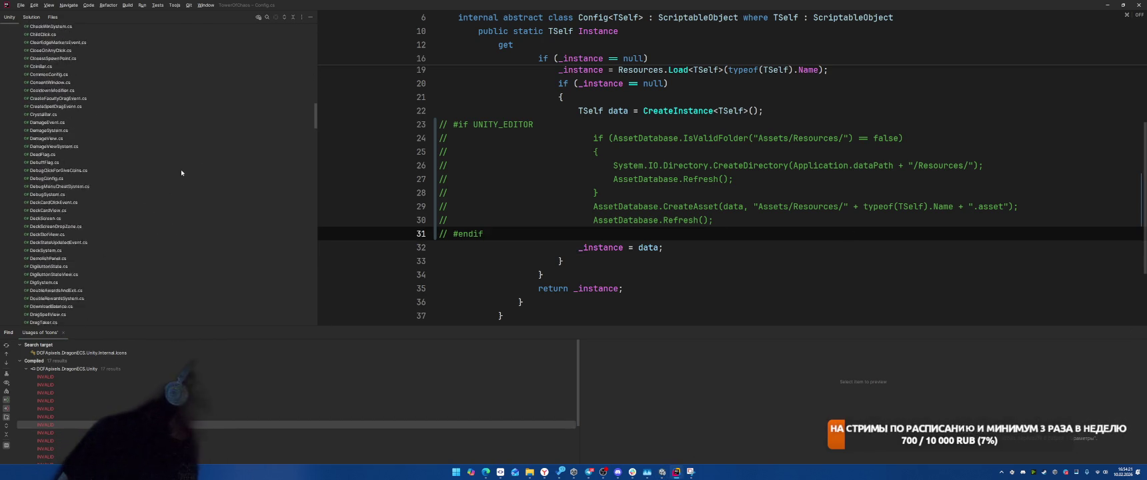
scroll(181, 173, down, 2)
scroll(685, 167, up, 6)
double_click(598, 160)
scroll(149, 130, up, 10)
scroll(151, 132, up, 4)
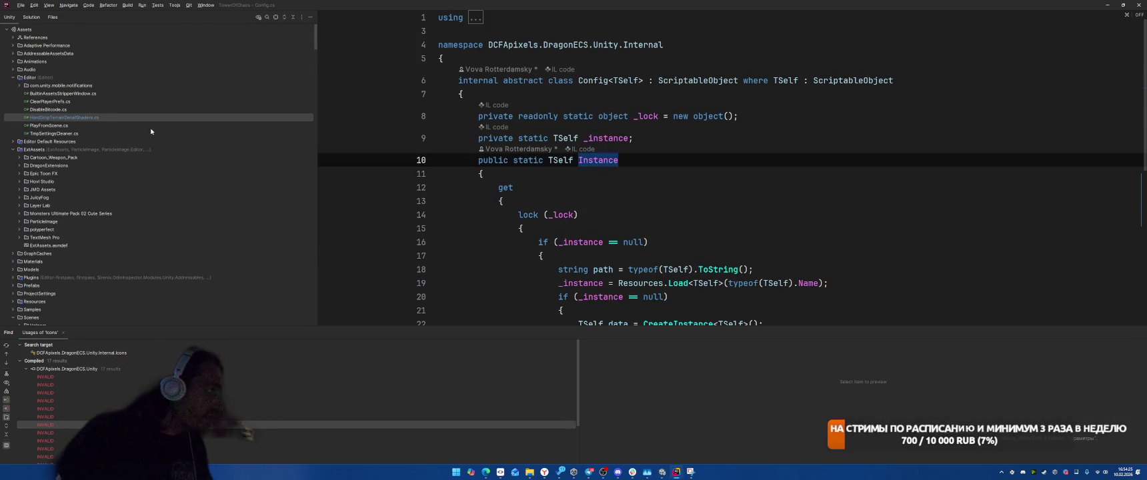
double_click(64, 117)
Replace the callbackOrder value 1000 on line 30 with int.MaxValue
scroll(696, 115, up, 15)
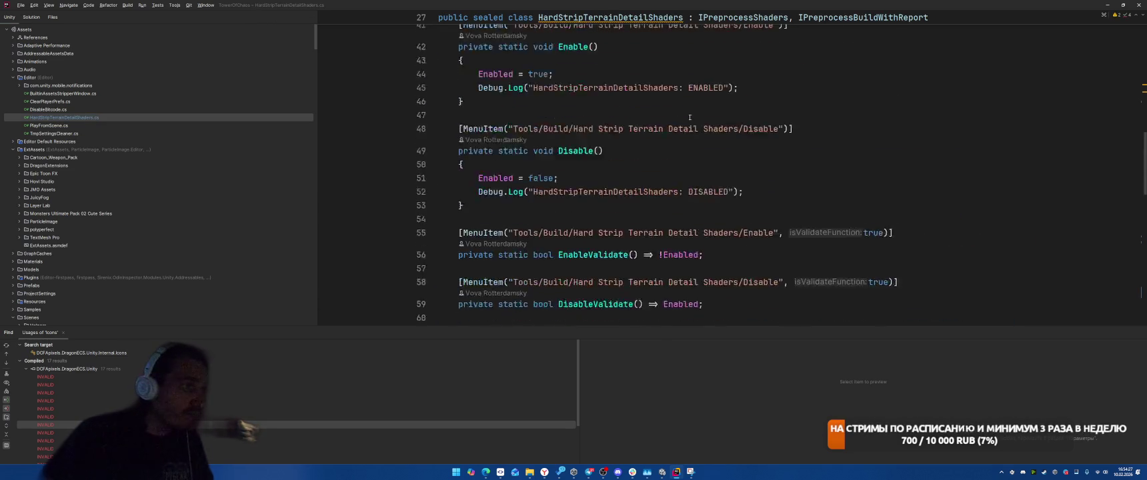
scroll(620, 118, down, 5)
double_click(608, 102)
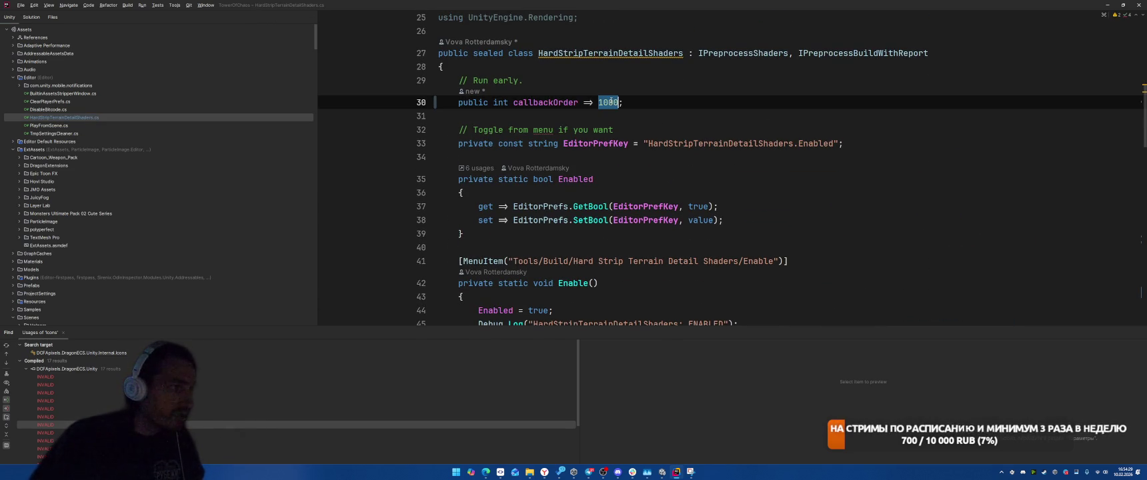
text(int)
text(.max)
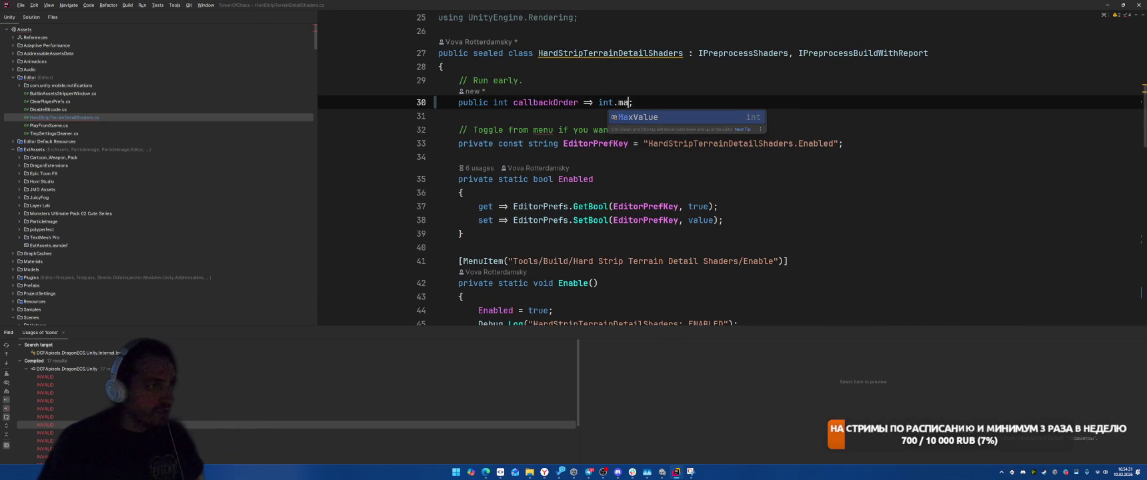
key(Return)
click(856, 191)
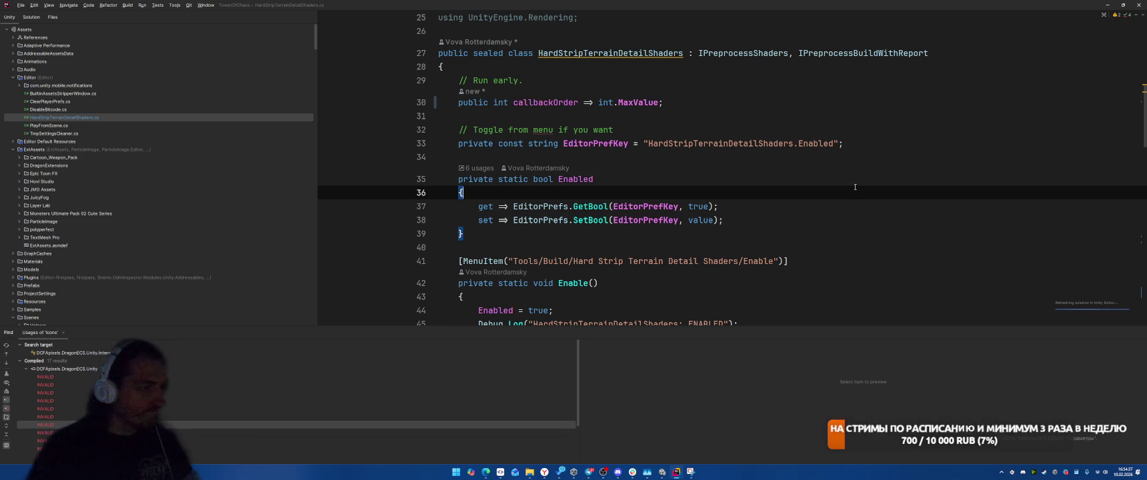
Close the usages panel and expand the Performance testing API package's Runtime folder in the Solution tree
scroll(13, 197, down, 5)
click(13, 204)
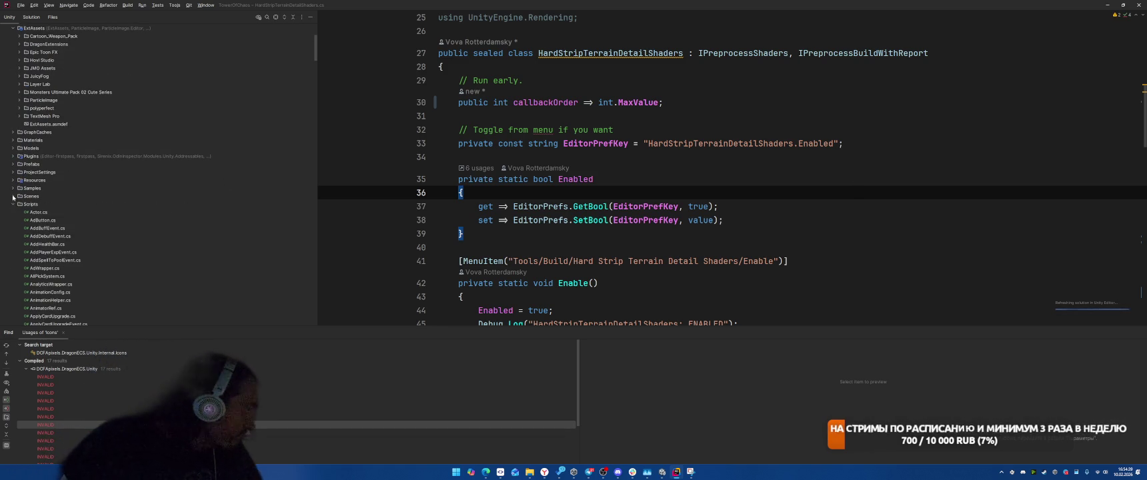
scroll(119, 229, down, 8)
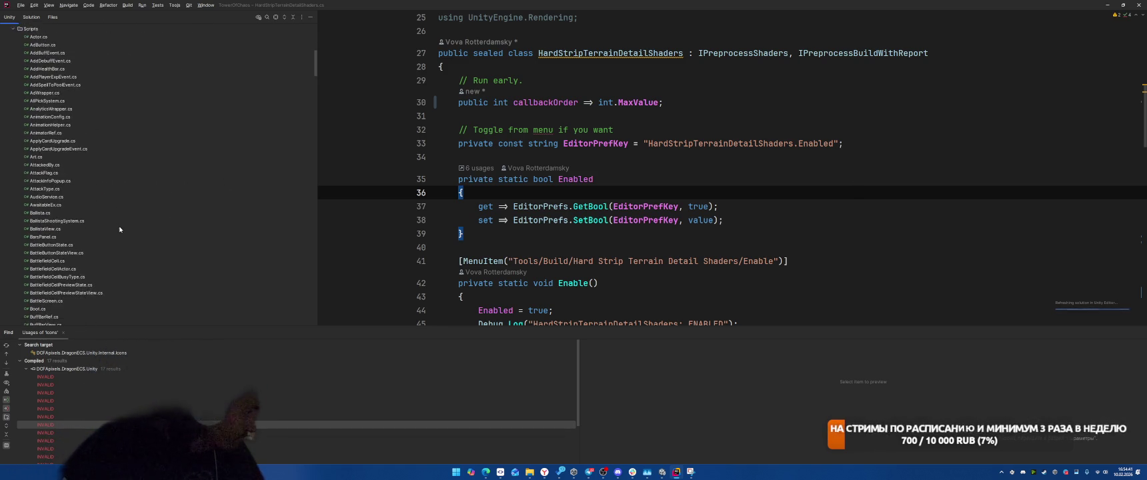
scroll(119, 230, down, 3)
key(shift+Escape)
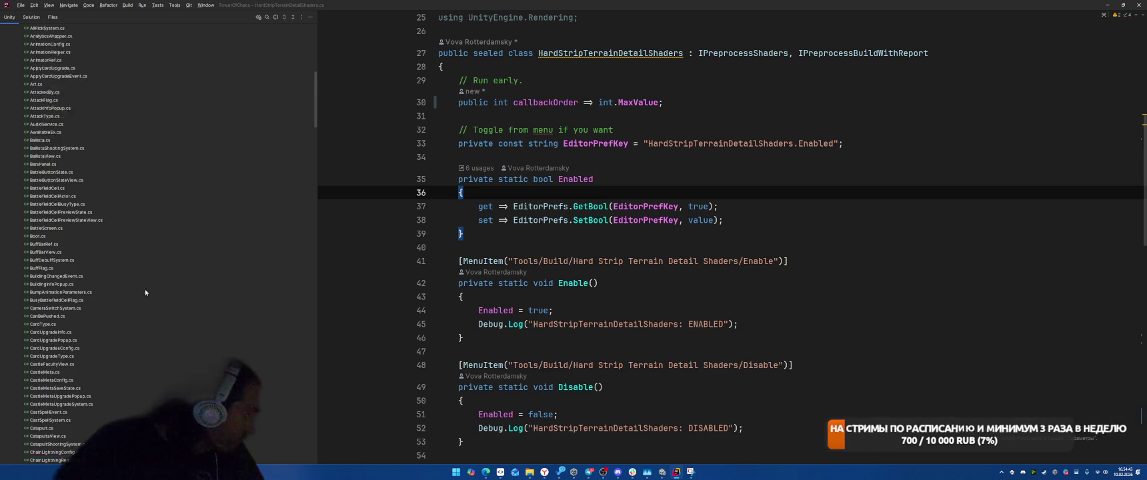
scroll(163, 286, up, 4)
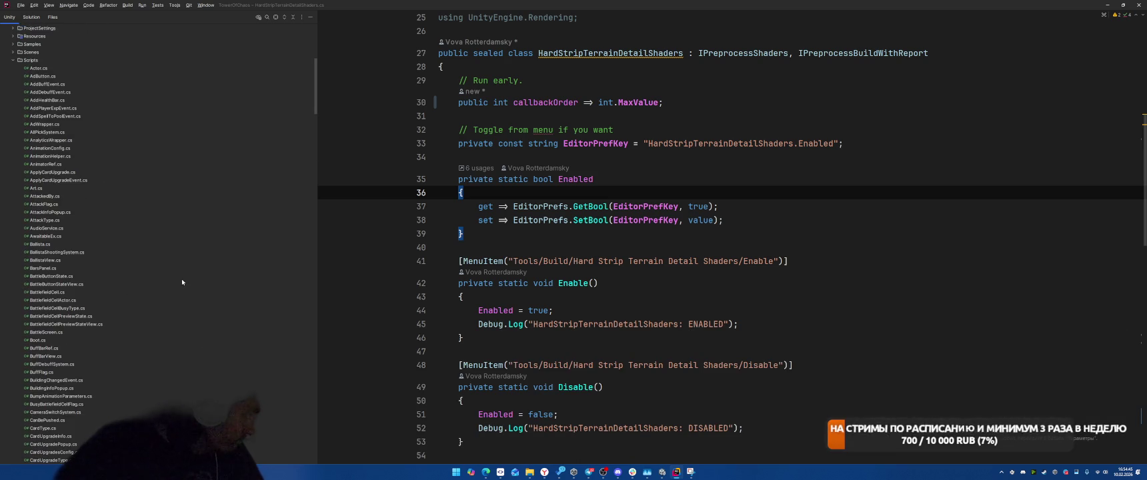
click(13, 61)
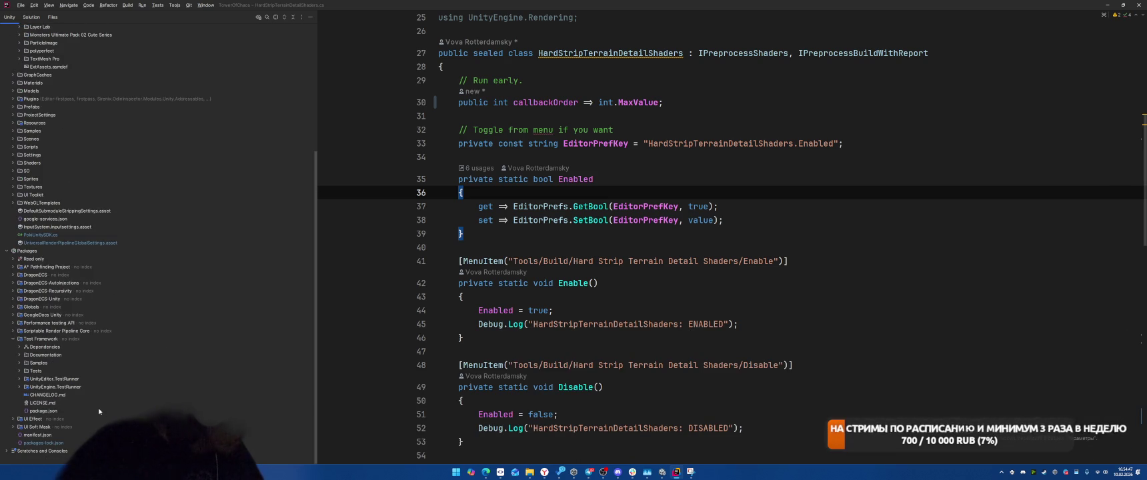
click(13, 323)
click(20, 356)
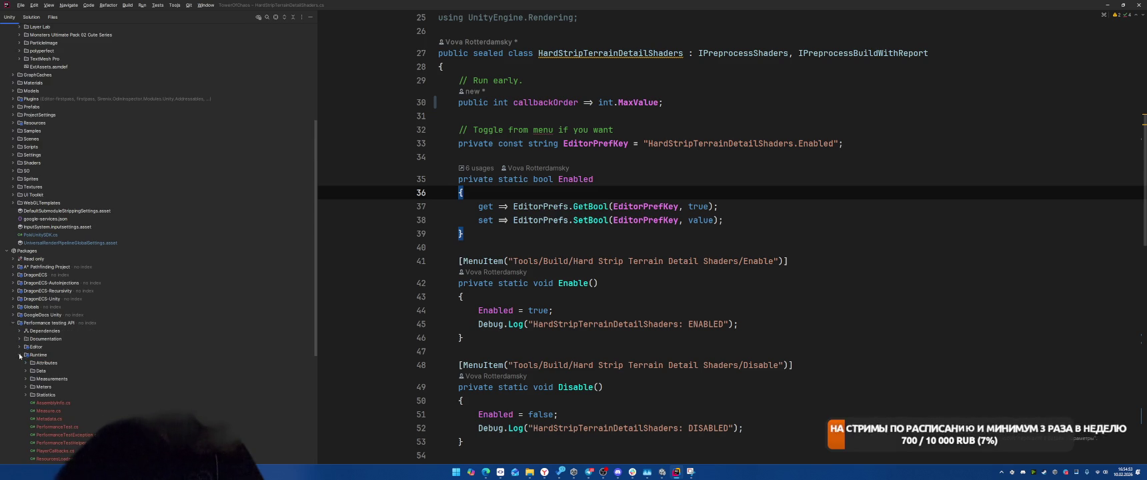
click(699, 324)
Find PerformanceTestRunInfo usages in Utils.cs, then search TestRunInfo scoped to the Packages folder
key(ctrl+shift+f)
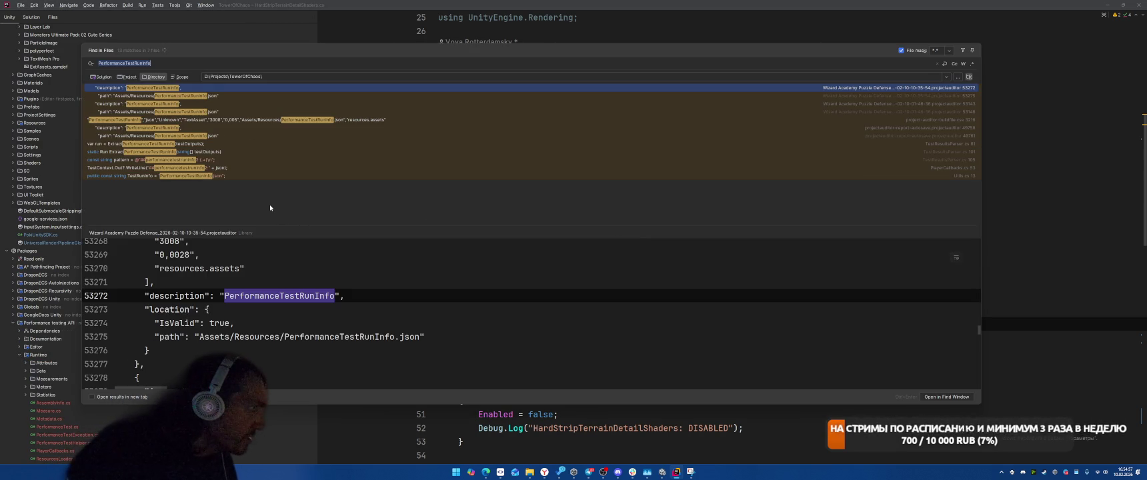
double_click(162, 175)
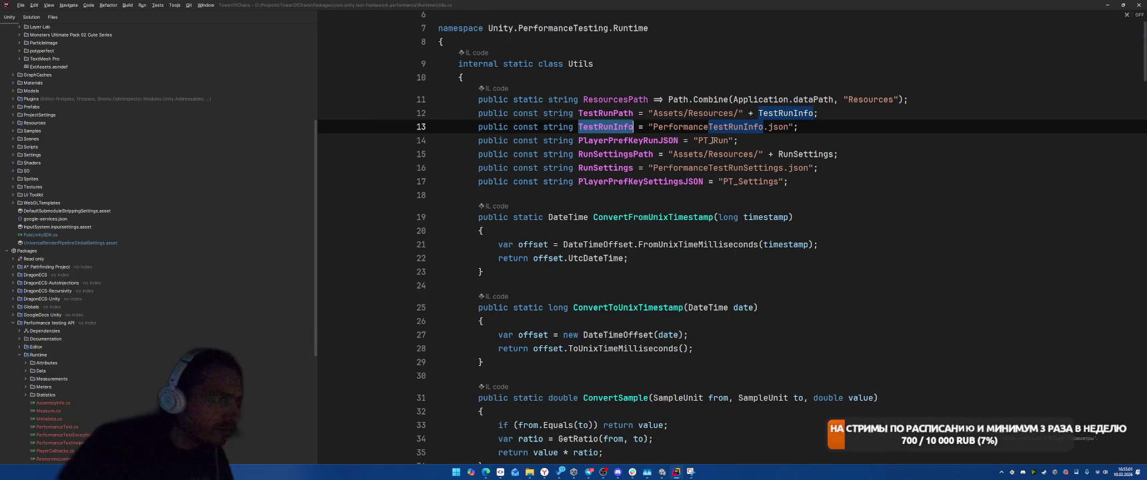
key(ctrl+shift+f)
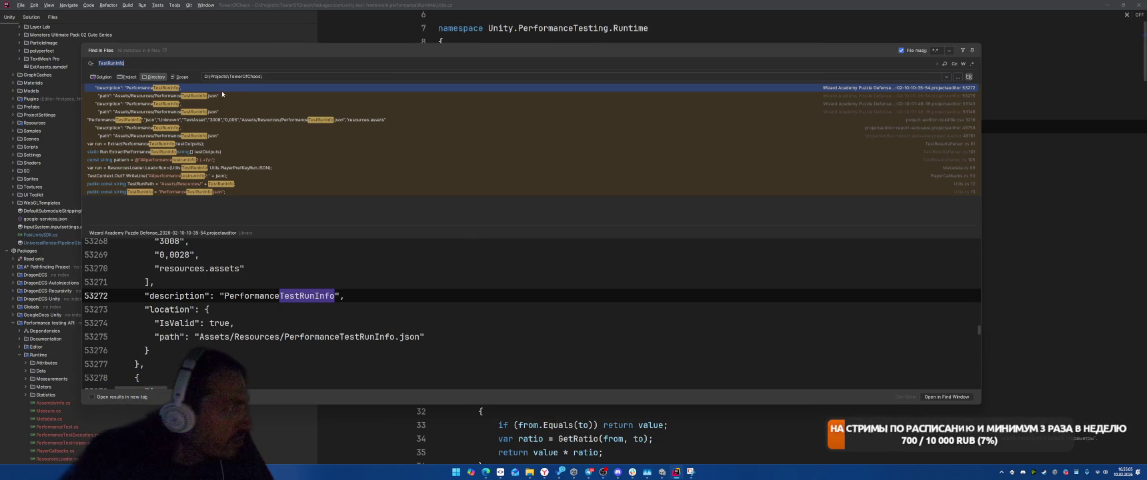
click(323, 77)
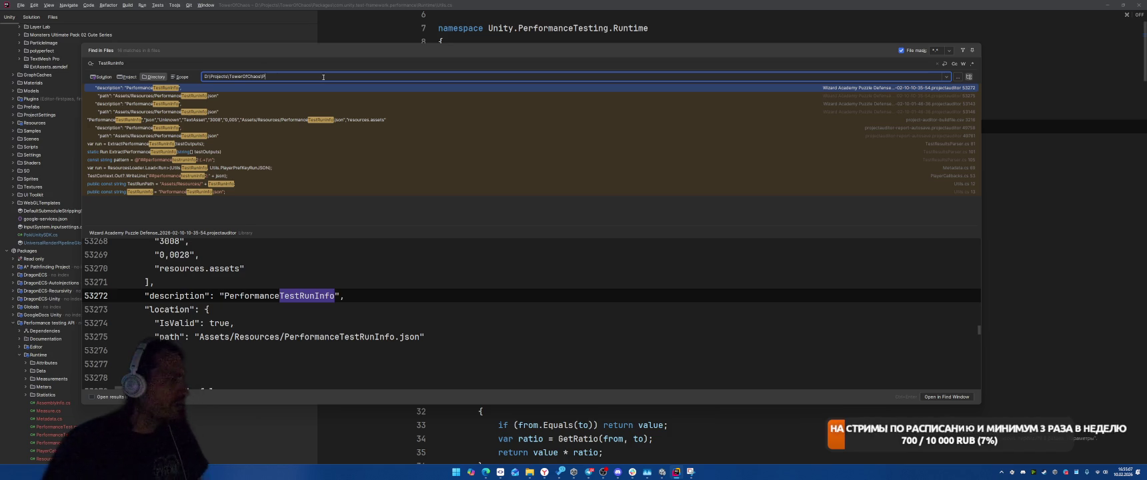
text(ackages)
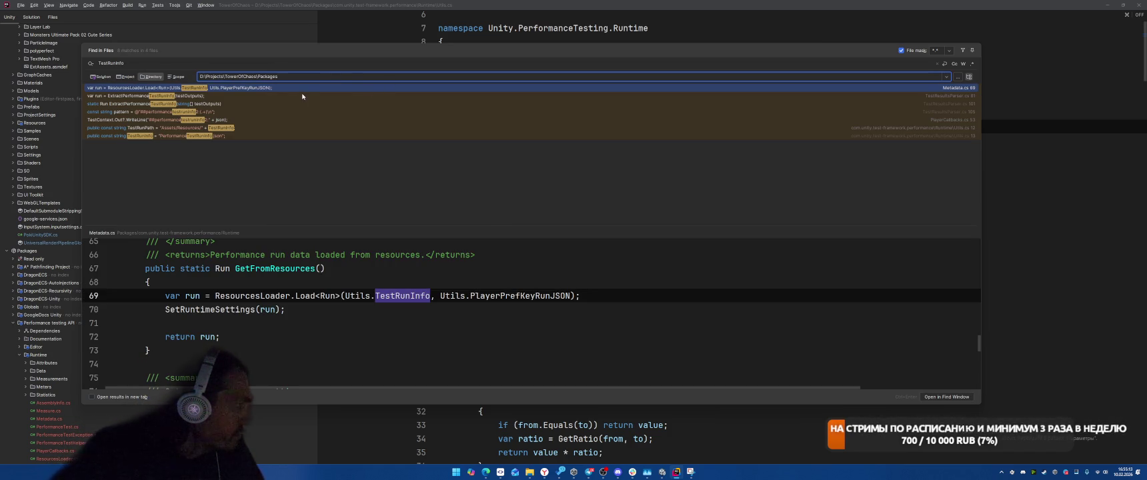
key(Return)
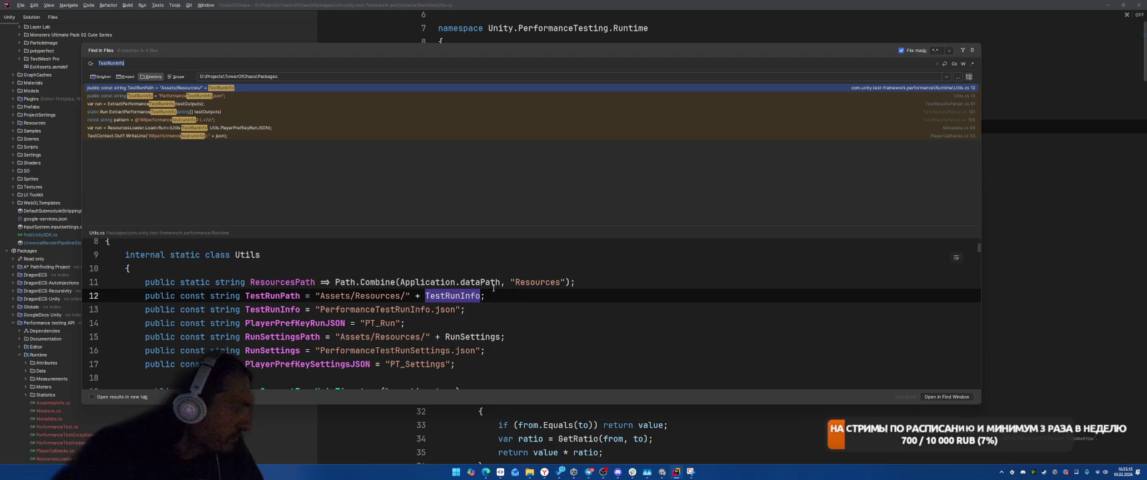
Search for TestRunPath usages and open TestRunBuilder.cs at the SaveToStorage call
double_click(275, 296)
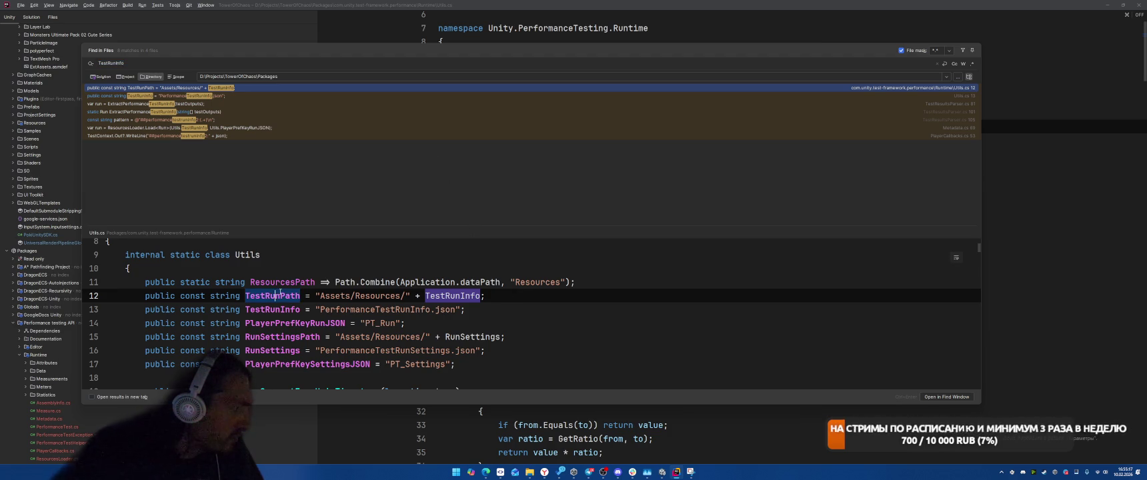
key(ctrl+shift+f)
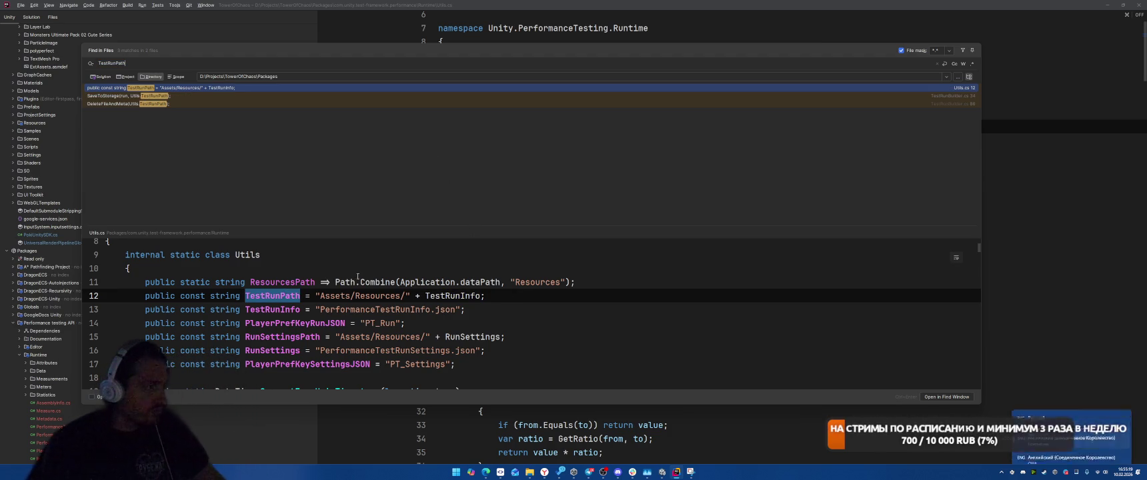
click(183, 94)
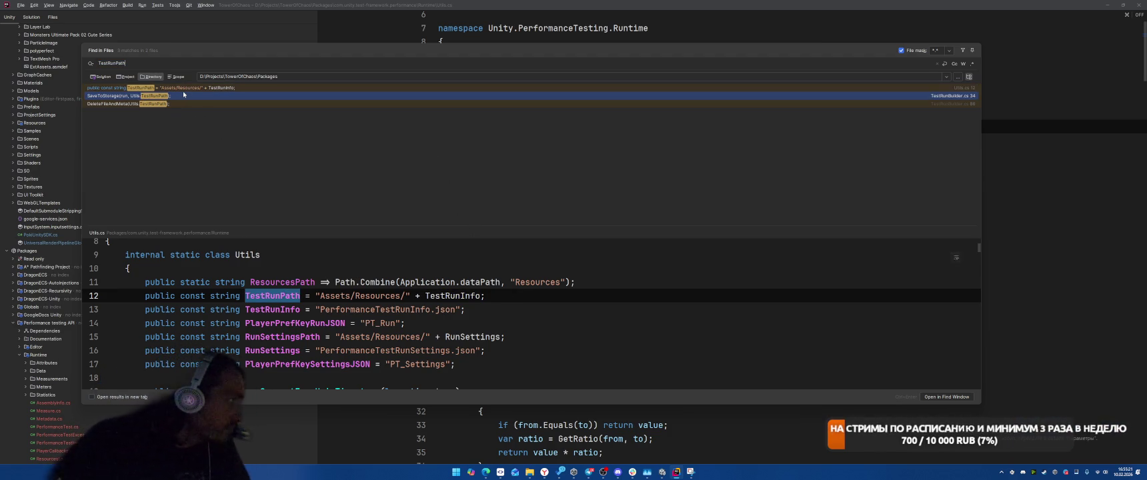
double_click(184, 95)
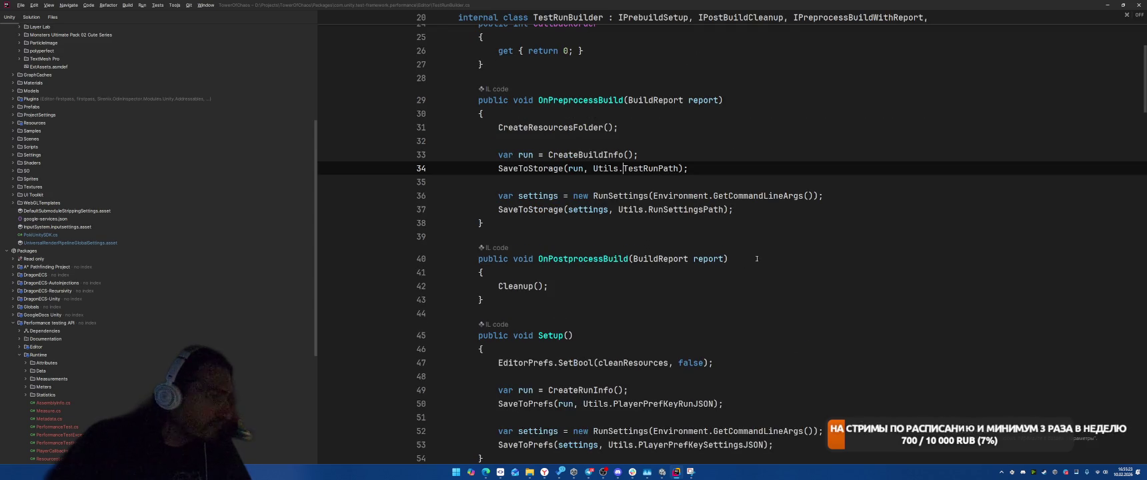
Wrap the OnPreprocessBuild build-info code in /* */, then remove the misplaced opening marker
scroll(768, 259, up, 2)
scroll(833, 269, down, 2)
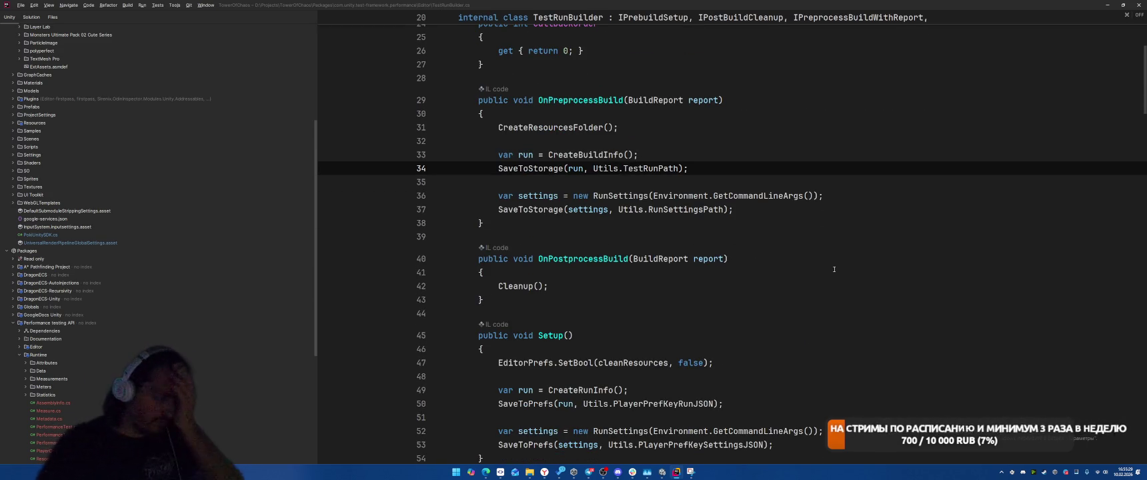
scroll(817, 282, down, 2)
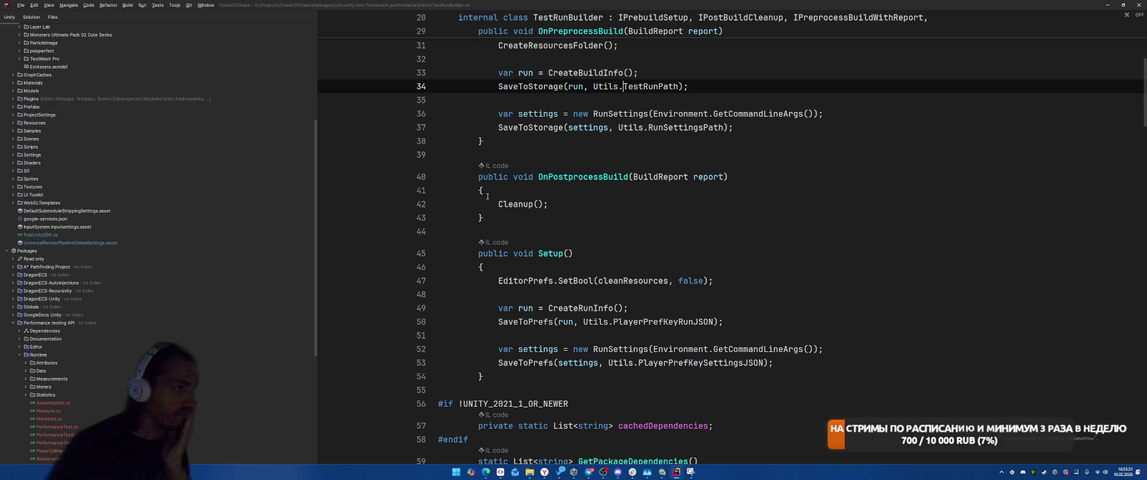
click(529, 199)
scroll(670, 195, up, 3)
click(710, 187)
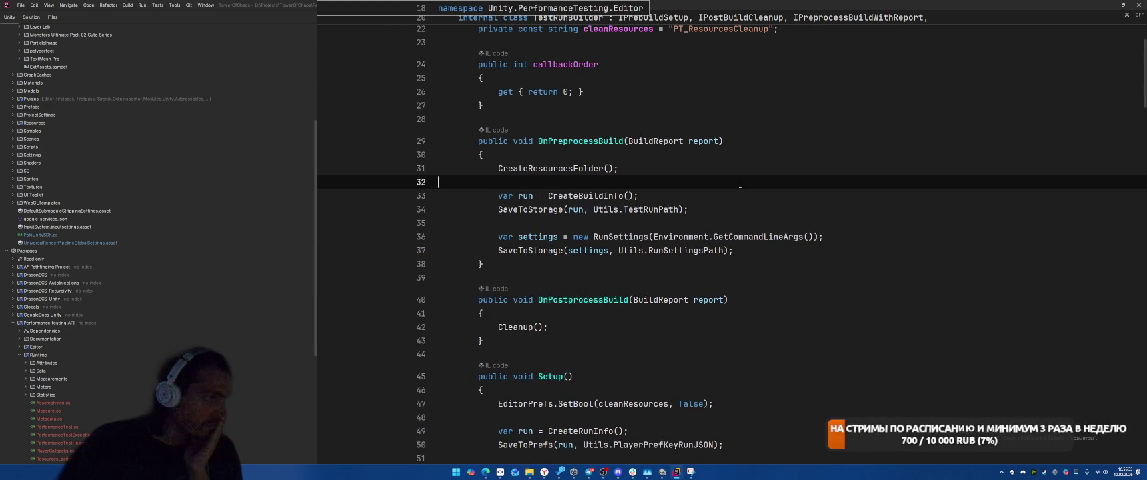
key(Return)
text(/*)
click(804, 263)
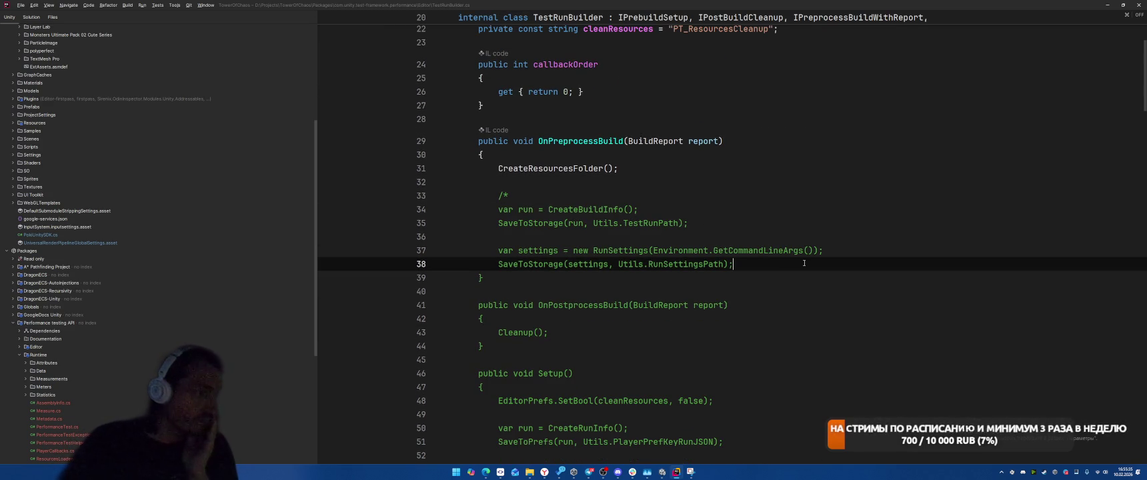
key(Return)
text(*/)
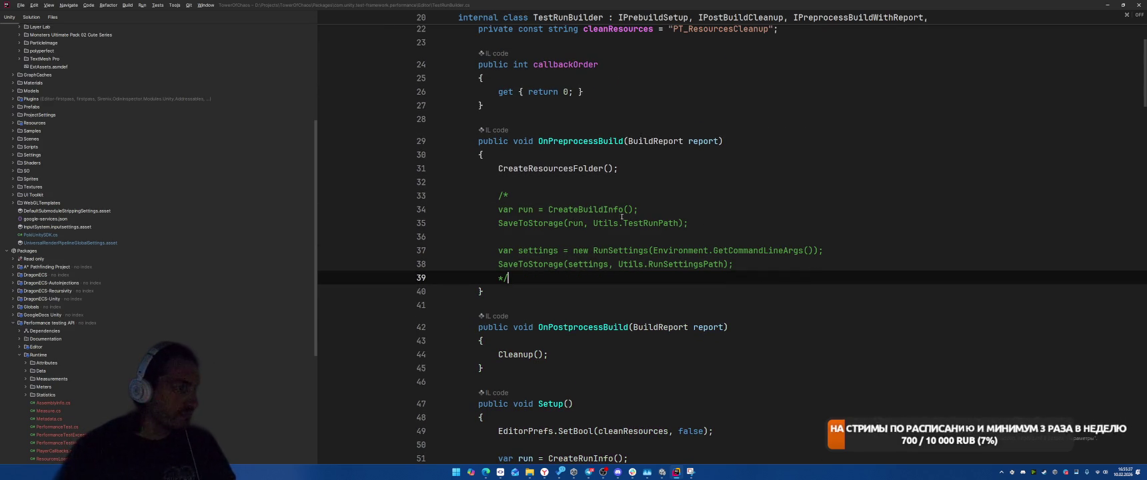
scroll(600, 204, down, 8)
scroll(533, 228, up, 7)
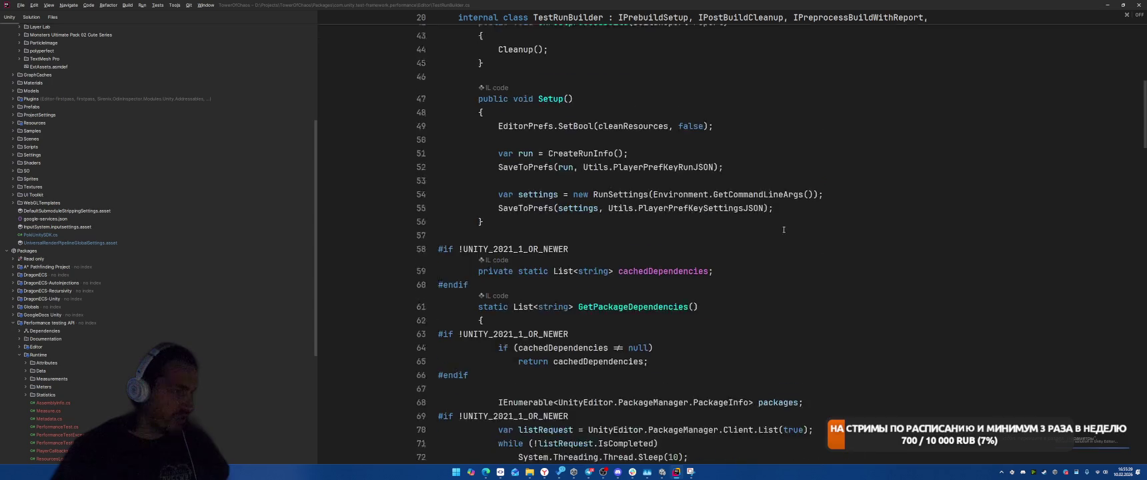
click(527, 156)
key(BackSpace)
key(BackSpace)
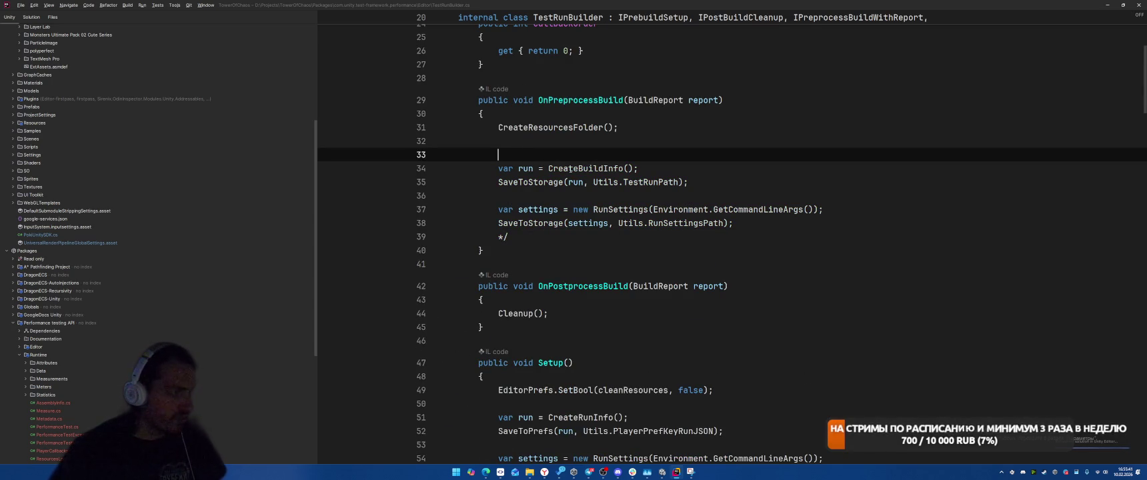
Reinsert the opening /* right after the CreateResourcesFolder call and delete the extra blank line
click(570, 168)
scroll(768, 238, up, 5)
scroll(766, 285, down, 15)
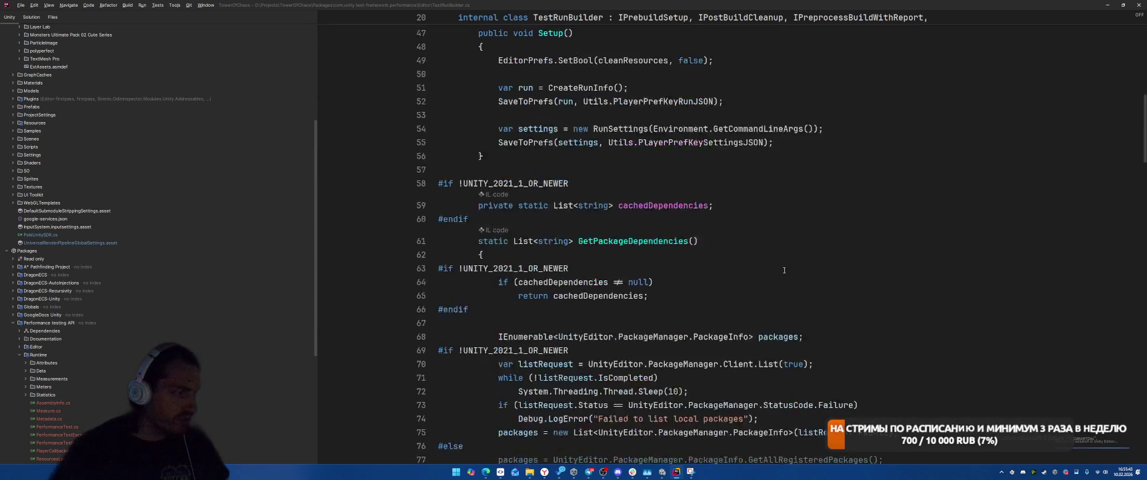
scroll(793, 270, down, 3)
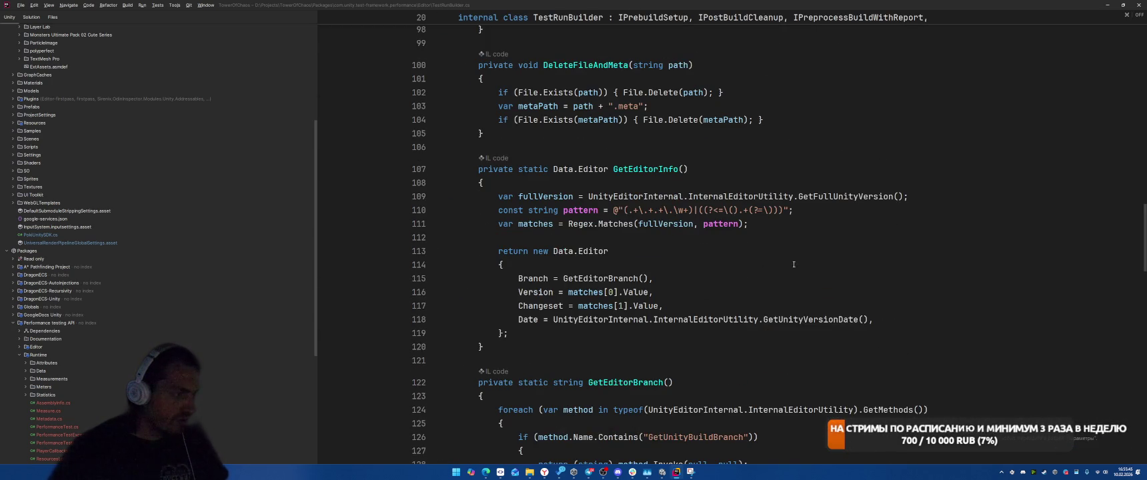
scroll(793, 263, down, 10)
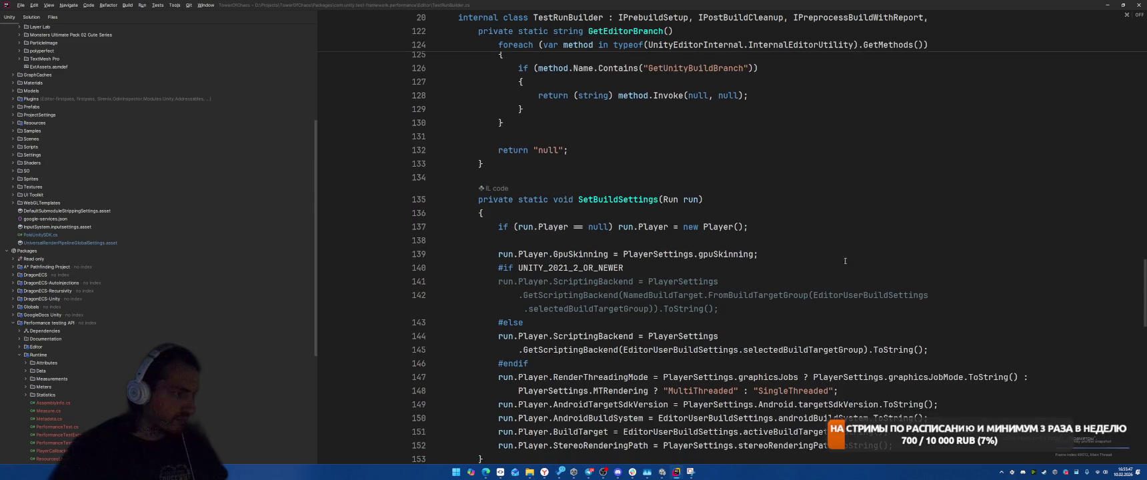
scroll(848, 263, down, 2)
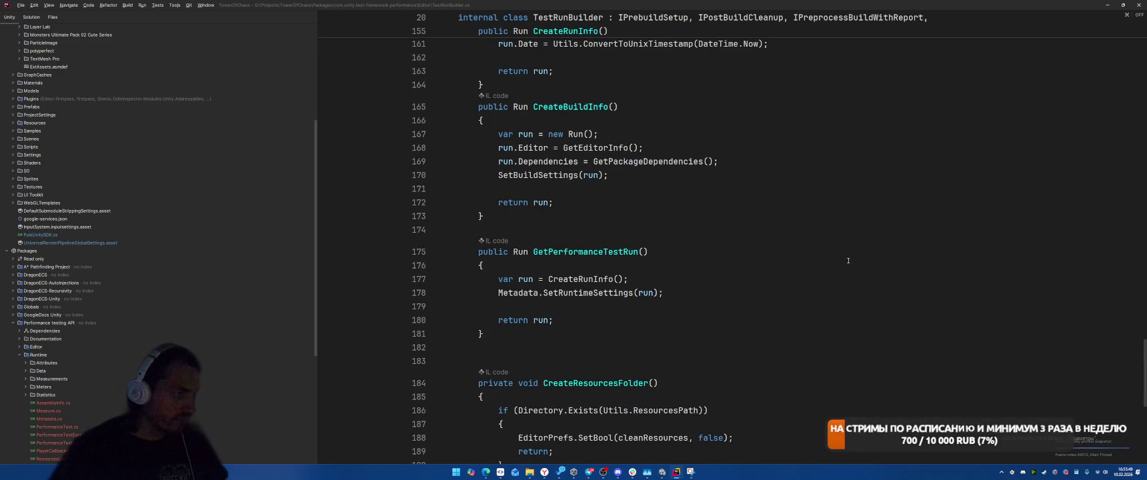
scroll(848, 260, up, 20)
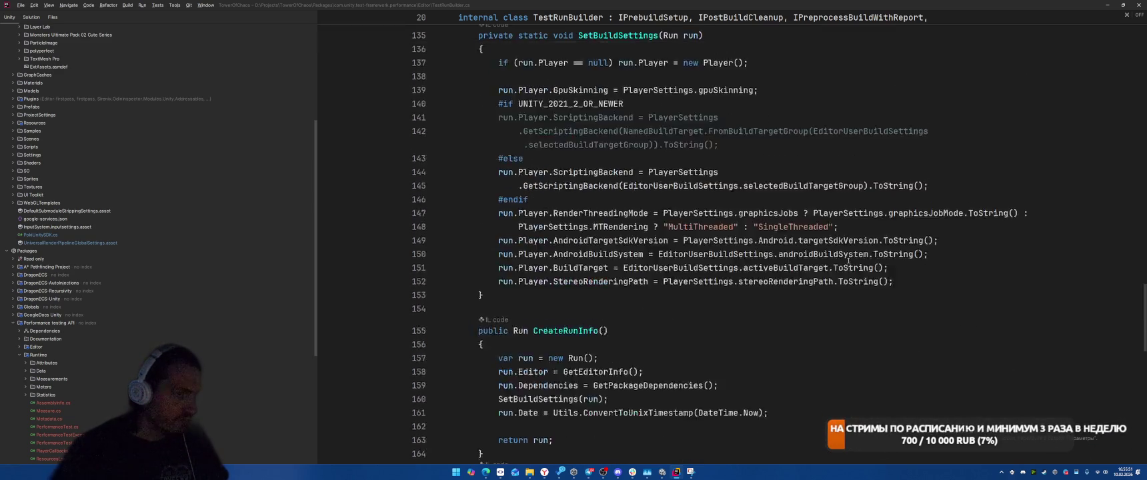
scroll(841, 256, down, 4)
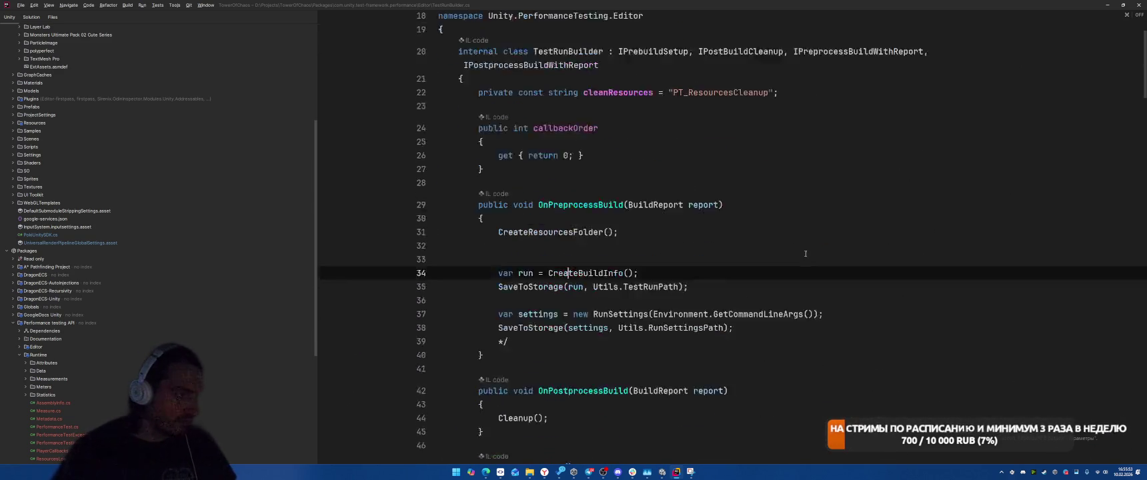
click(689, 146)
key(Up)
key(Up)
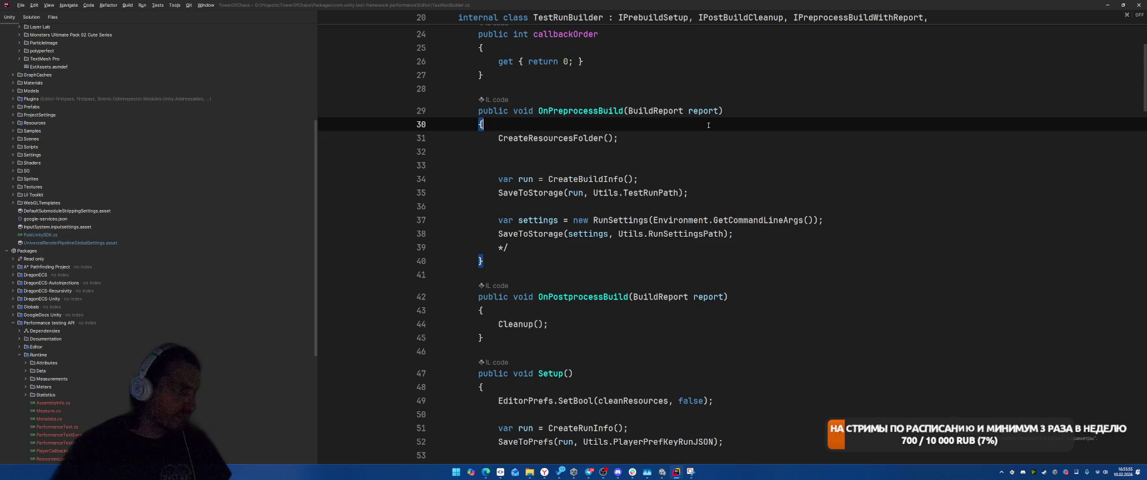
key(End)
key(Return)
text(/*)
click(777, 184)
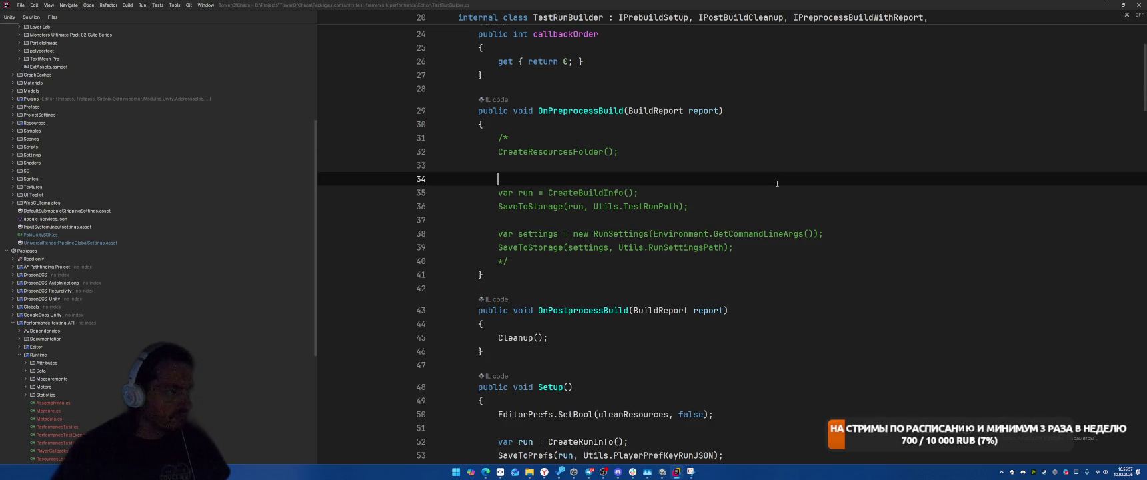
key(Home)
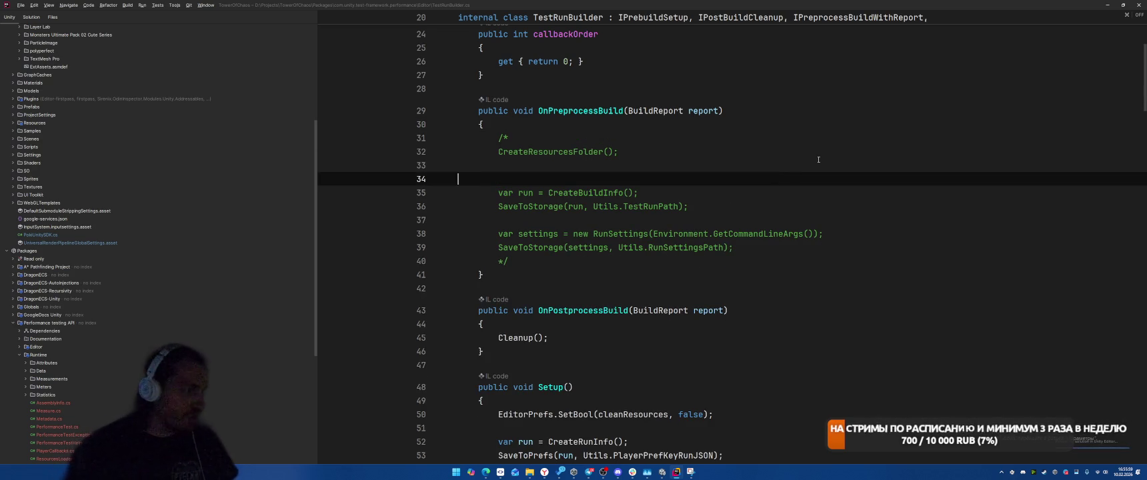
key(BackSpace)
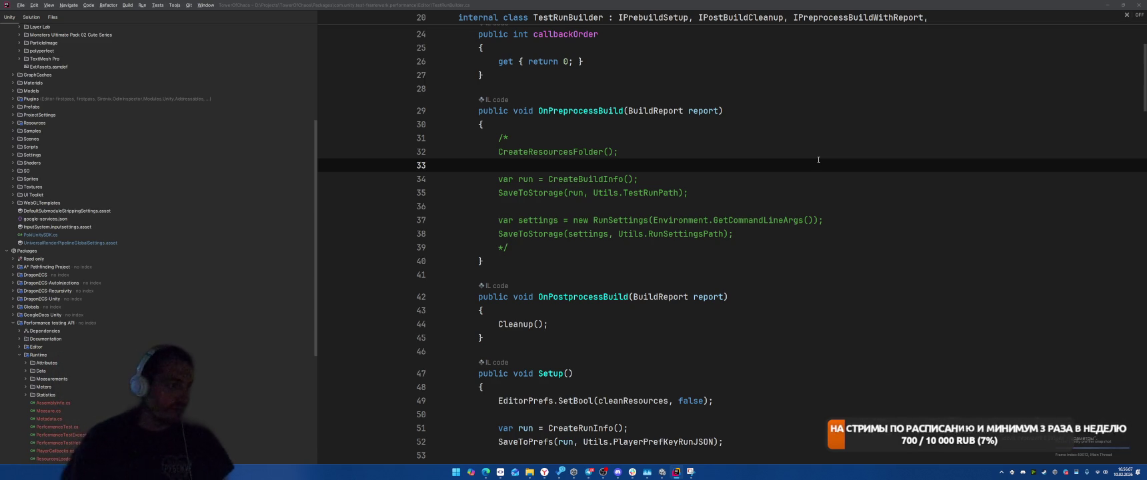
Review the OnPostprocessBuild and Setup method bodies and check Setup's usages
click(655, 310)
scroll(767, 267, down, 2)
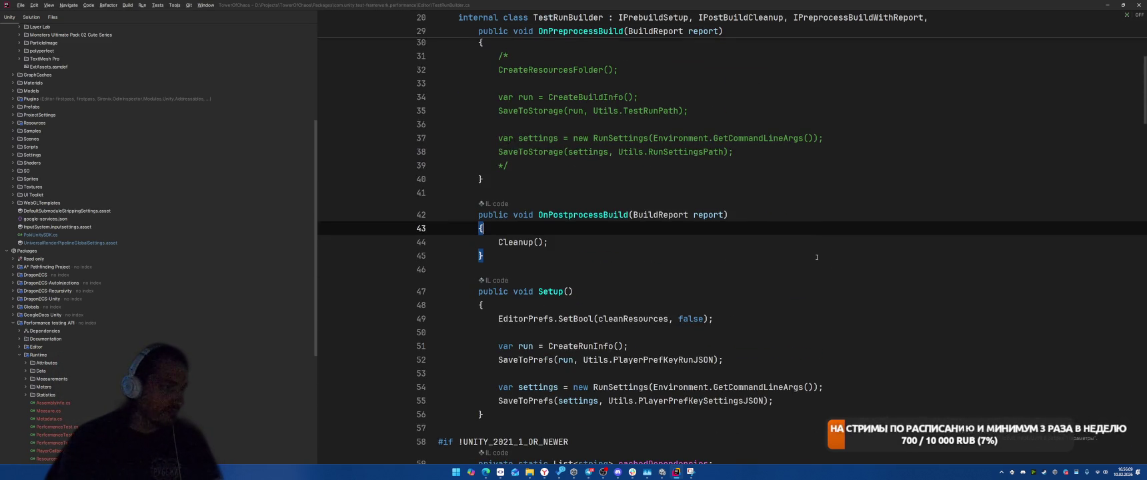
scroll(819, 249, down, 2)
click(832, 236)
click(832, 227)
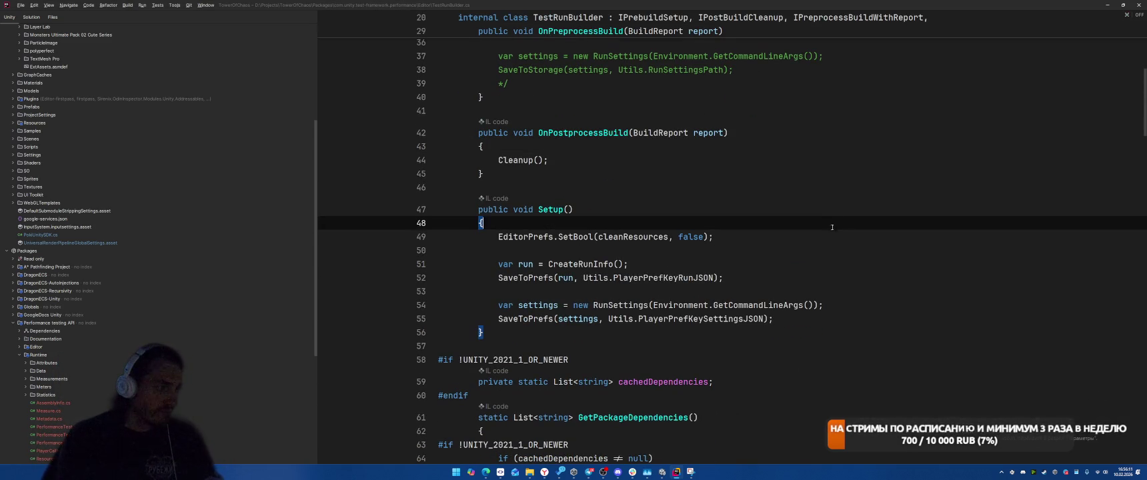
double_click(550, 210)
scroll(825, 272, up, 5)
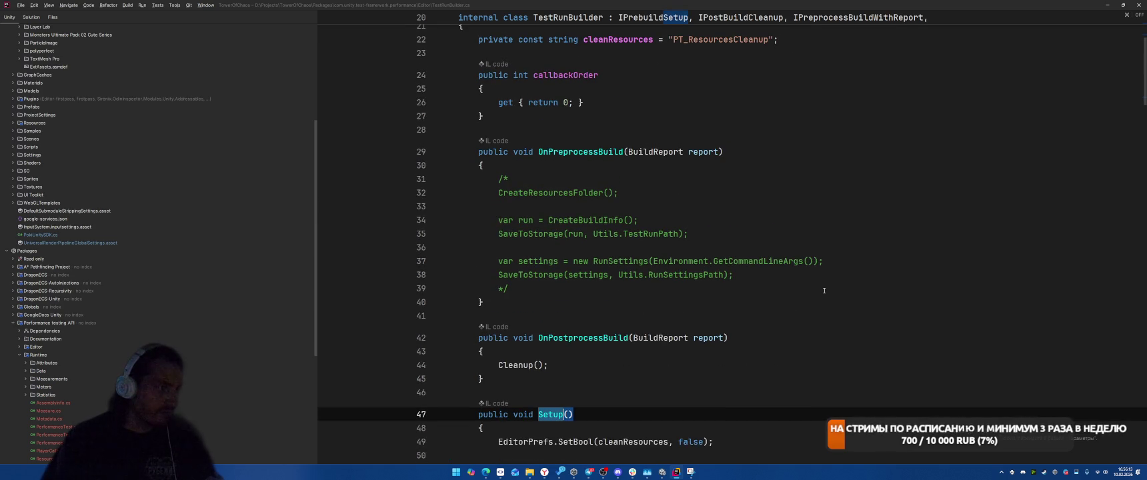
scroll(833, 283, up, 3)
scroll(844, 276, down, 12)
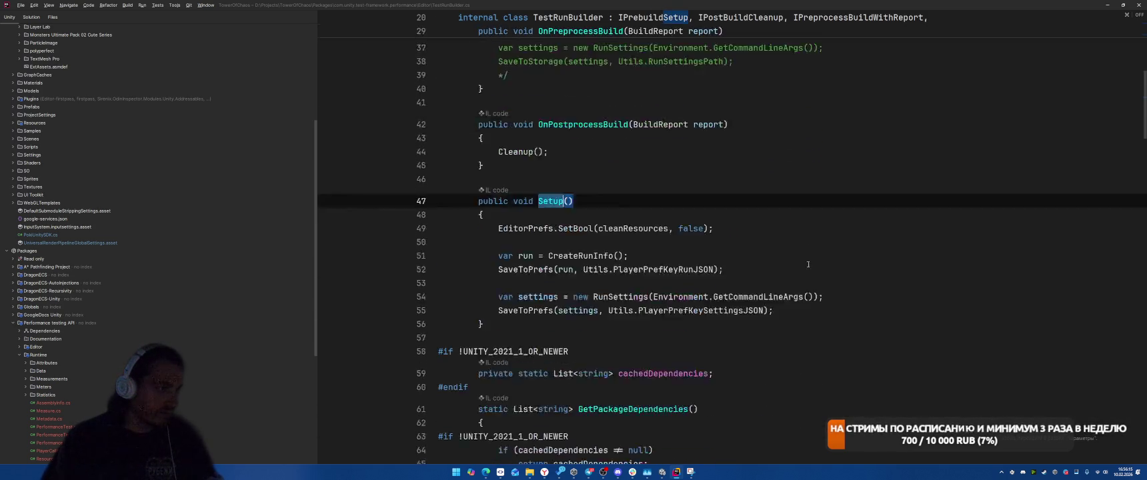
Block-comment the Setup method body with /* and */
click(737, 113)
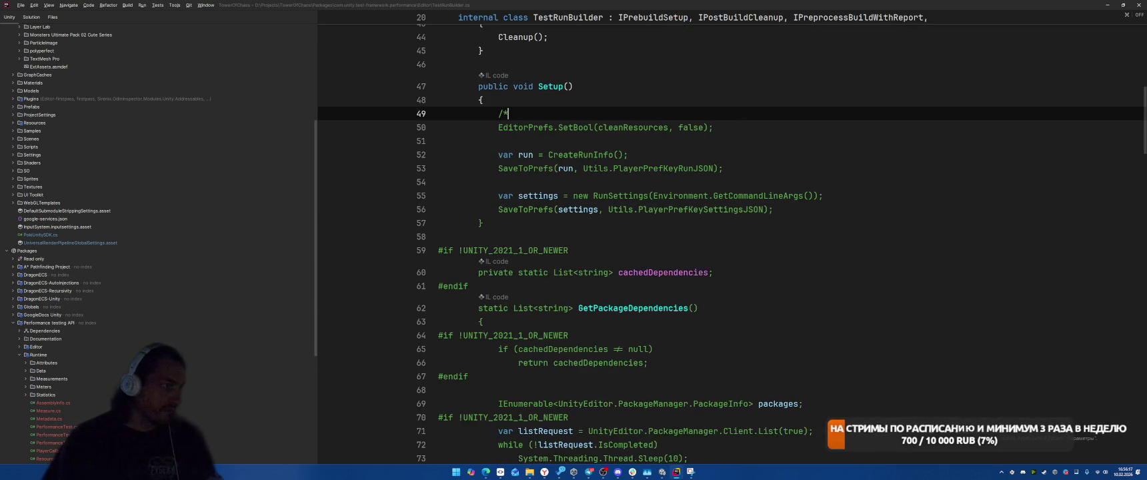
text(/*)
click(812, 240)
click(816, 209)
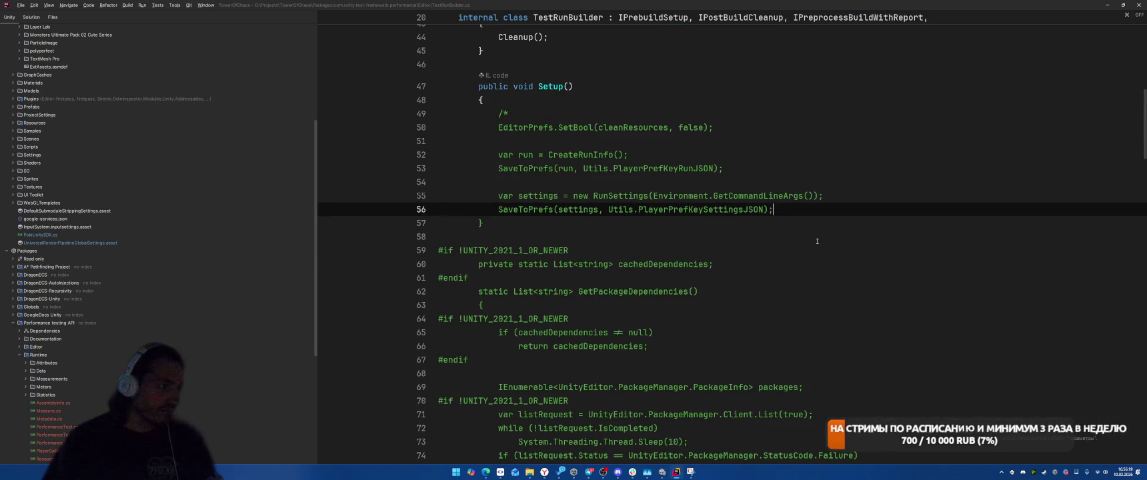
key(Return)
text(*/)
Block-comment the Cleanup() call in OnPostprocessBuild with /* and */
scroll(832, 235, up, 6)
click(493, 270)
key(Return)
text(/*)
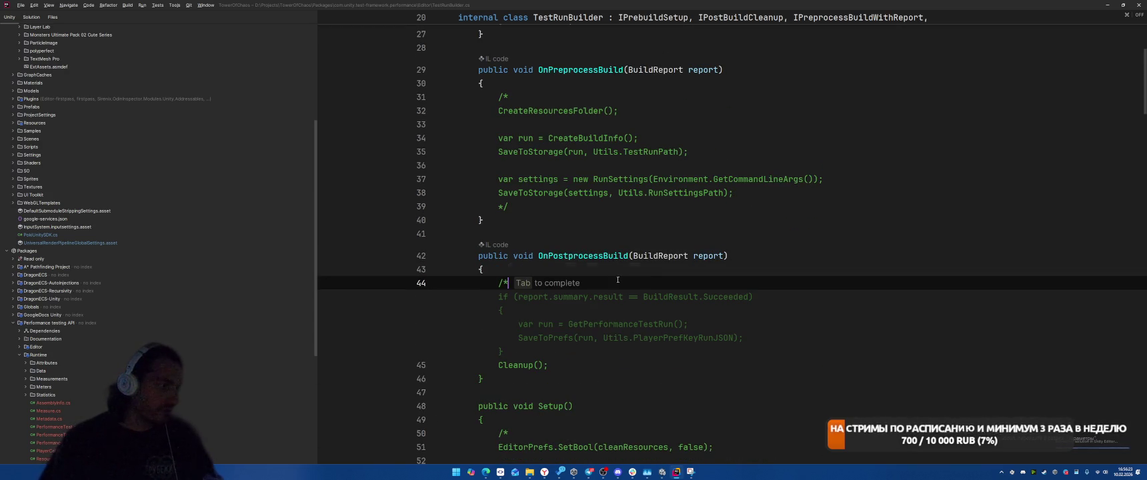
shift+click(631, 352)
click(702, 297)
key(Return)
text(*/)
click(871, 274)
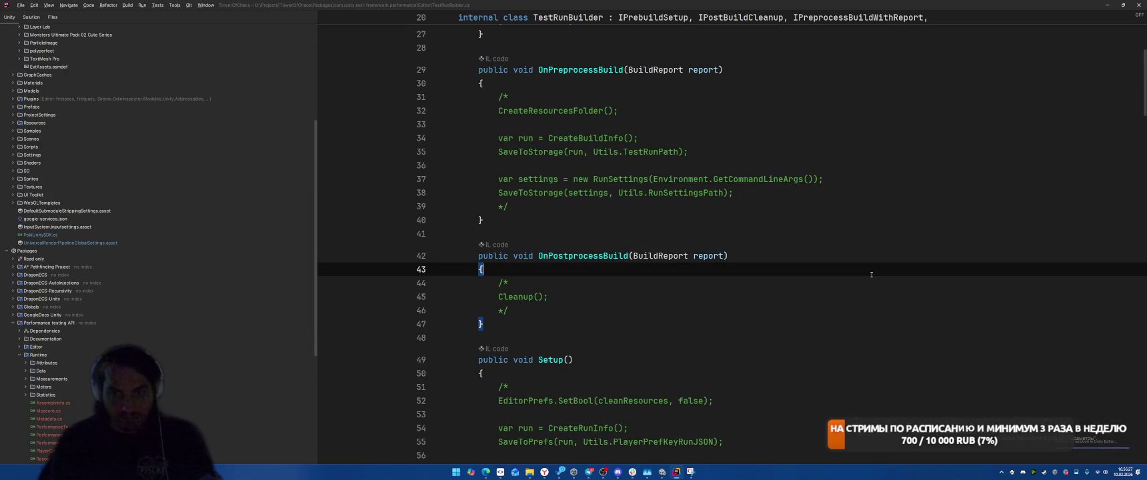
Scroll up and down through TestRunBuilder to review the rest of its code
scroll(871, 273, up, 4)
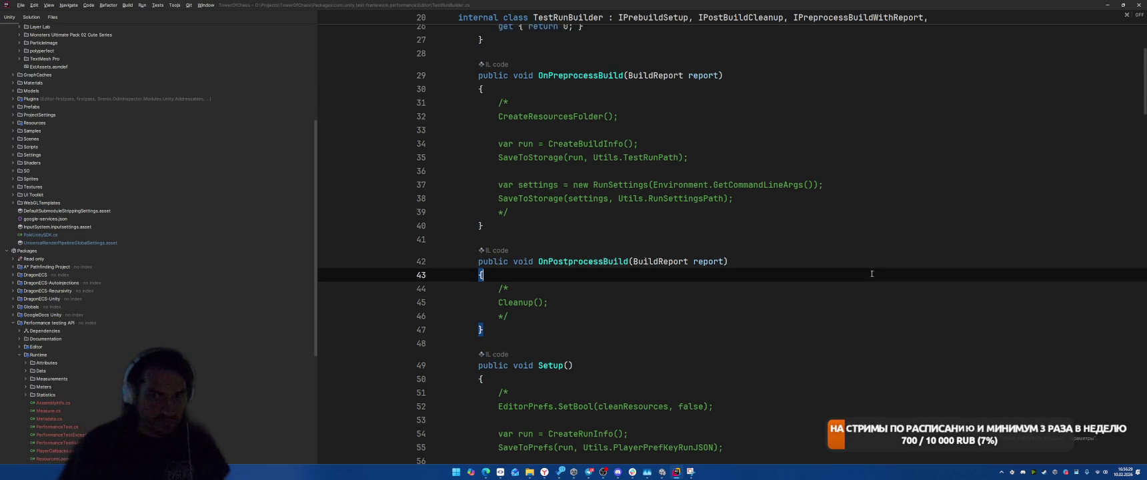
scroll(871, 273, down, 10)
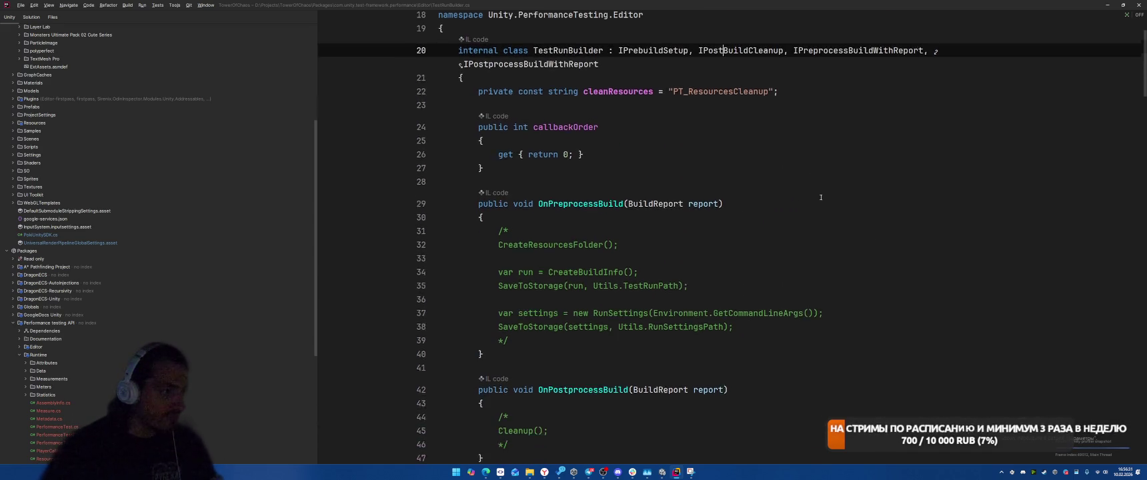
scroll(827, 148, down, 8)
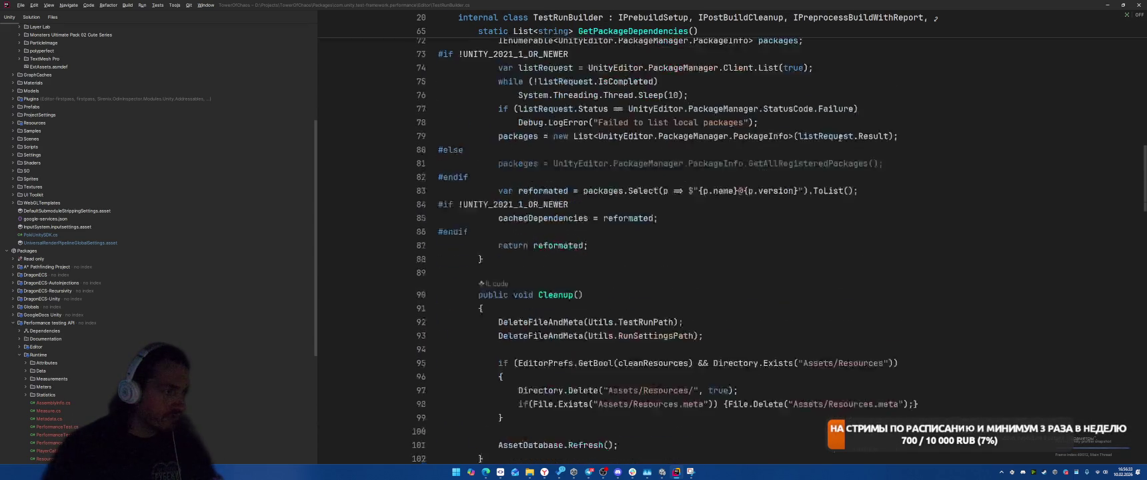
scroll(820, 150, up, 1)
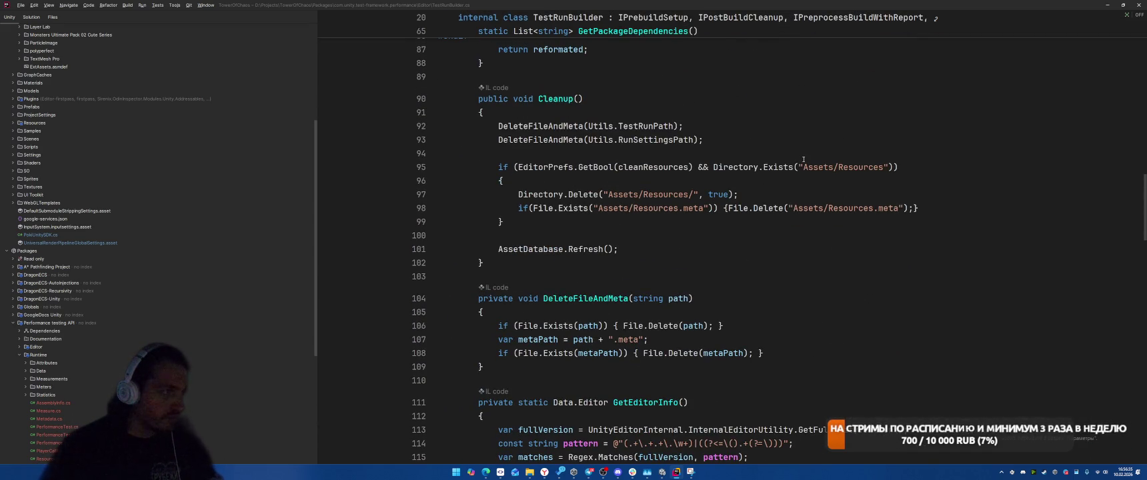
scroll(826, 165, down, 6)
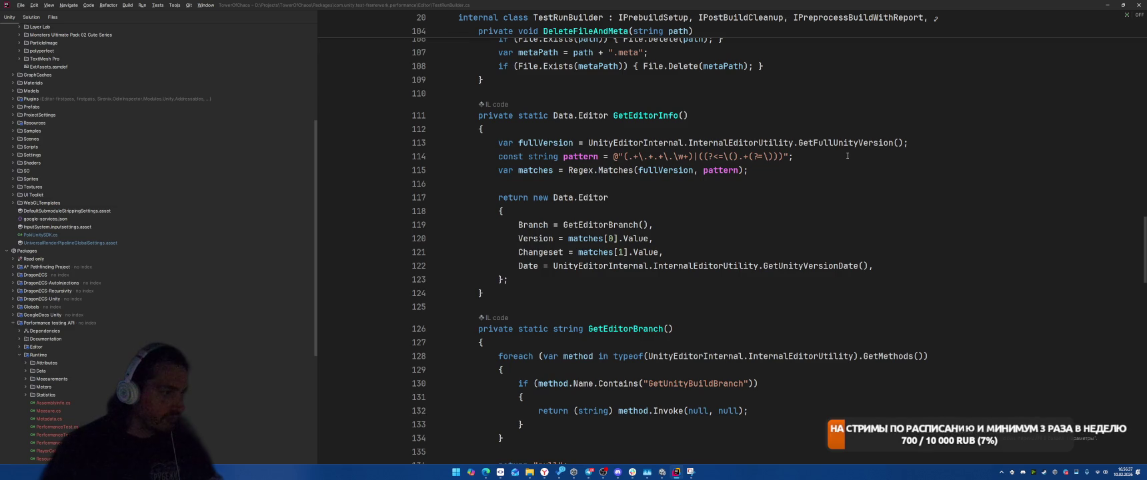
scroll(847, 156, down, 18)
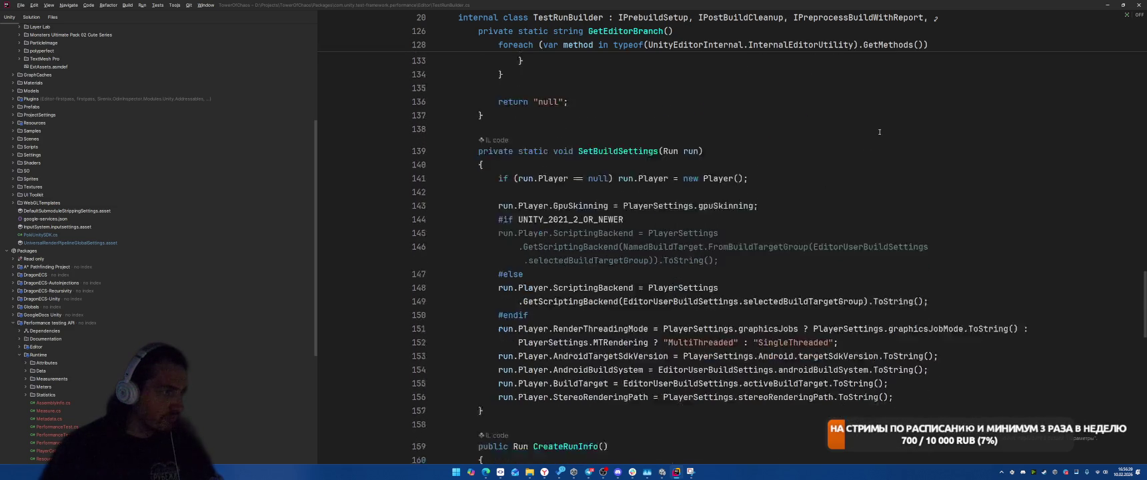
scroll(880, 126, down, 7)
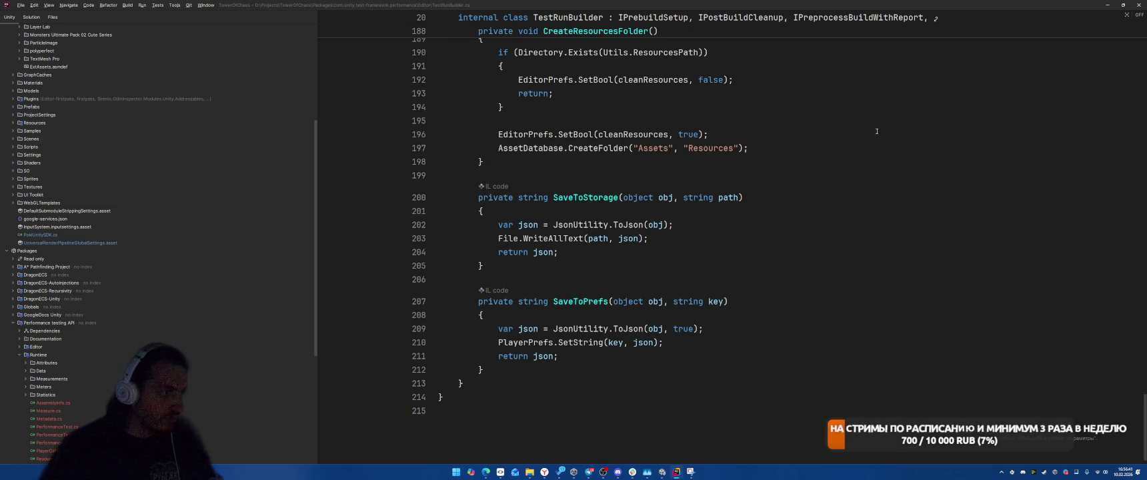
scroll(865, 220, up, 4)
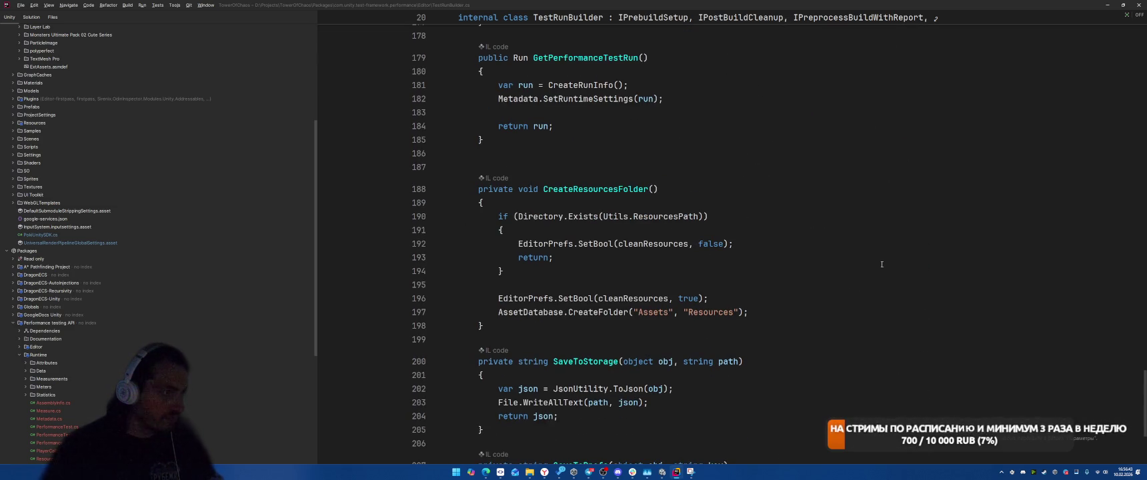
scroll(881, 264, down, 5)
scroll(892, 257, up, 20)
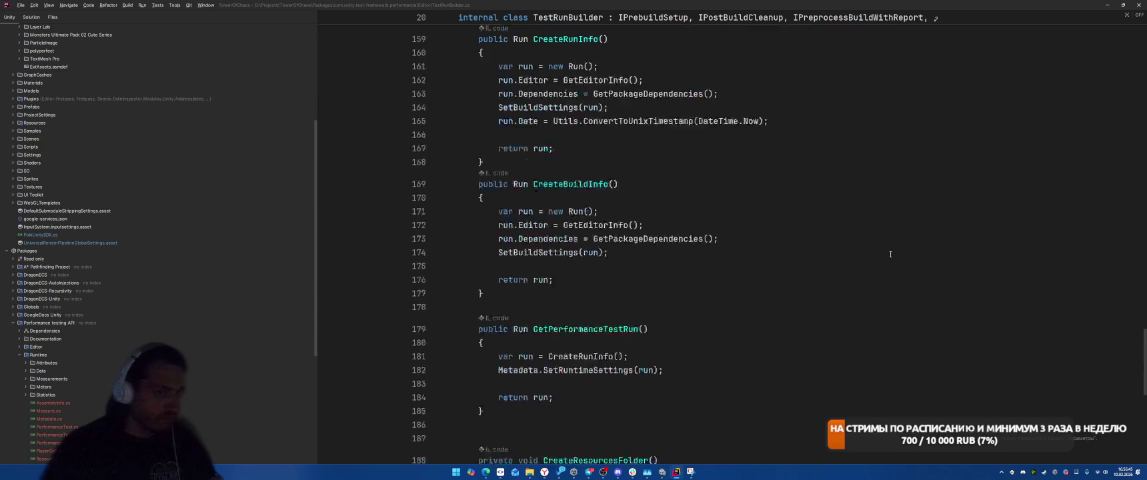
scroll(886, 250, up, 5)
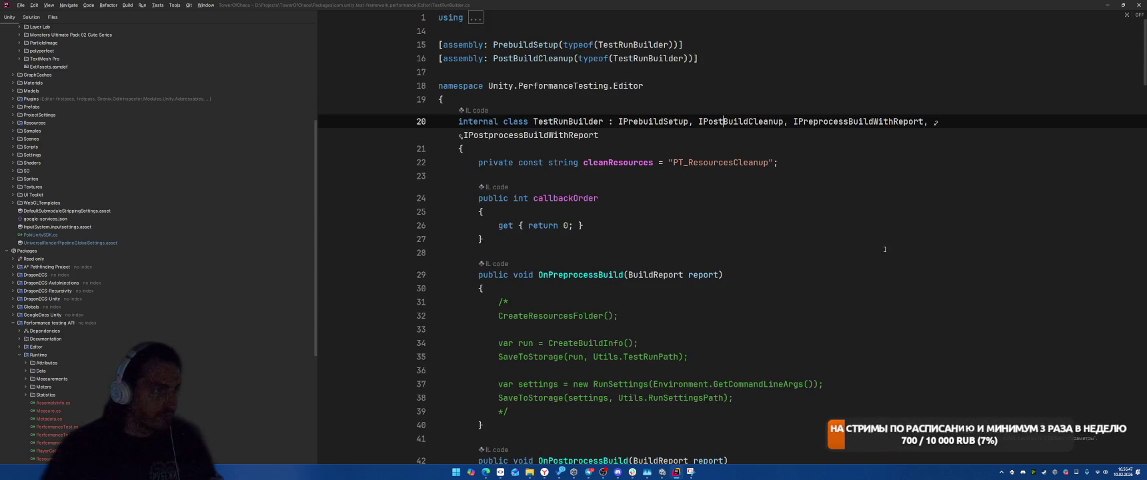
Inspect IPreprocessBuildWithReport, OnPreprocessBuild and callbackOrder, then switch back to the Unity Editor
click(844, 121)
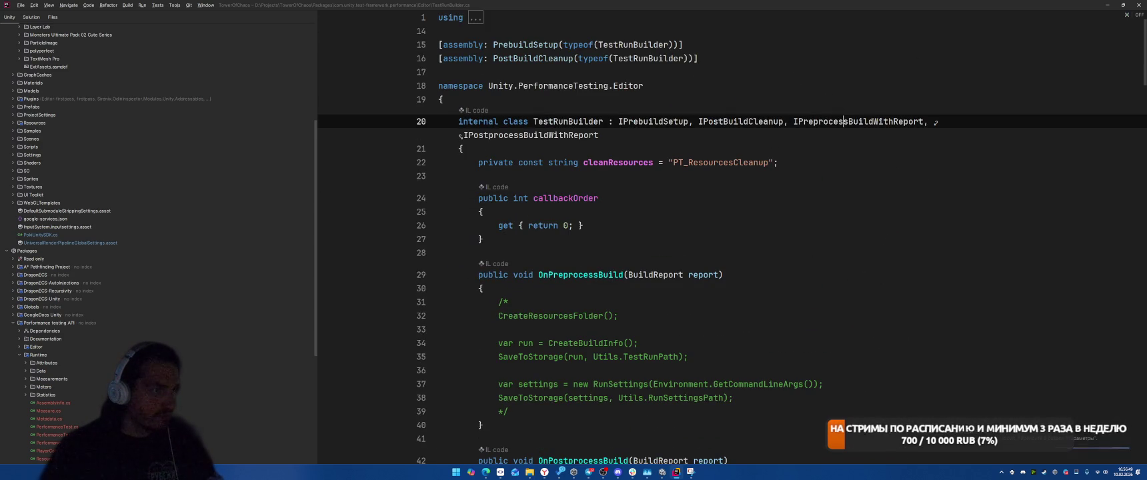
double_click(876, 121)
scroll(887, 167, down, 2)
click(894, 188)
scroll(894, 189, down, 10)
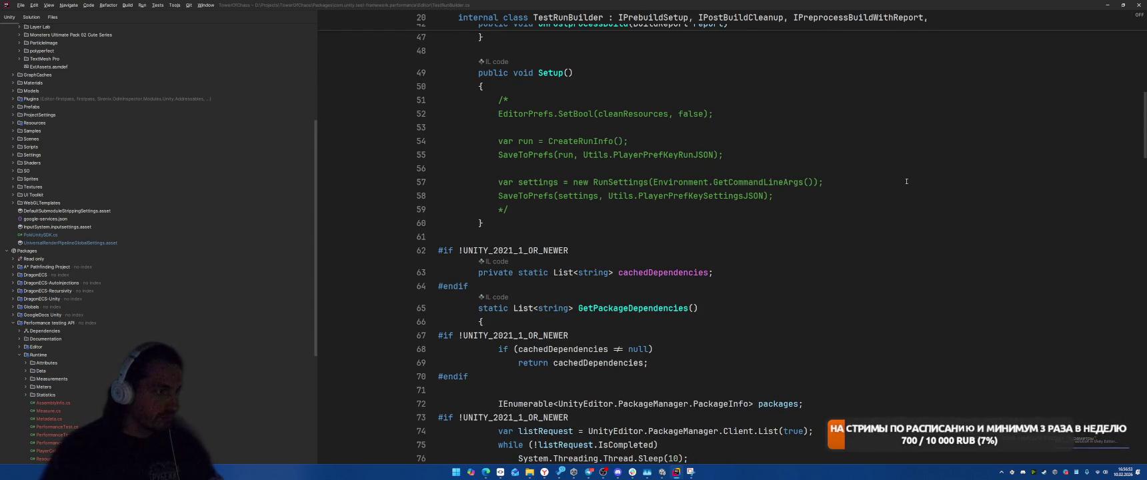
scroll(906, 181, up, 15)
ctrl+click(848, 121)
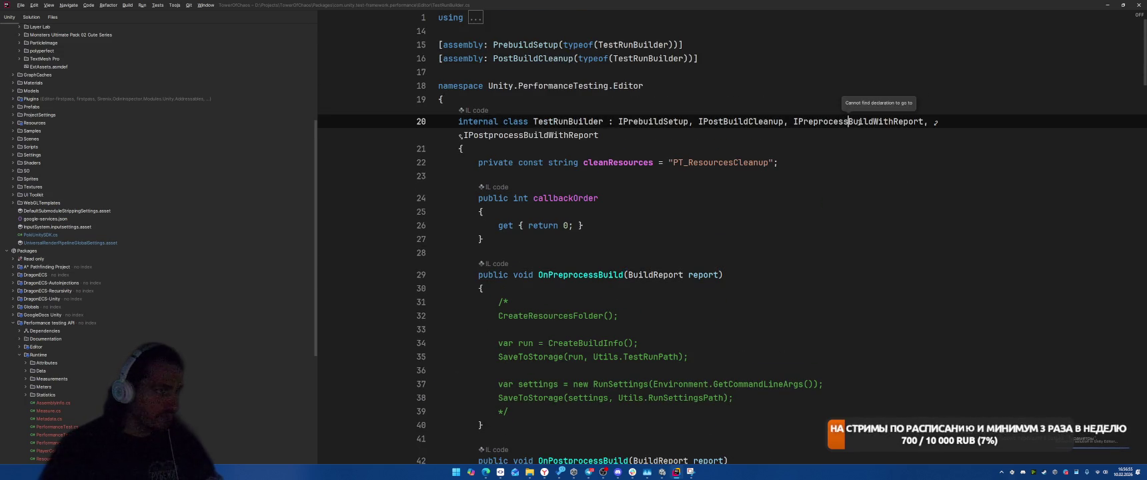
click(841, 189)
key(alt+Tab)
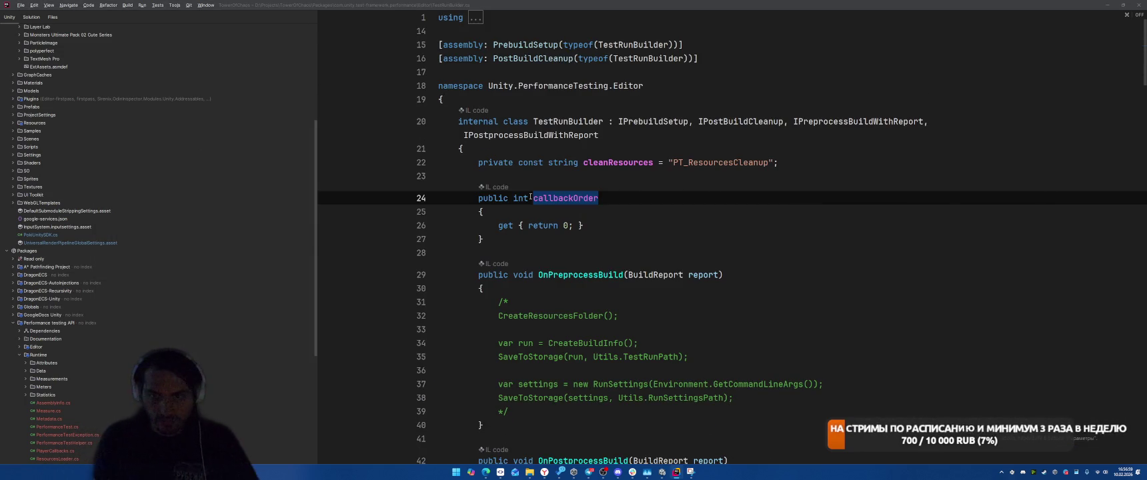
key(alt+Tab)
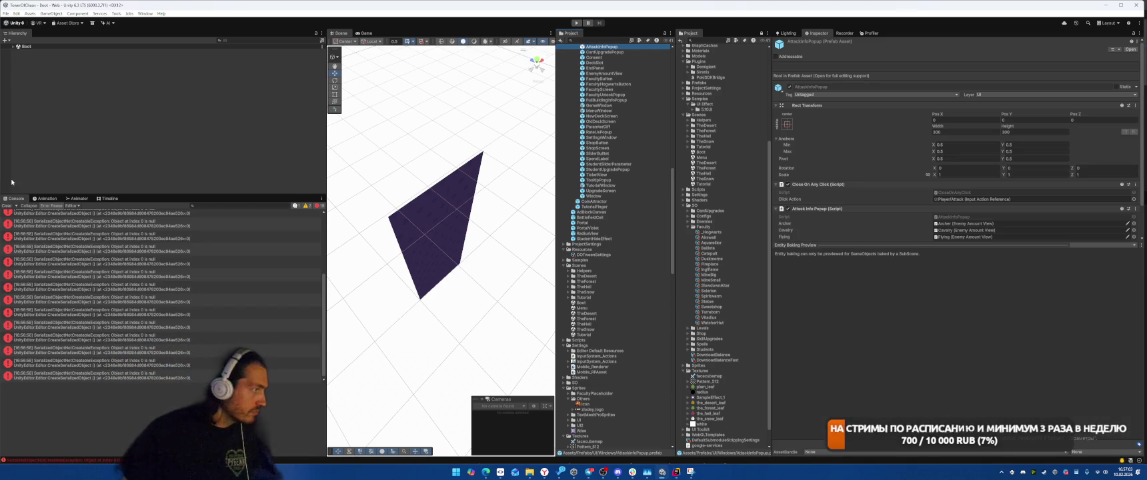
Build the Web player from Build Profiles into the chosen folder, then reopen the build-size screenshot
click(6, 13)
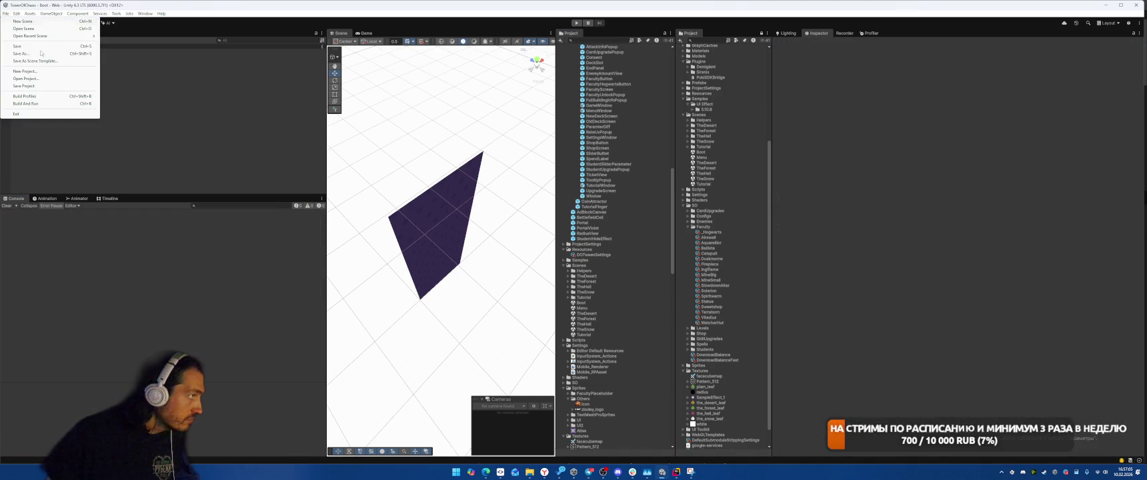
click(23, 86)
click(450, 366)
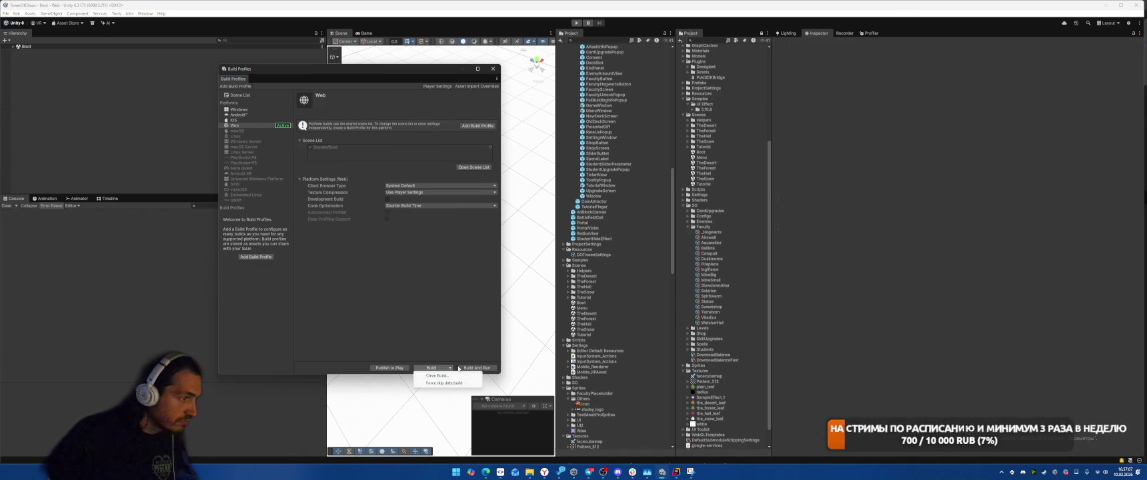
click(437, 383)
click(375, 373)
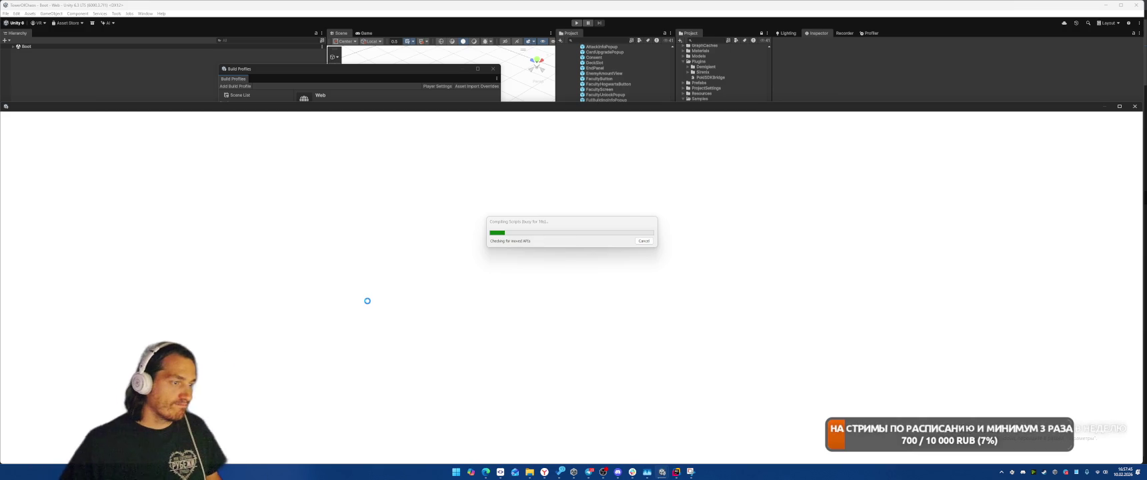
click(690, 473)
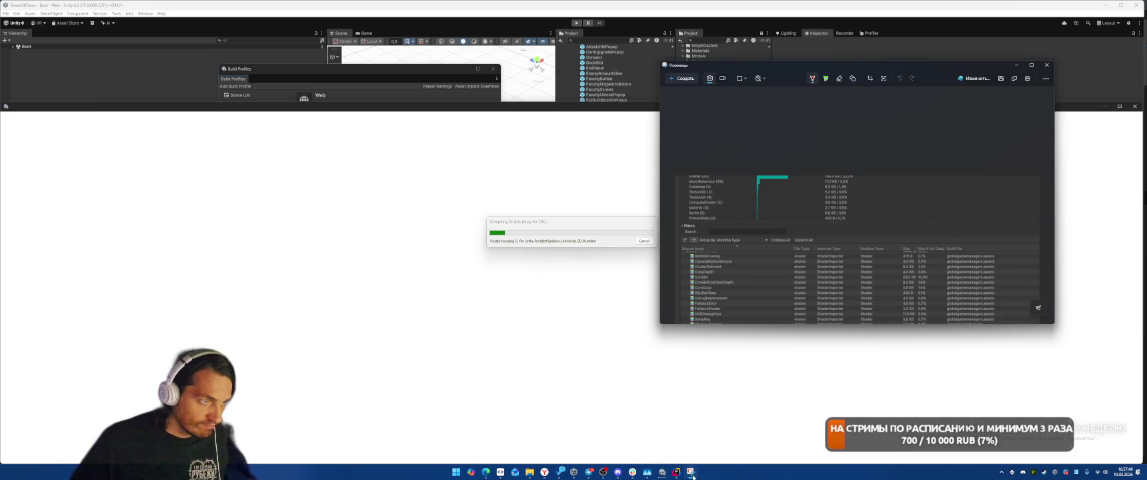
mouse_move(675, 472)
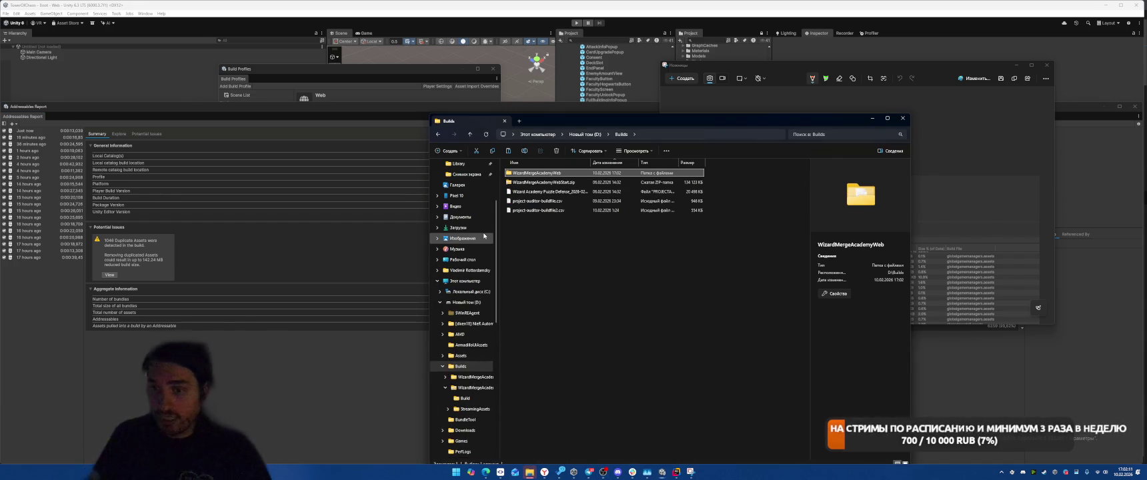
Open WizardMergeAcademyWeb's Build folder and close the Snipping Tool screenshot window
double_click(553, 173)
double_click(554, 175)
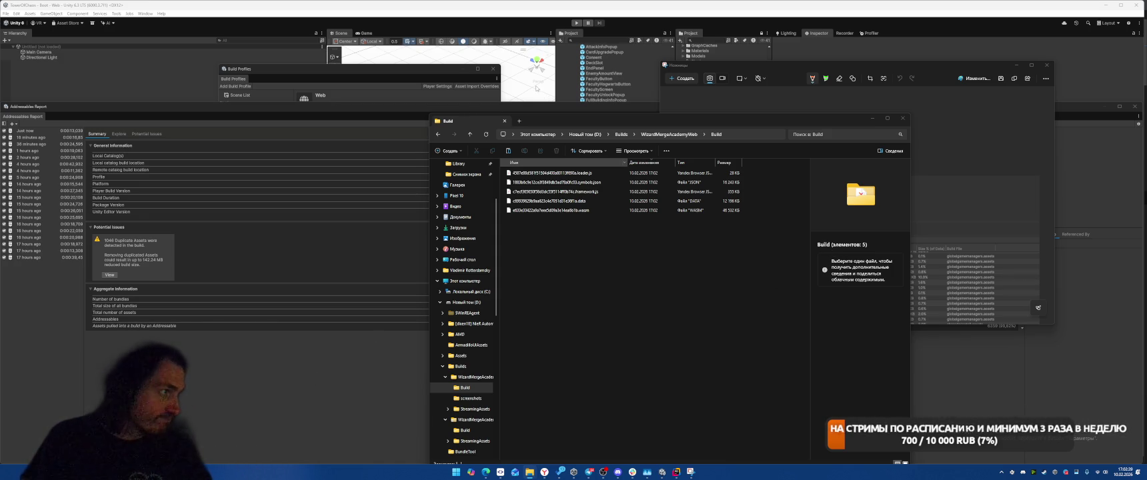
drag(983, 71, 1040, 66)
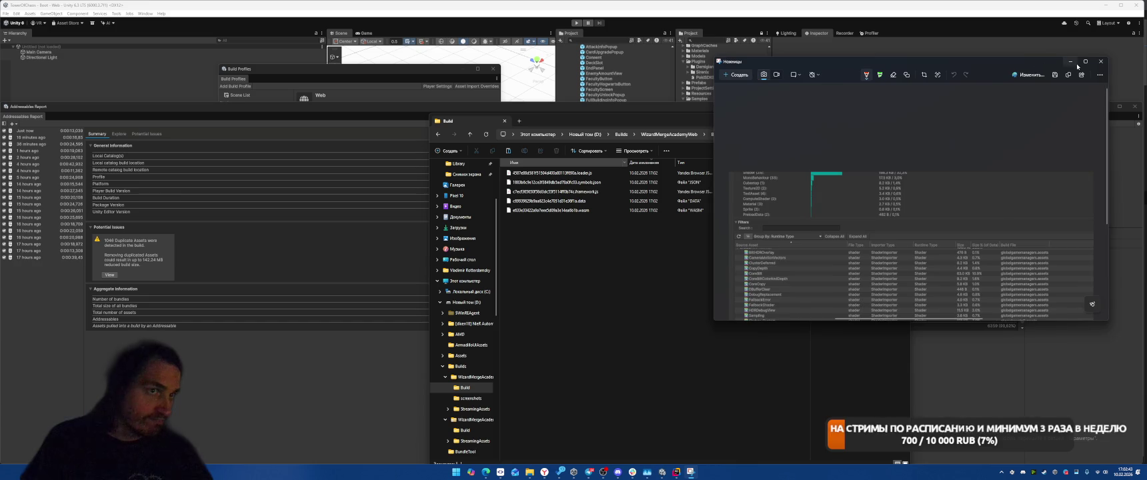
click(1103, 61)
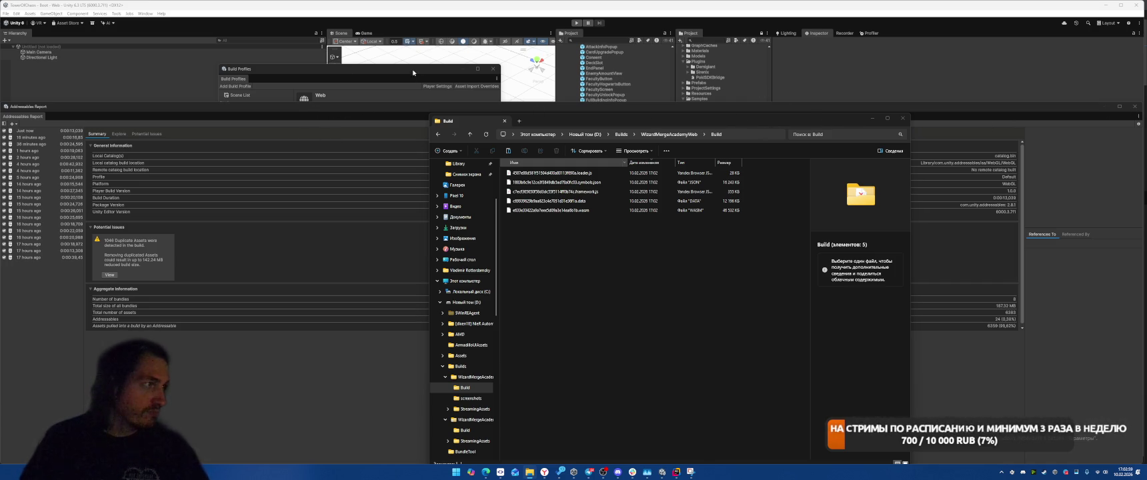
Close Project Settings, Build Profiles and the Addressables report, and clear the Console
click(1116, 105)
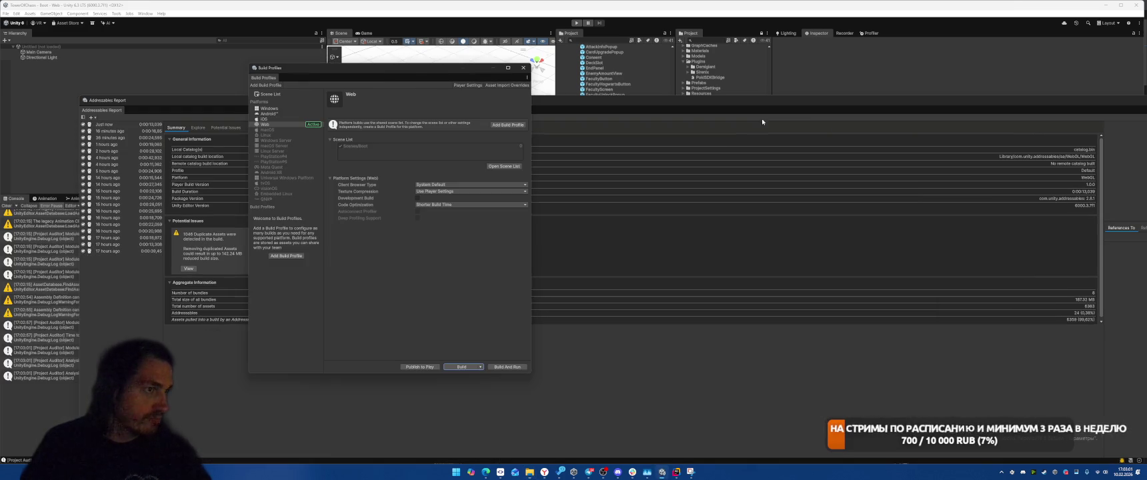
click(523, 68)
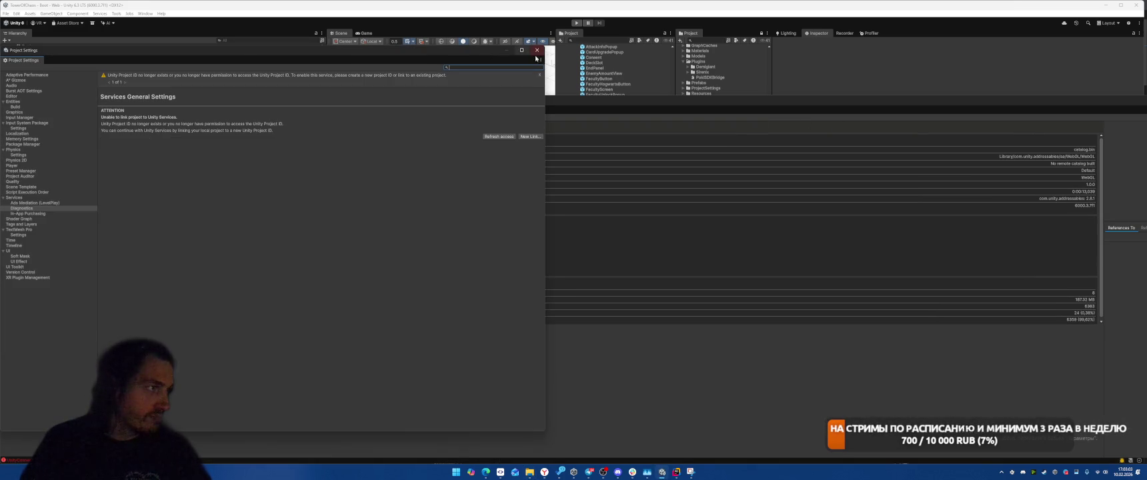
click(540, 51)
click(492, 53)
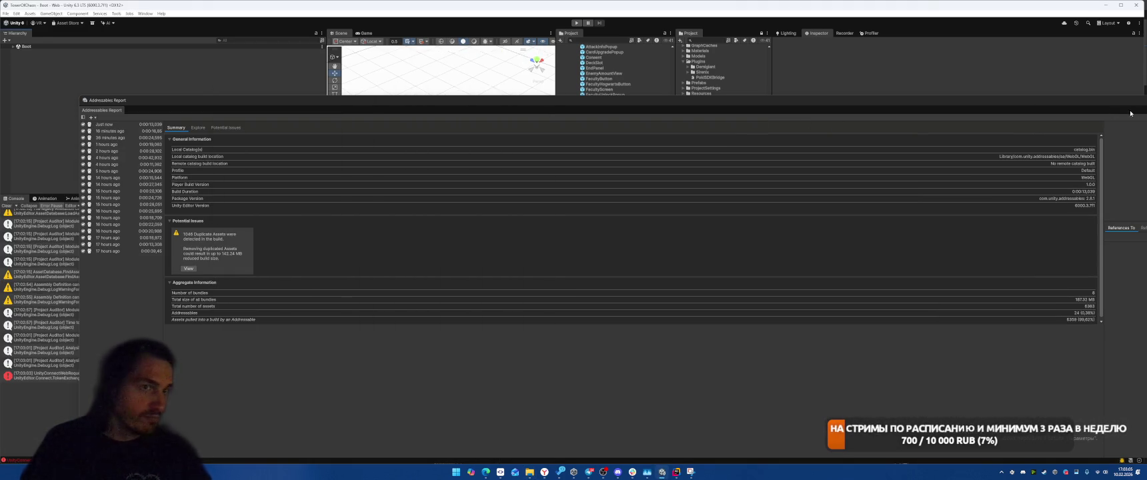
click(1050, 98)
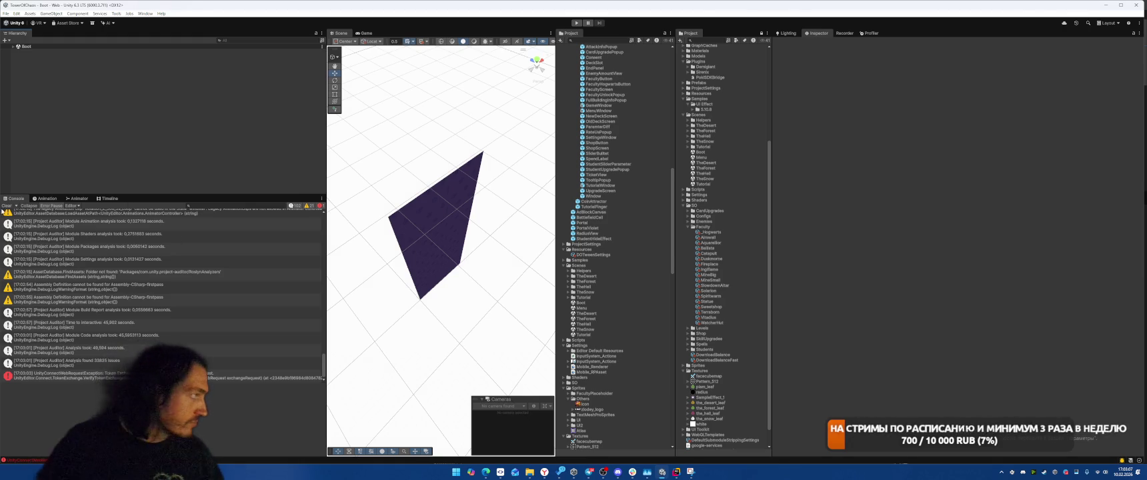
click(6, 205)
Open Window > Analysis > Project Auditor and start a fresh analysis, discarding the old report
click(145, 13)
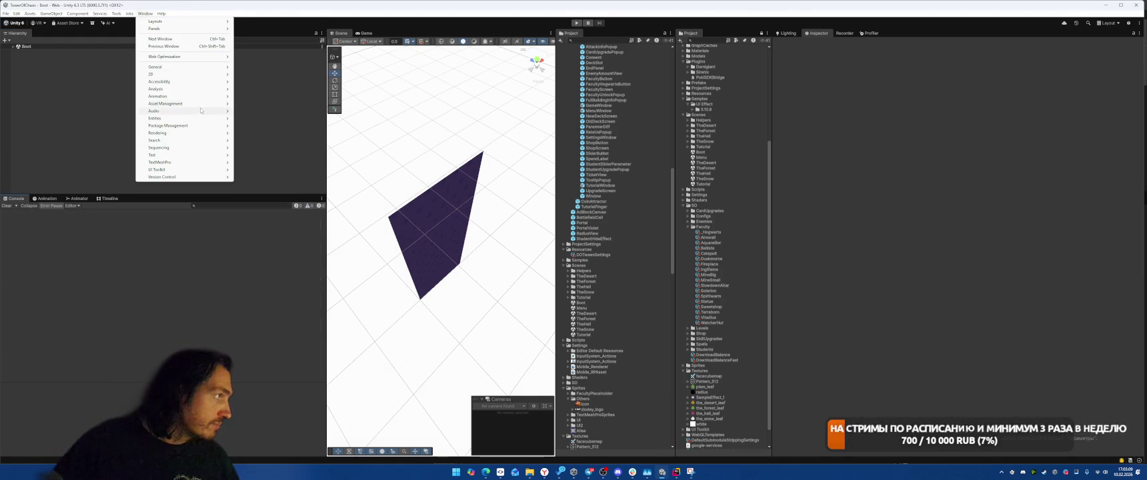
mouse_move(182, 90)
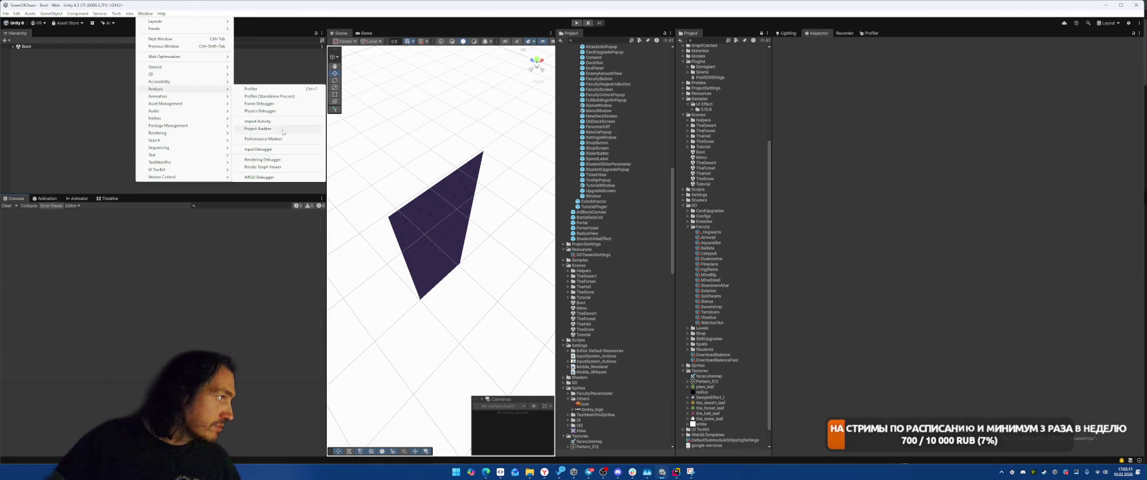
click(268, 129)
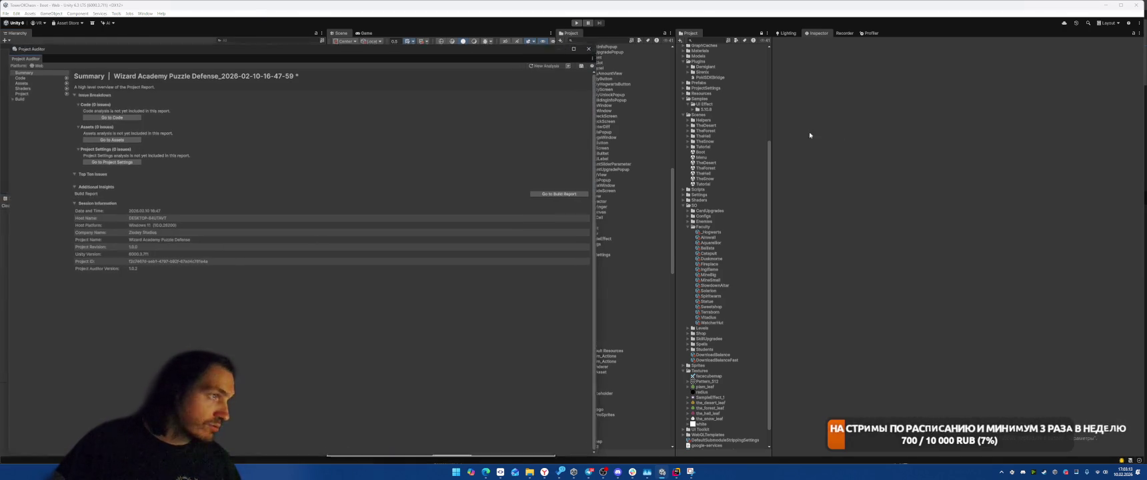
click(537, 62)
click(585, 246)
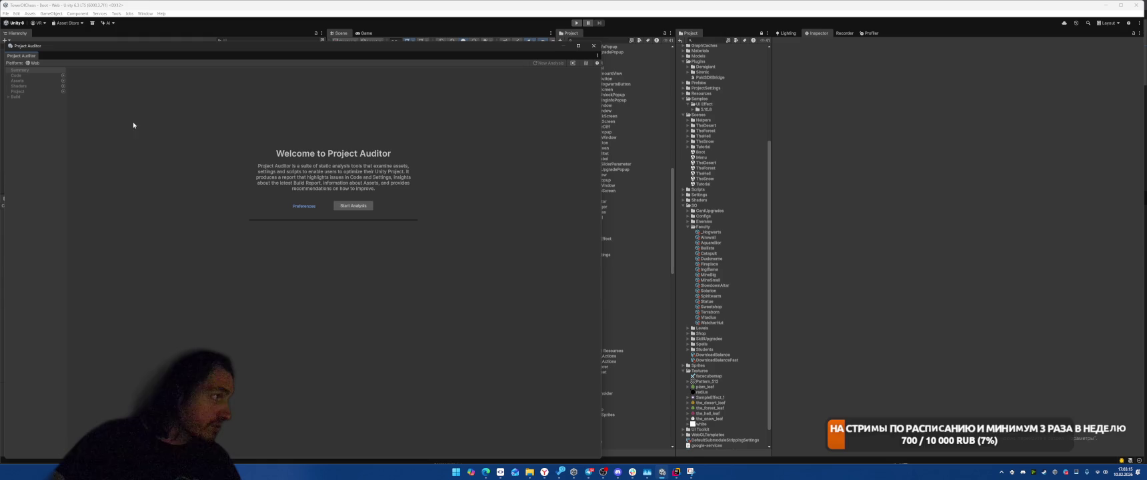
click(372, 212)
drag(342, 54, 680, 53)
Open the Build Size report and expand resources.assets to inspect GlobalSerializationConfig and its neighbours
click(354, 96)
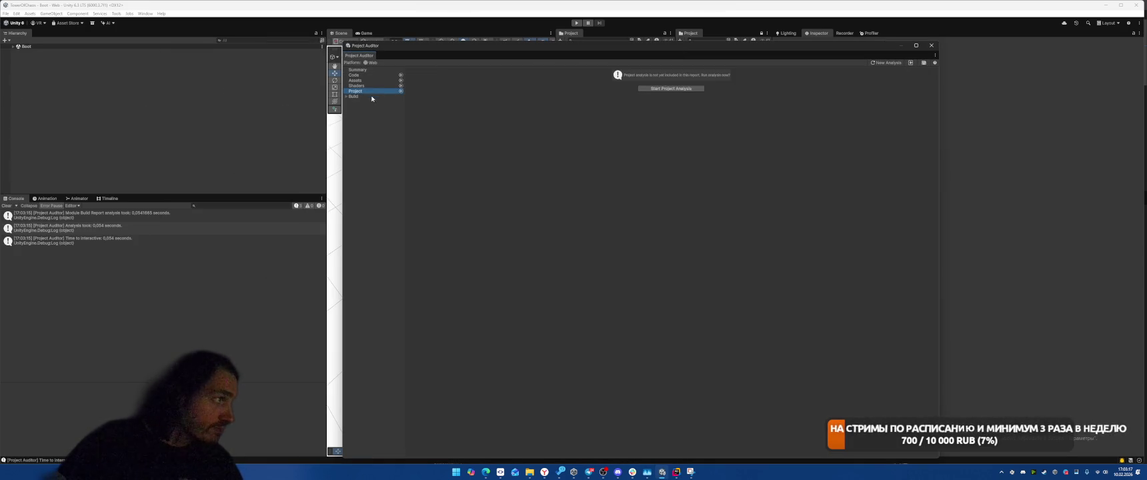
click(459, 283)
key(Right)
key(Down)
key(Down)
key(Down)
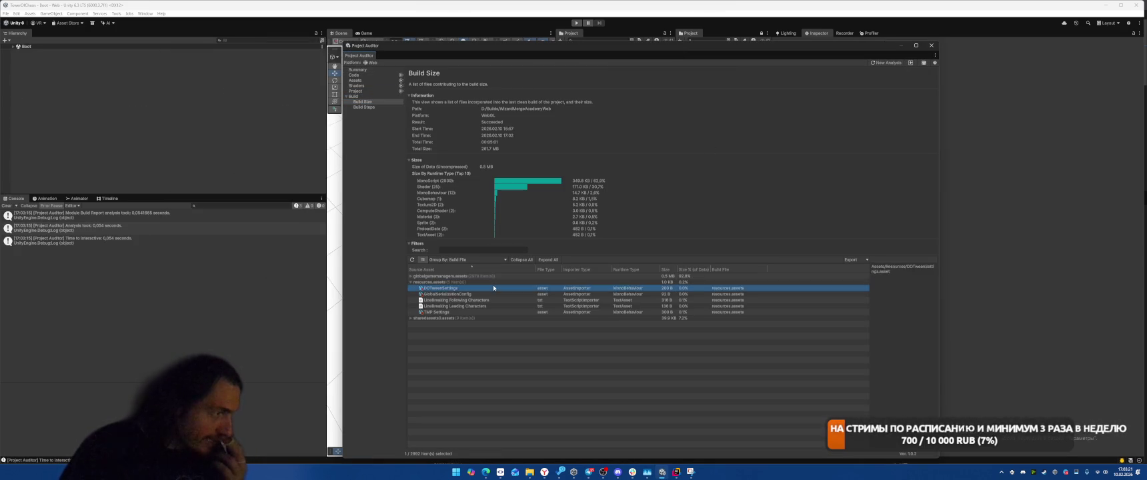
key(Up)
key(Up)
key(Down)
key(Down)
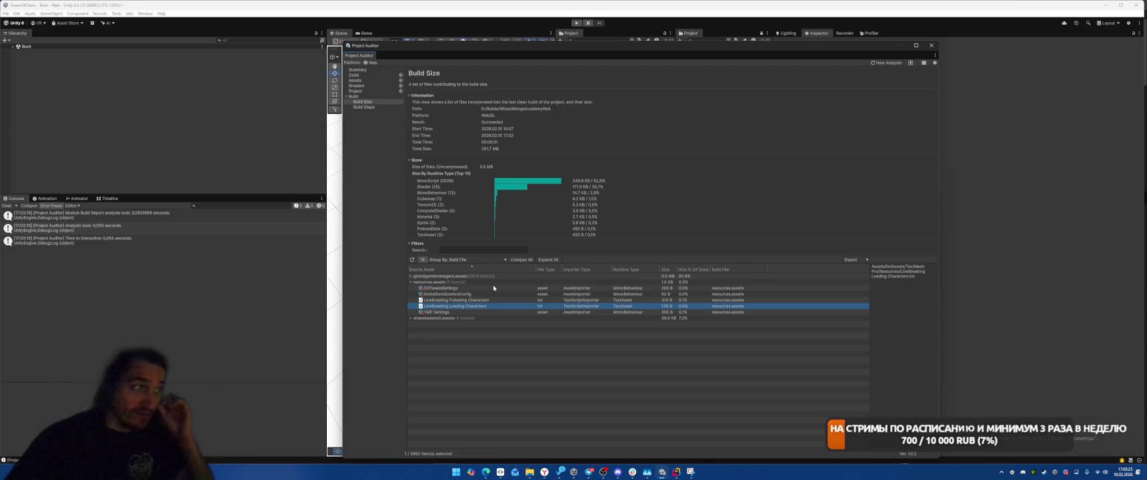
key(Up)
key(Up)
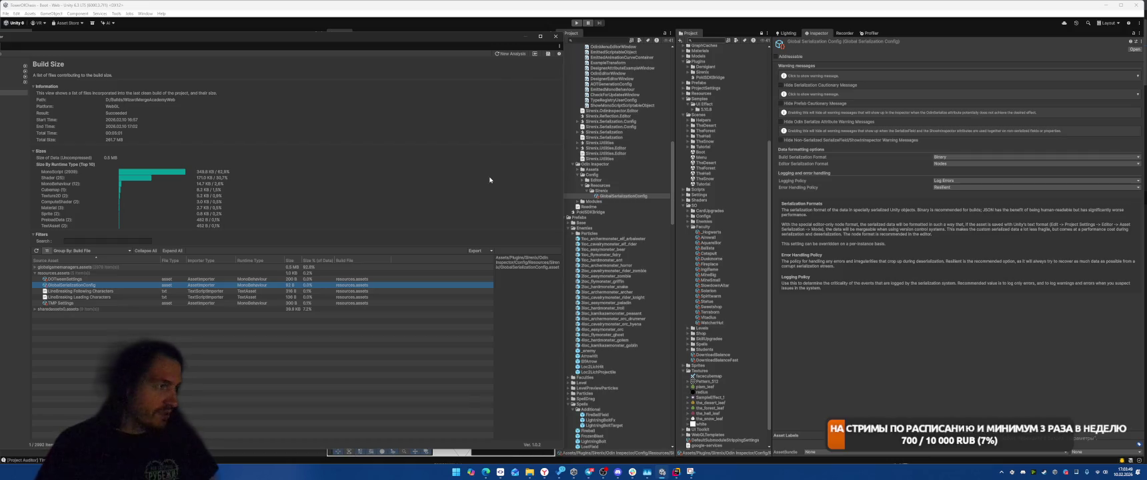
Close Project Auditor, commit all changed files in SmartGit with the old message cleared, then return to Unity
click(559, 41)
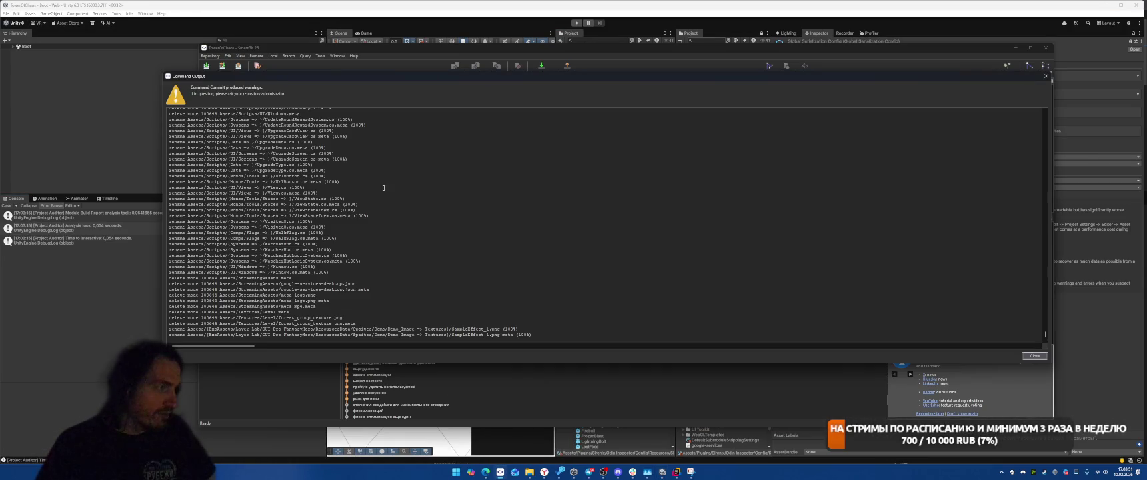
click(1031, 356)
key(ctrl+a)
right_click(454, 131)
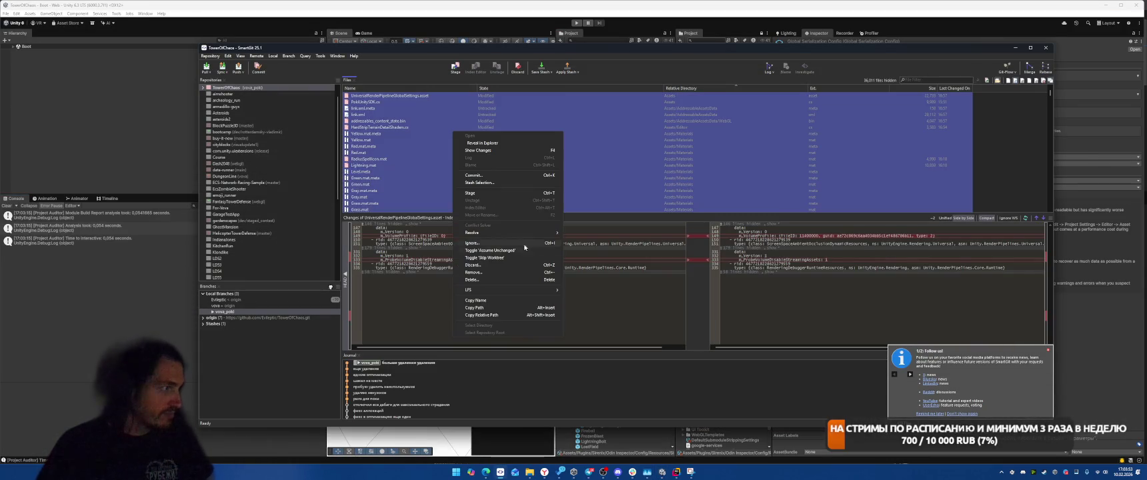
click(488, 175)
key(BackSpace)
key(BackSpace)
key(BackSpace)
text(удалил еще ассеты)
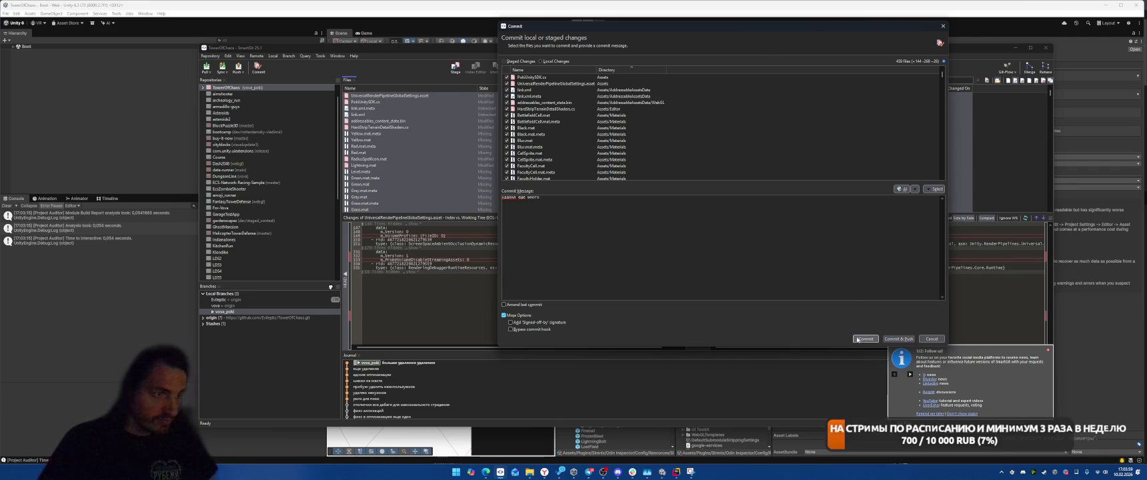
click(857, 339)
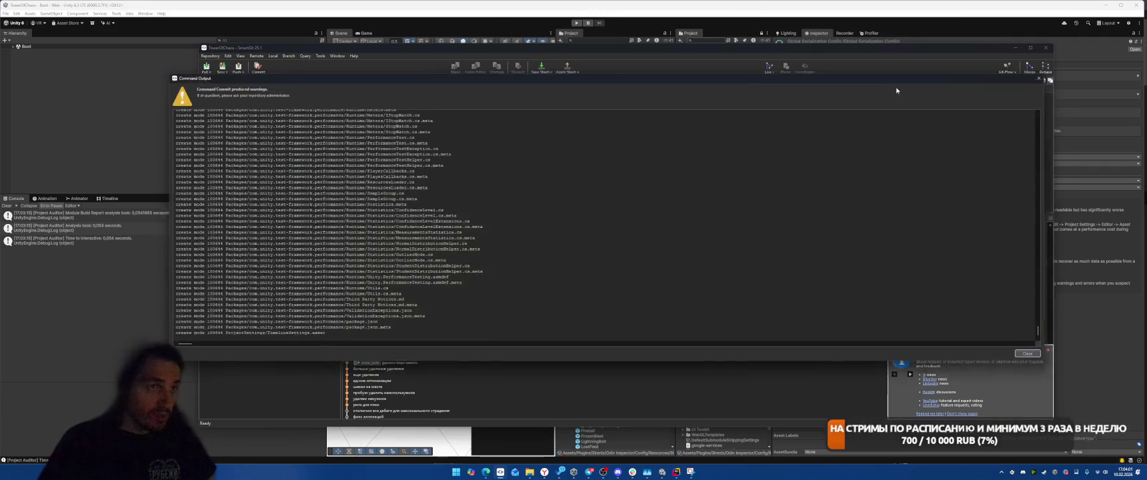
key(Escape)
click(492, 185)
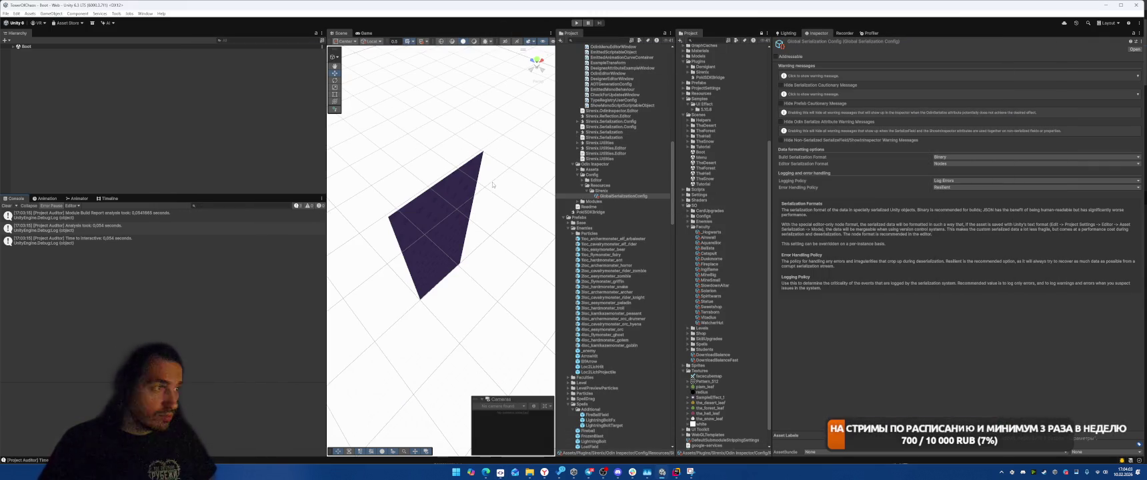
Delete the Plugins/Sirenix folder from the Unity project
click(606, 165)
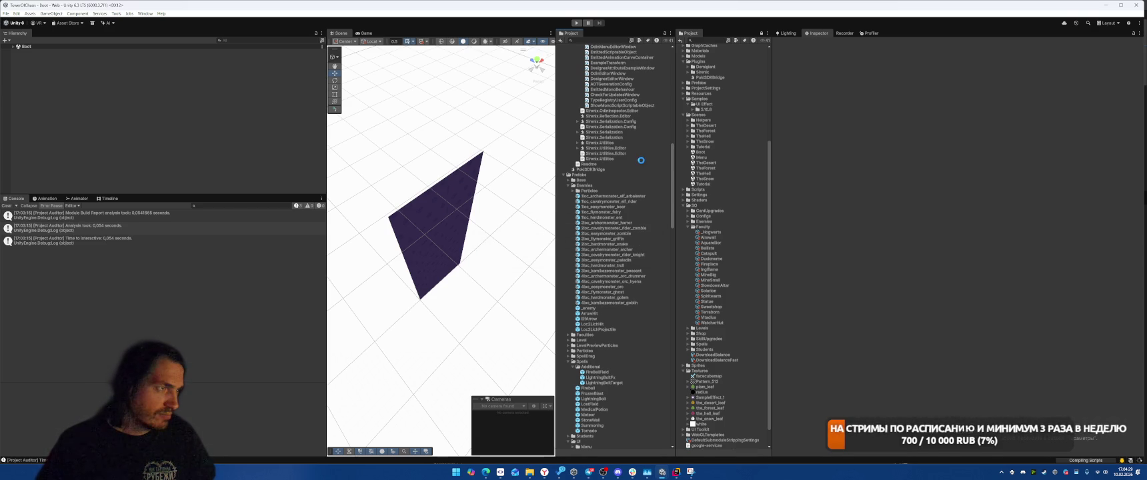
scroll(640, 160, up, 10)
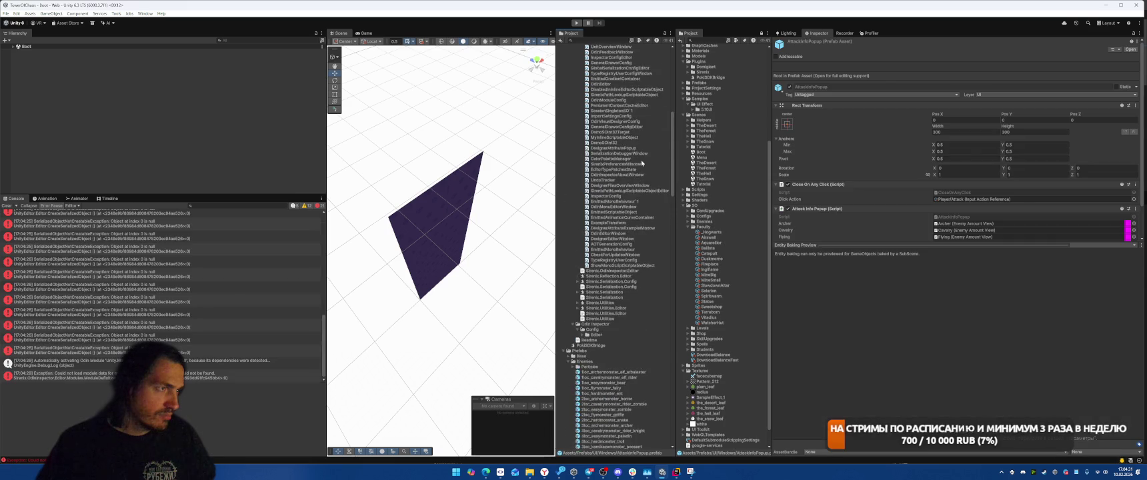
click(599, 143)
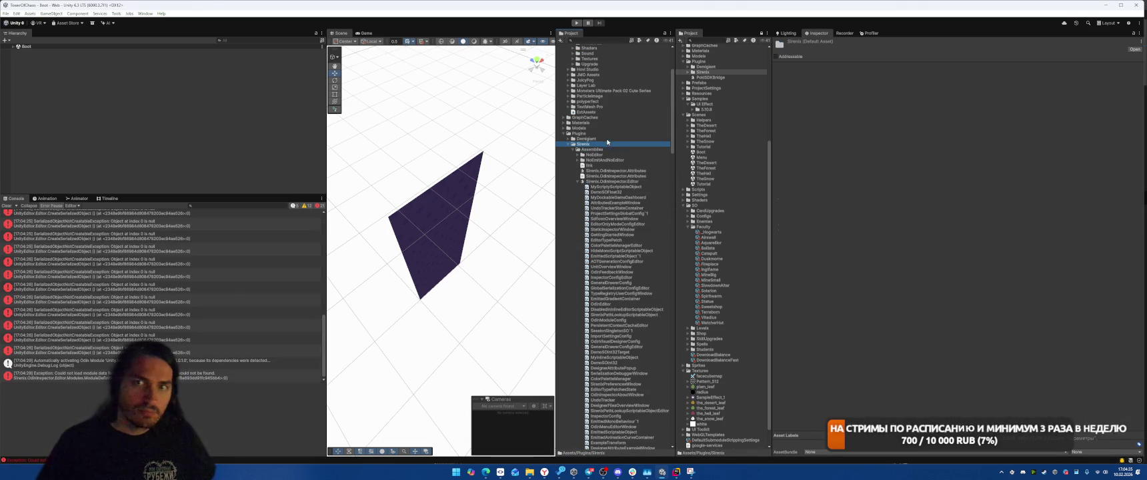
key(Delete)
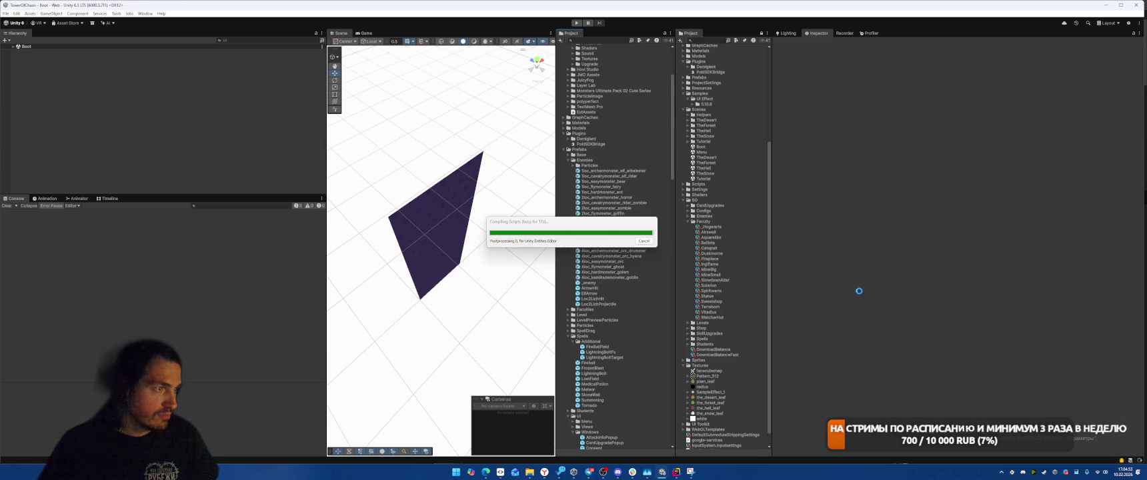
Clear the Console, open the first compile error in DownloadBalance.cs, and select its Sirenix using line
click(7, 206)
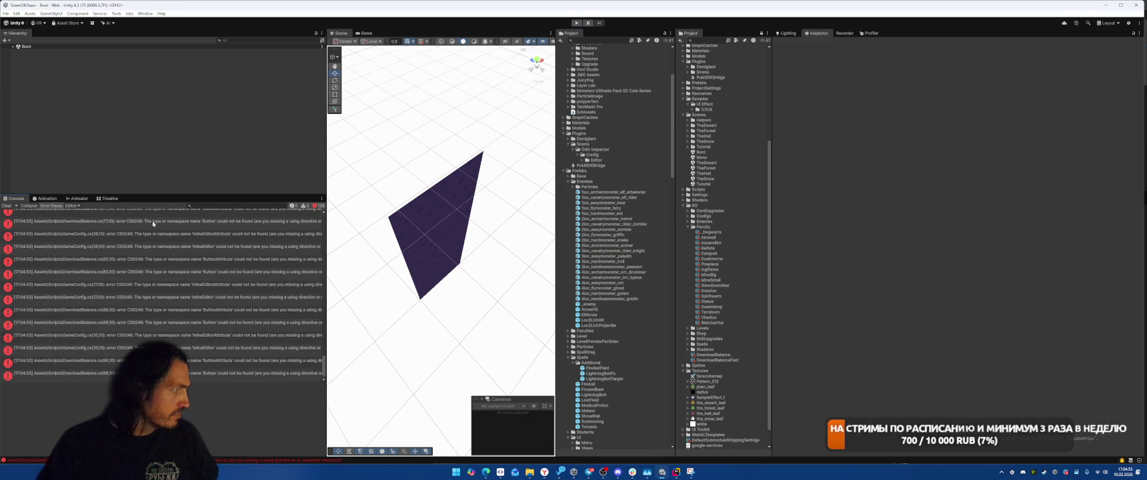
scroll(158, 235, up, 5)
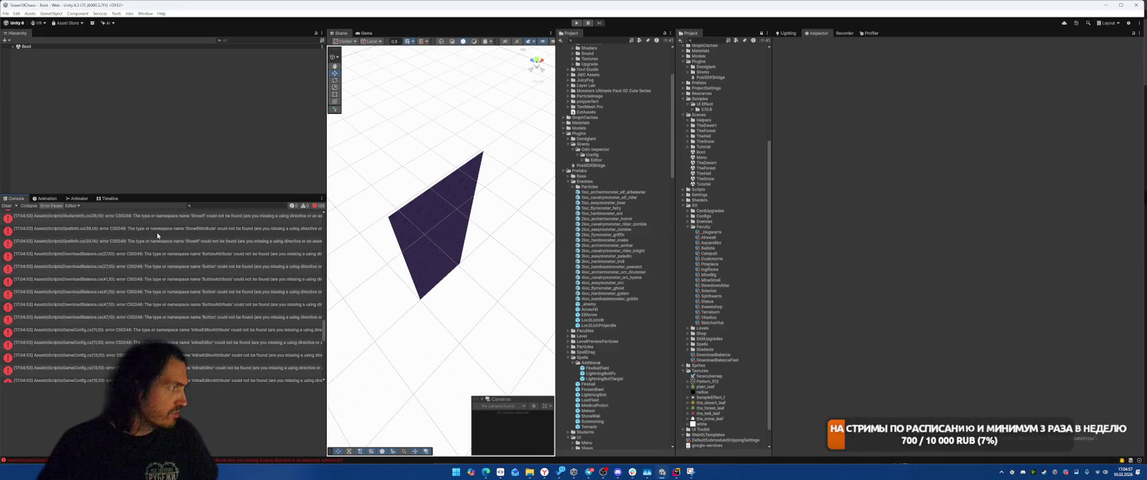
scroll(324, 335, up, 3)
double_click(100, 217)
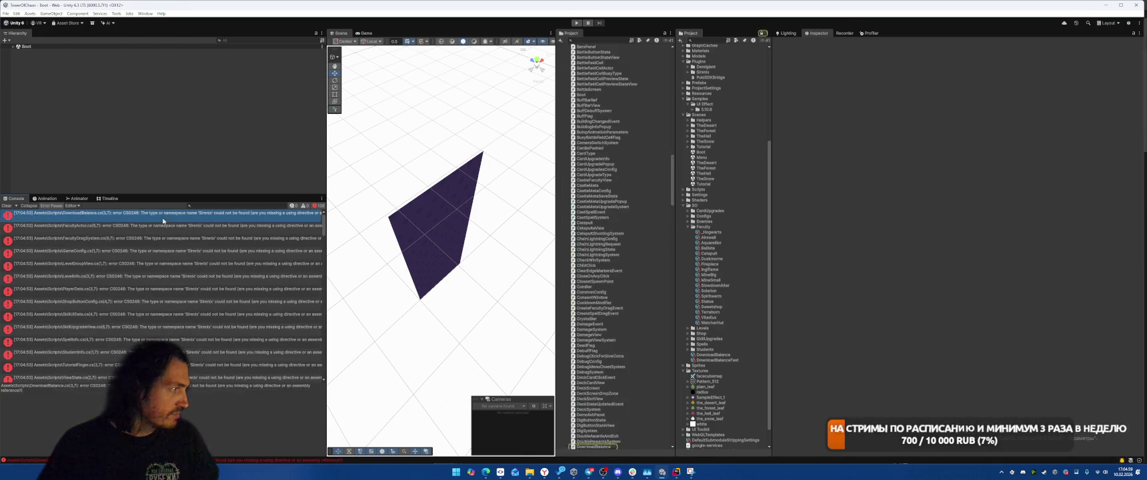
key(Home)
key(shift+End)
Delete the [Button] attributes on lines 27–71, then undo those deletions
key(Delete)
key(F2)
key(Delete)
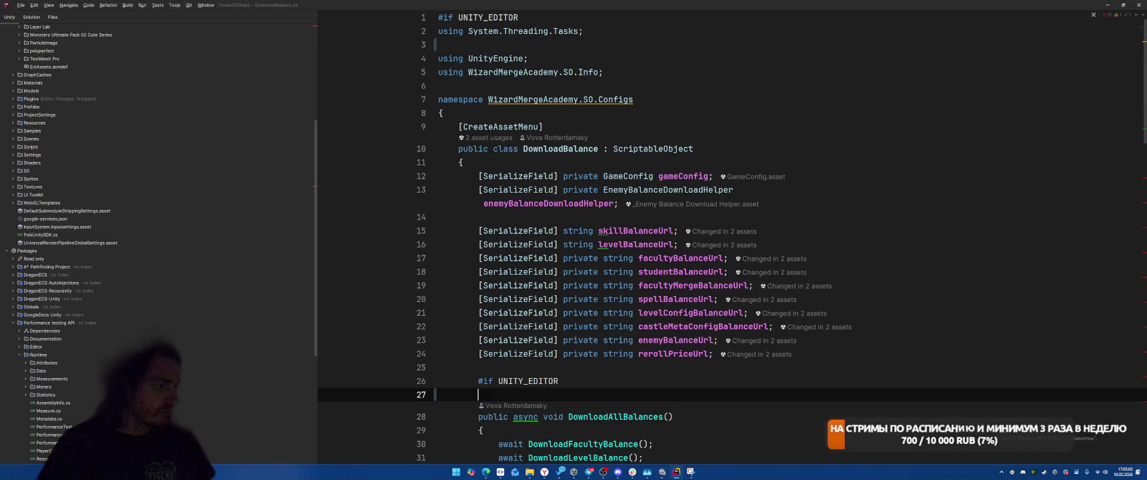
key(F2)
key(Delete)
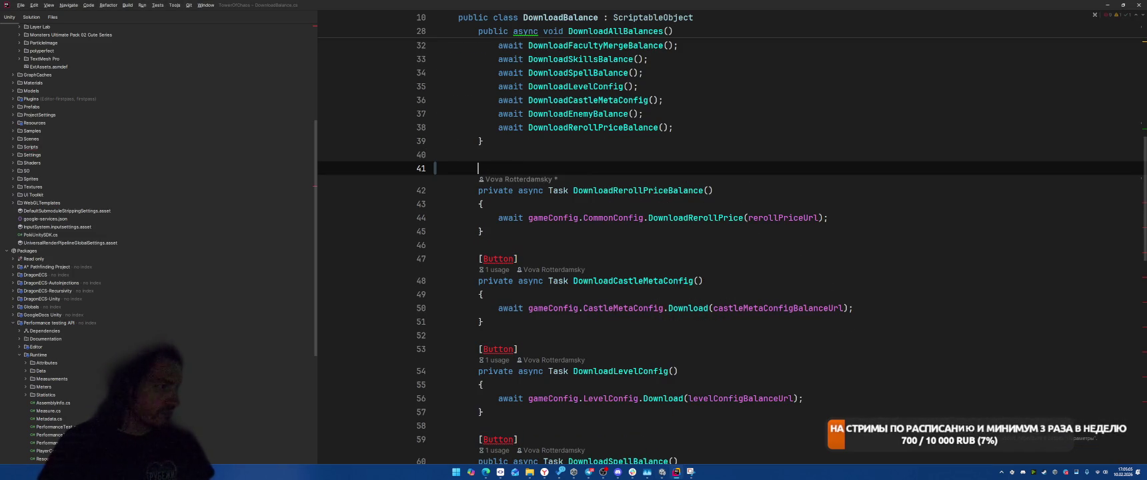
key(F2)
key(Delete)
key(F2)
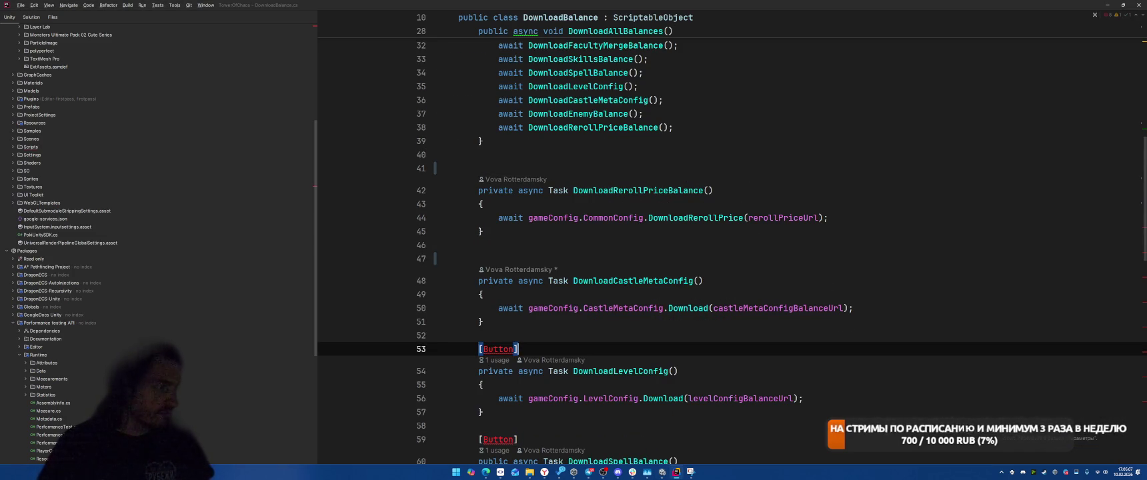
key(Delete)
key(F2)
key(Delete)
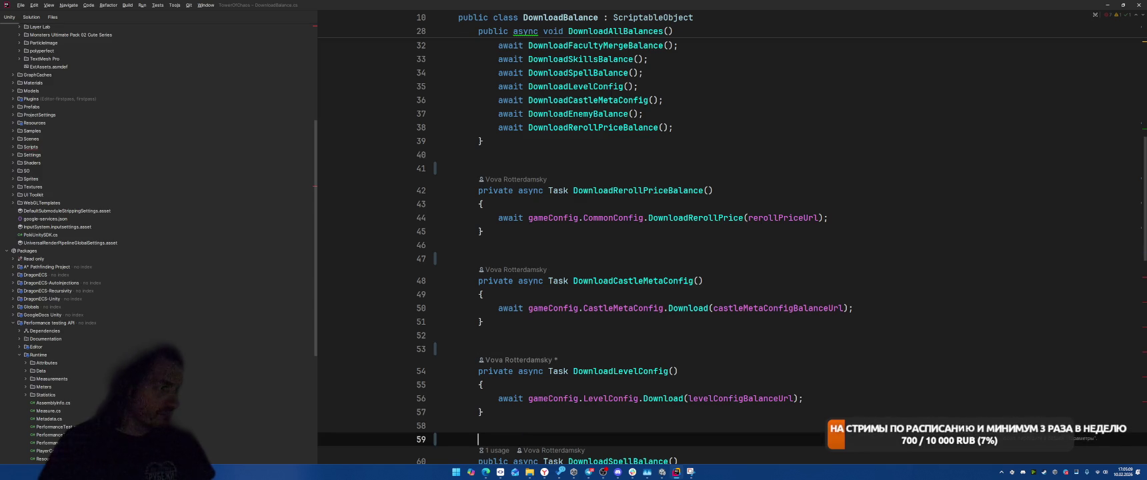
key(F2)
key(Delete)
key(F2)
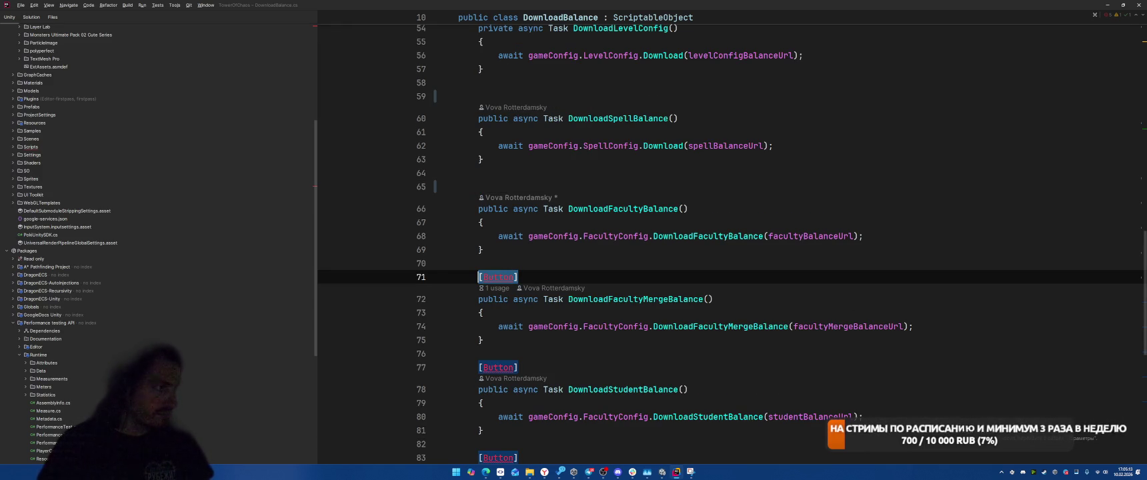
key(Delete)
key(F2)
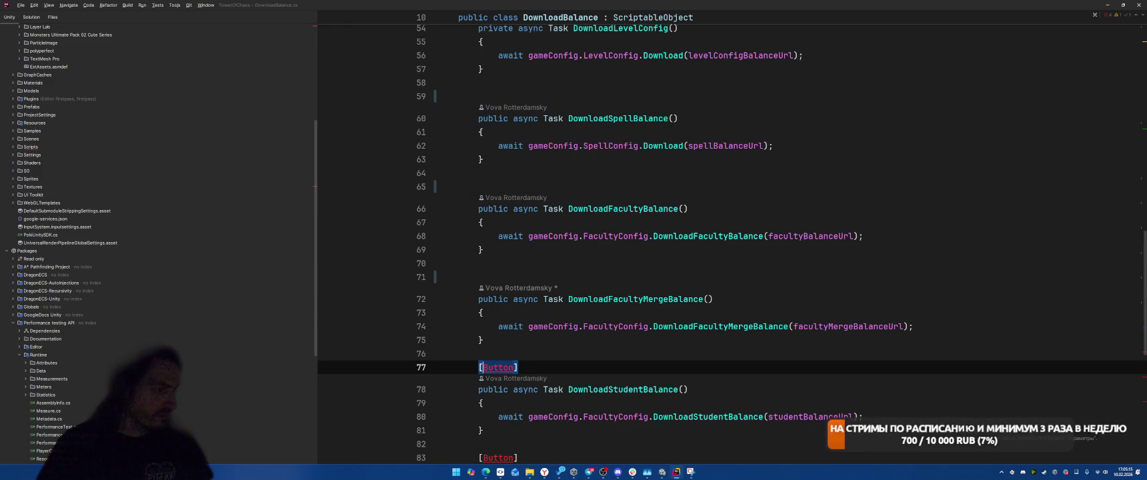
key(ctrl+z)
key(ctrl+z)
key(ctrl+z)
key(ctrl+z)
key(ctrl+z)
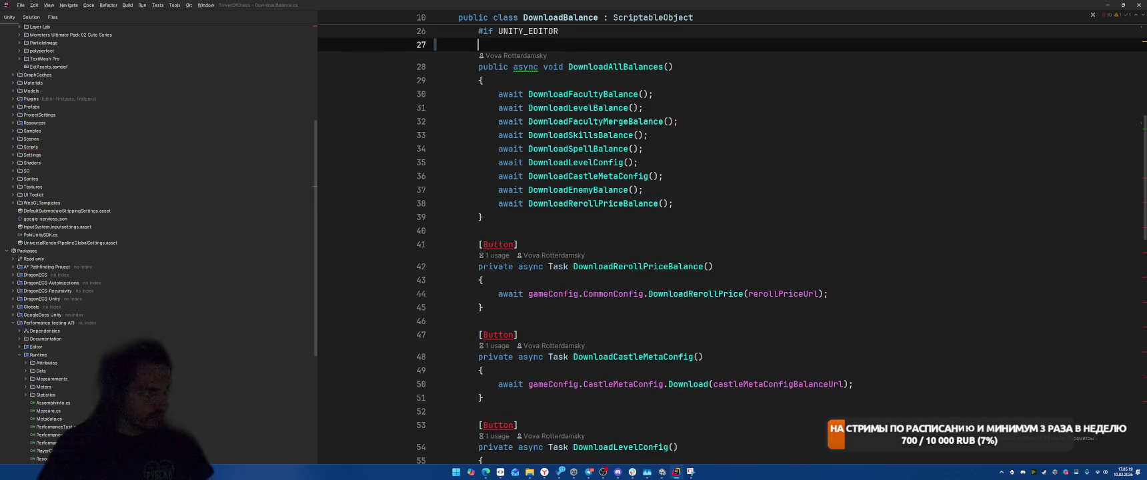
key(ctrl+z)
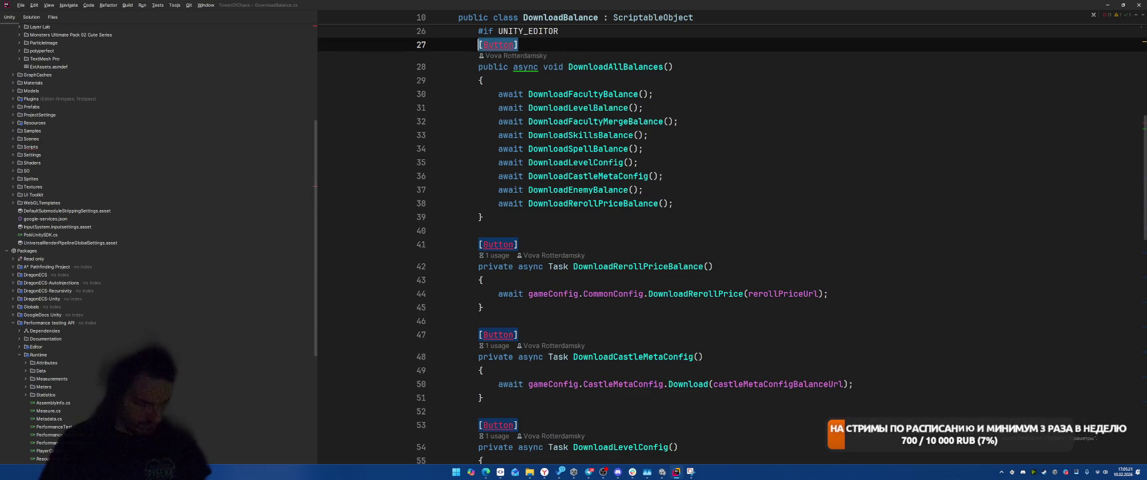
Comment out the [Button] attributes on lines 41, 47 and 53 with Ctrl+/
scroll(730, 300, up, 8)
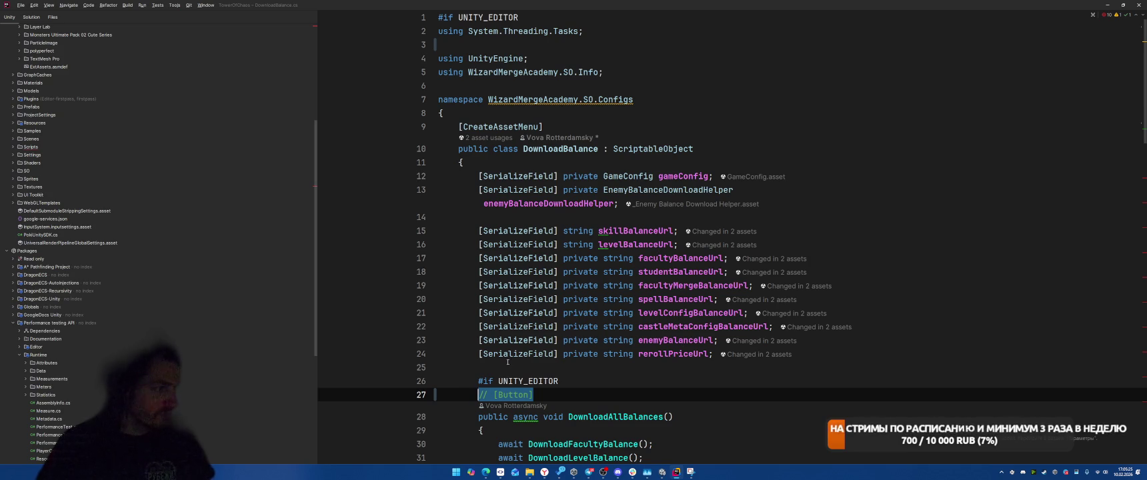
key(Up)
scroll(536, 313, down, 8)
click(557, 225)
key(ctrl+slash)
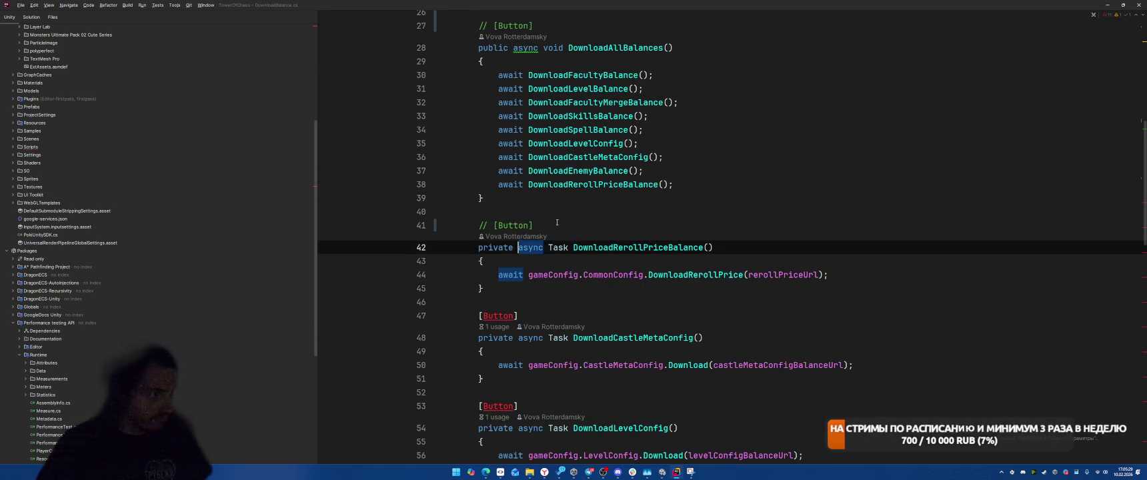
key(Down)
key(Down)
key(Down)
key(ctrl+slash)
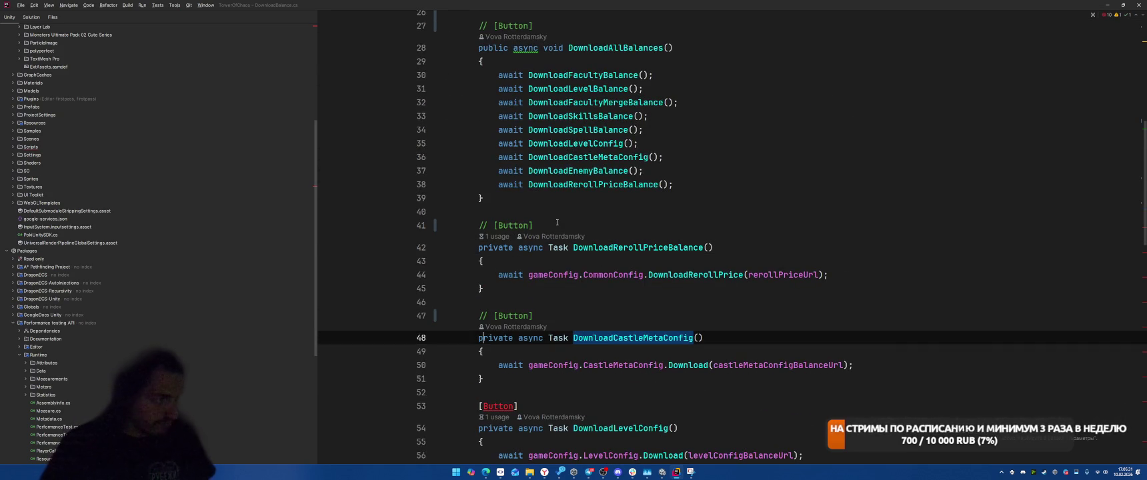
key(Down)
key(Down)
key(Down)
key(Home)
key(shift+Down)
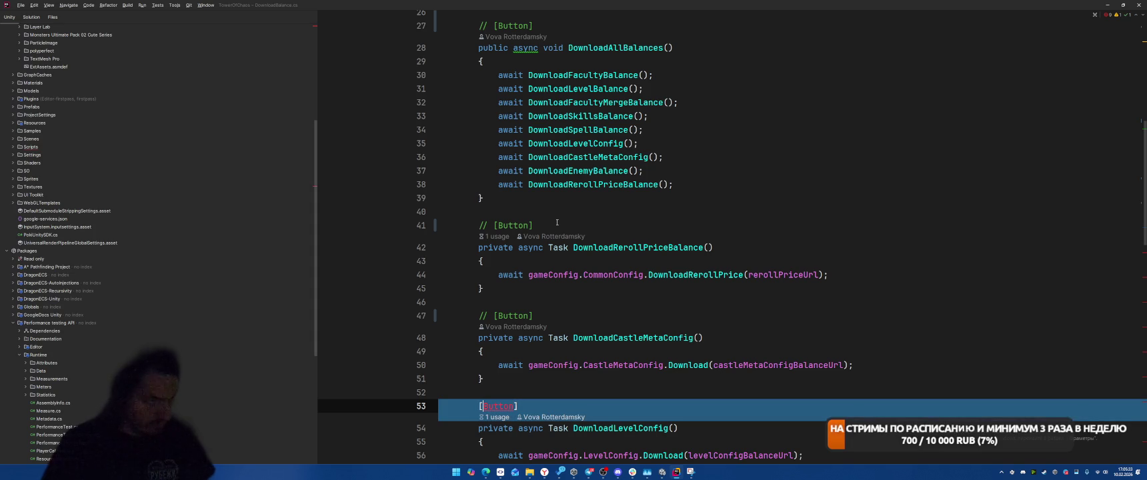
key(shift+Down)
key(shift+Up)
key(shift+Up)
key(shift+Up)
key(shift+Down)
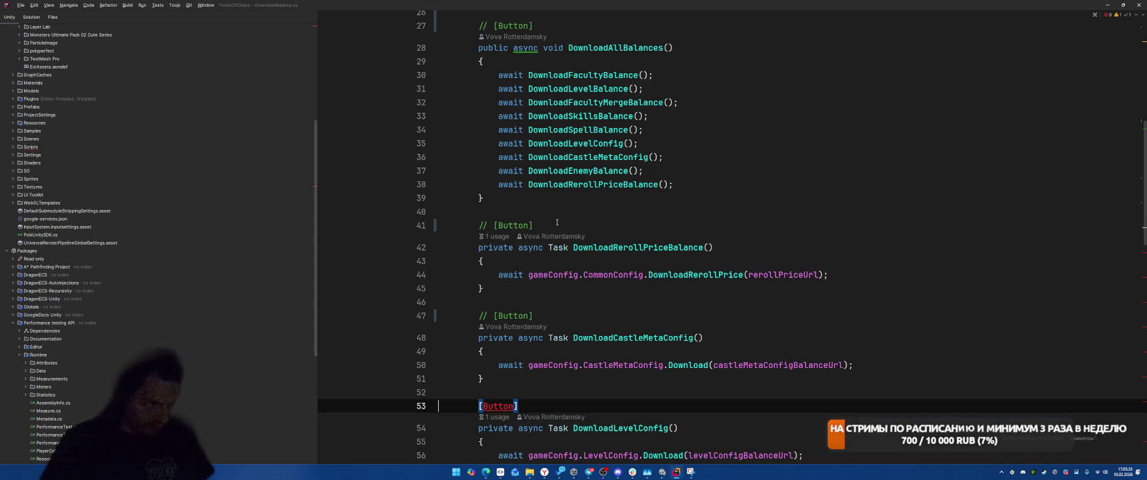
key(ctrl+slash)
Comment out the remaining [Button] attributes on lines 59 through 95
key(Down)
key(Down)
key(Down)
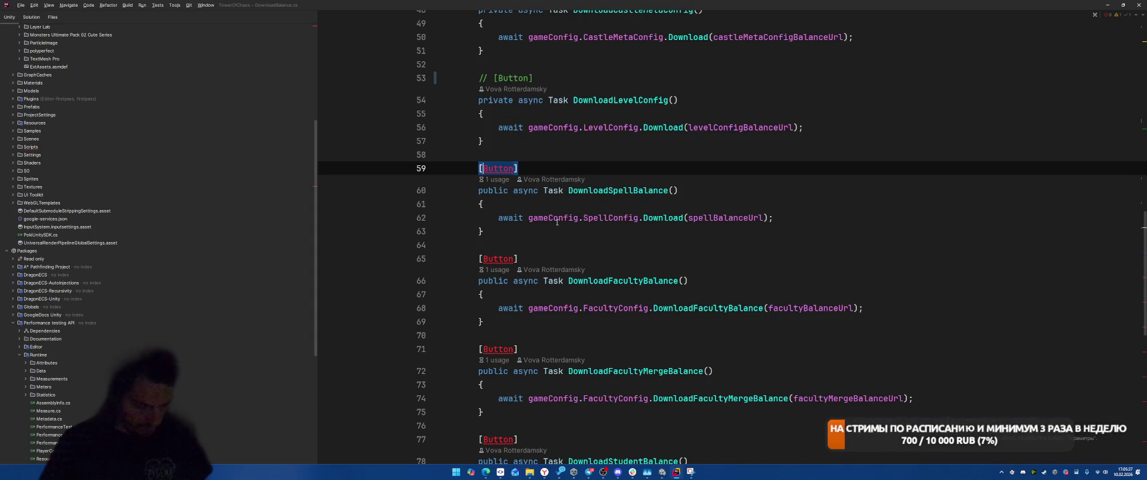
key(ctrl+slash)
key(Down)
key(Down)
key(Down)
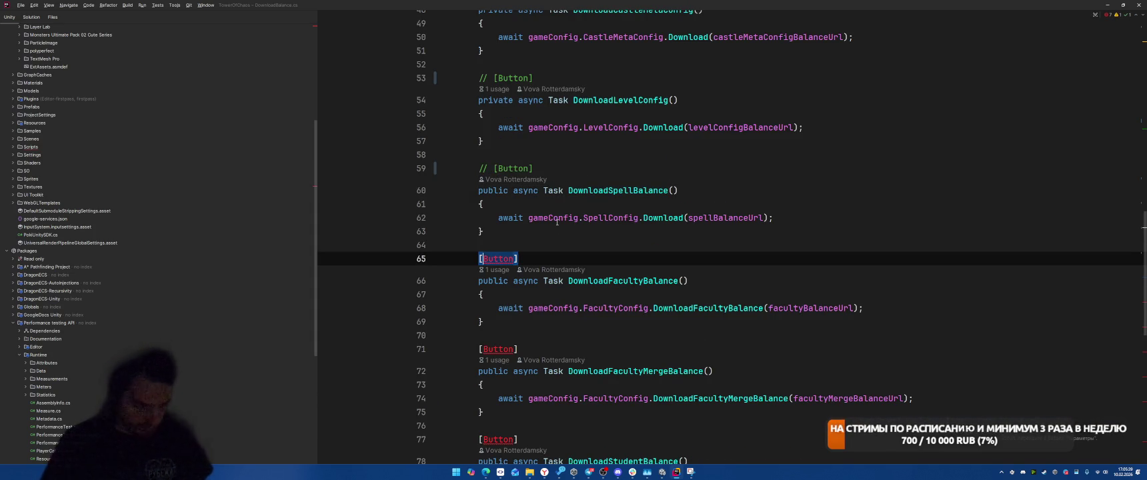
key(ctrl+slash)
key(Down)
key(Down)
key(Down)
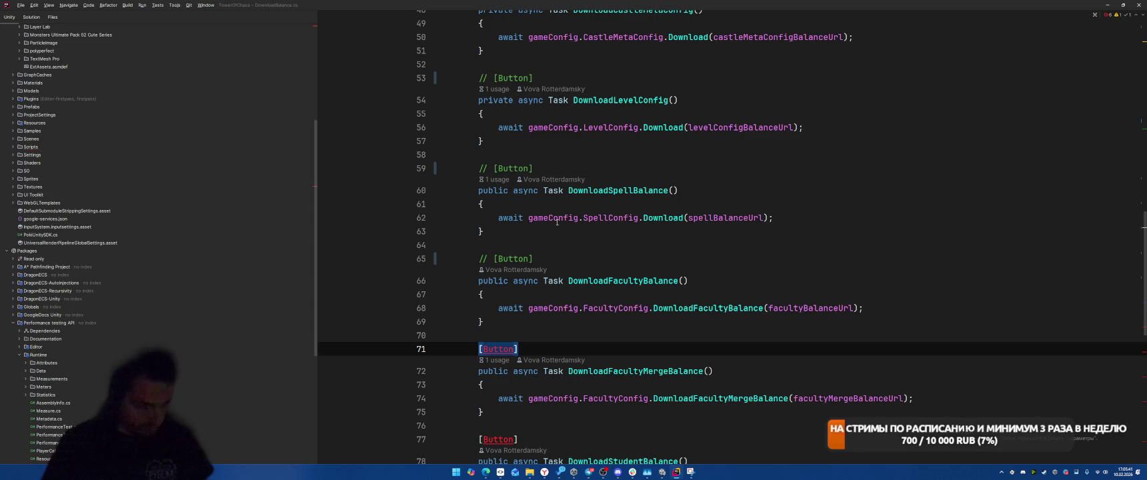
key(ctrl+slash)
key(Down)
key(Down)
key(Down)
key(ctrl+slash)
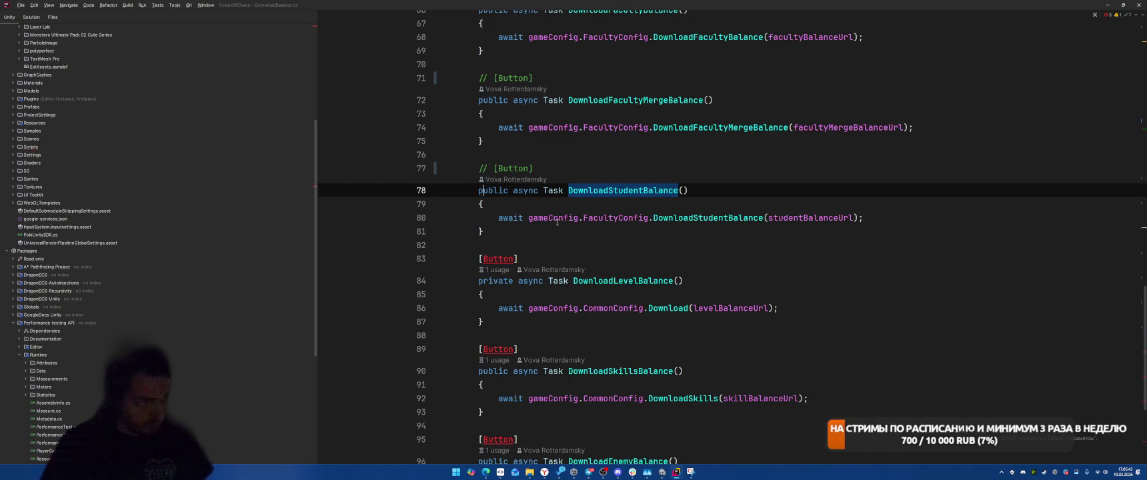
key(Down)
key(Down)
key(Down)
key(ctrl+slash)
key(Down)
key(Down)
key(Down)
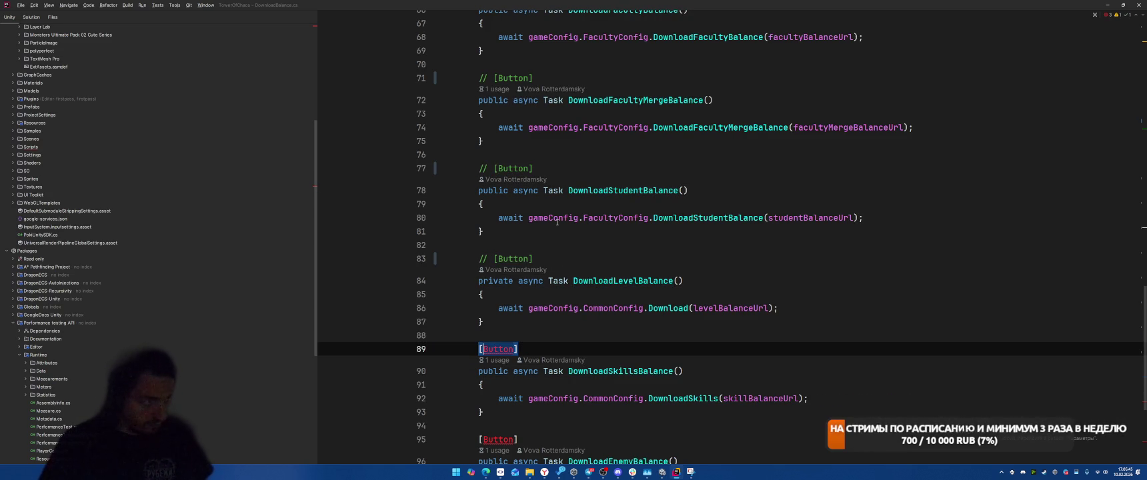
key(ctrl+slash)
key(Down)
key(Down)
key(Down)
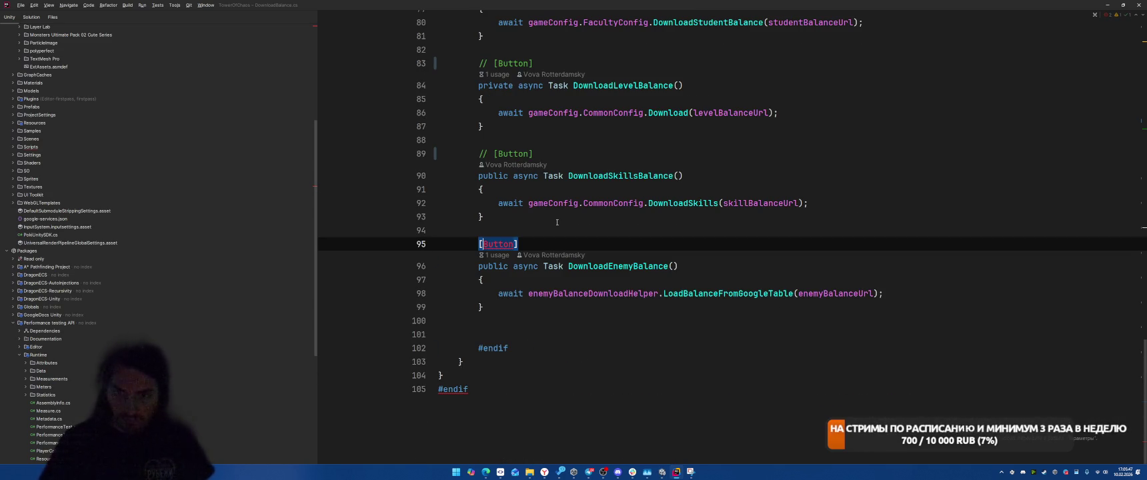
key(ctrl+slash)
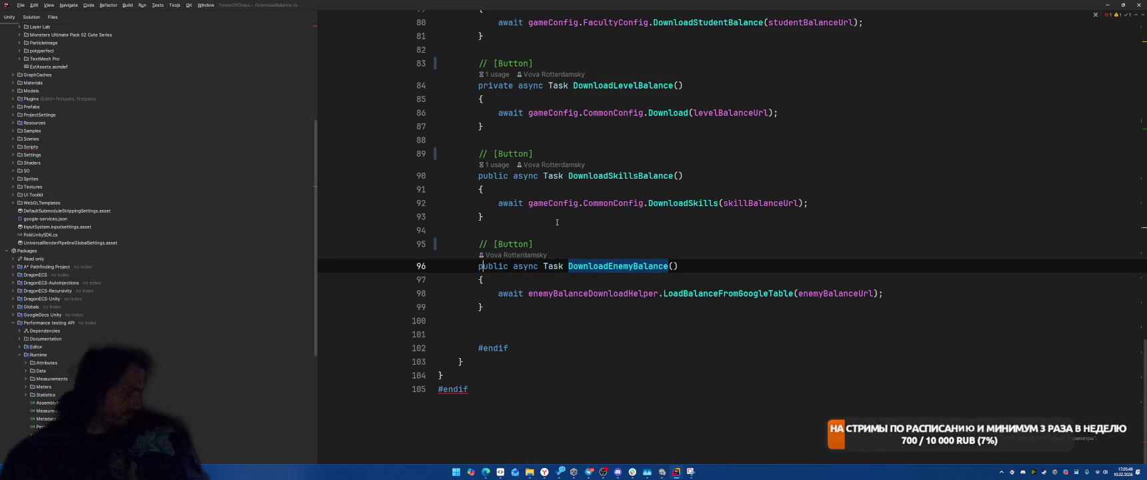
Delete the inner #endif line and switch to FacultyActor.cs
click(518, 343)
key(shift+Home)
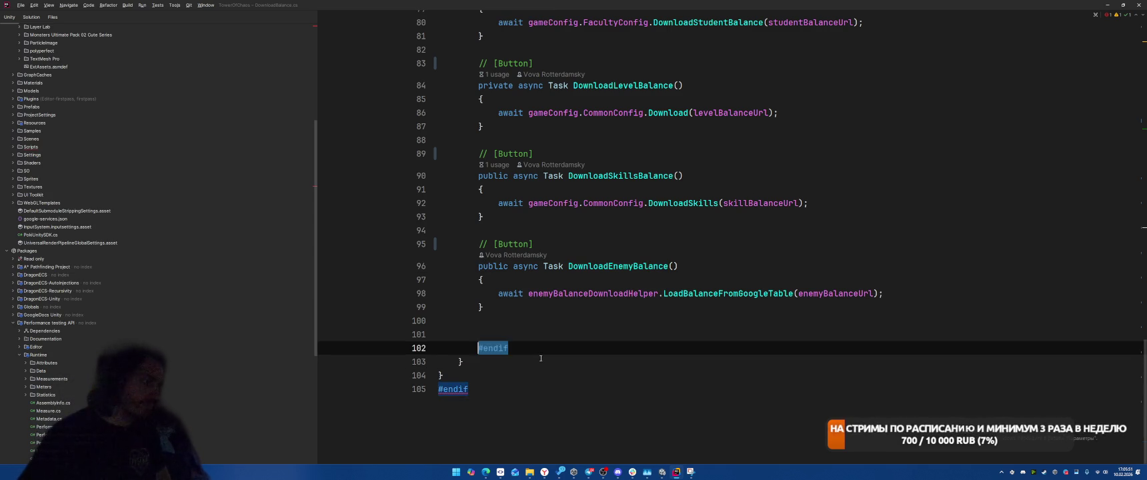
key(BackSpace)
key(BackSpace)
key(BackSpace)
key(ctrl+Tab)
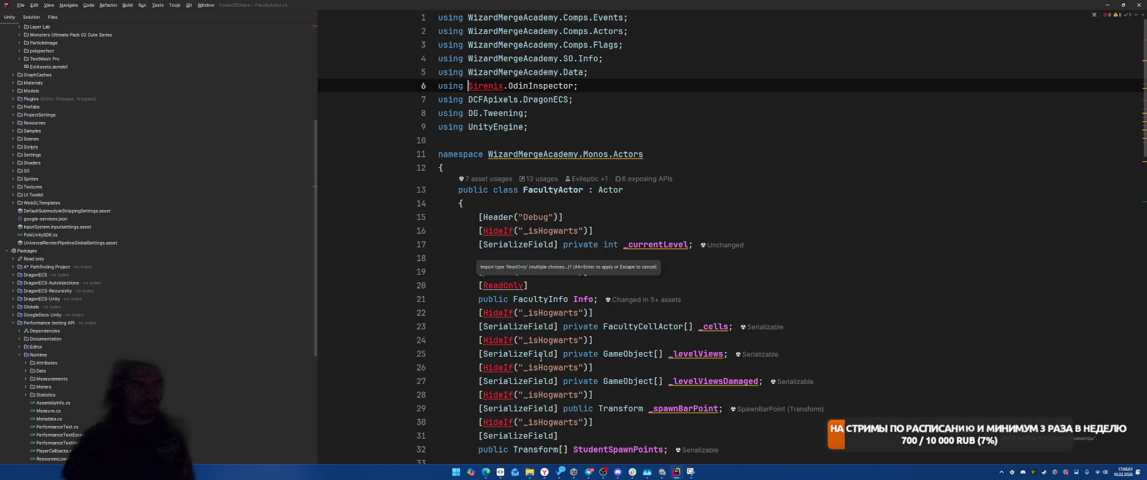
Remove 'using Sirenix.OdinInspector;' and comment out the attributes on lines 16, 20 and 22
key(shift+Home)
key(BackSpace)
click(481, 230)
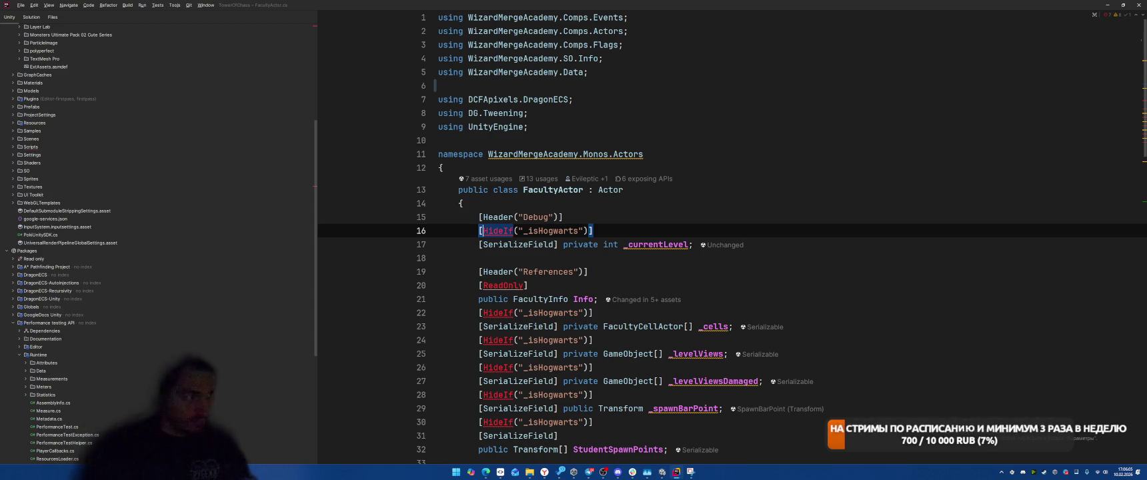
key(ctrl+slash)
click(480, 285)
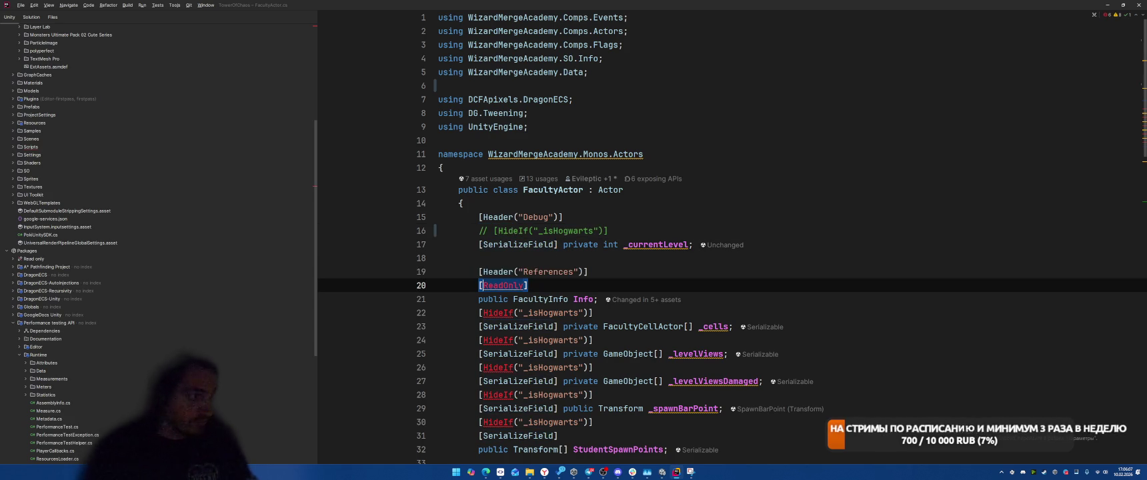
key(ctrl+slash)
key(Down)
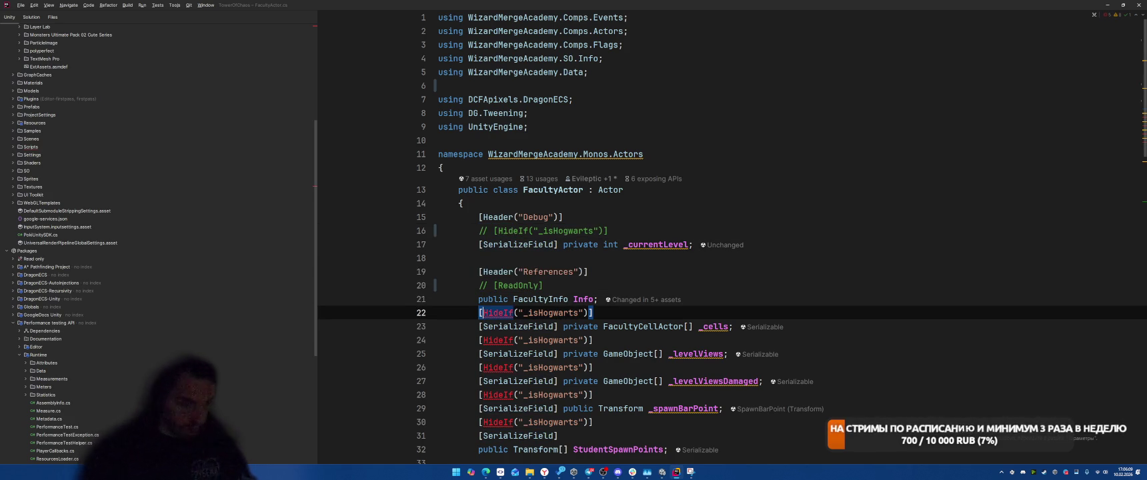
key(ctrl+slash)
Comment out HideIf on lines 24–30, then remove 'using Sirenix.Utilities;' from FacultyDragSystem.cs
key(Down)
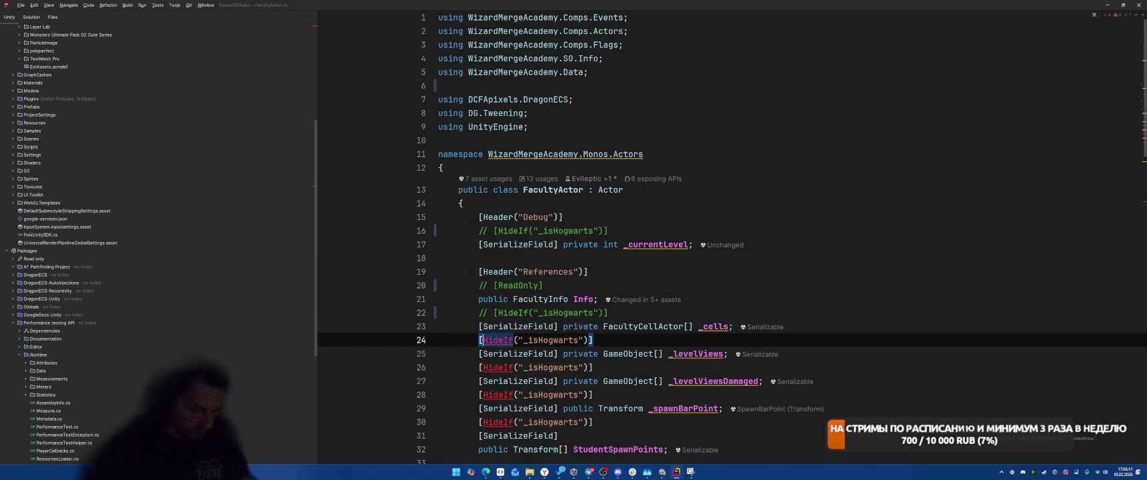
key(ctrl+slash)
key(Down)
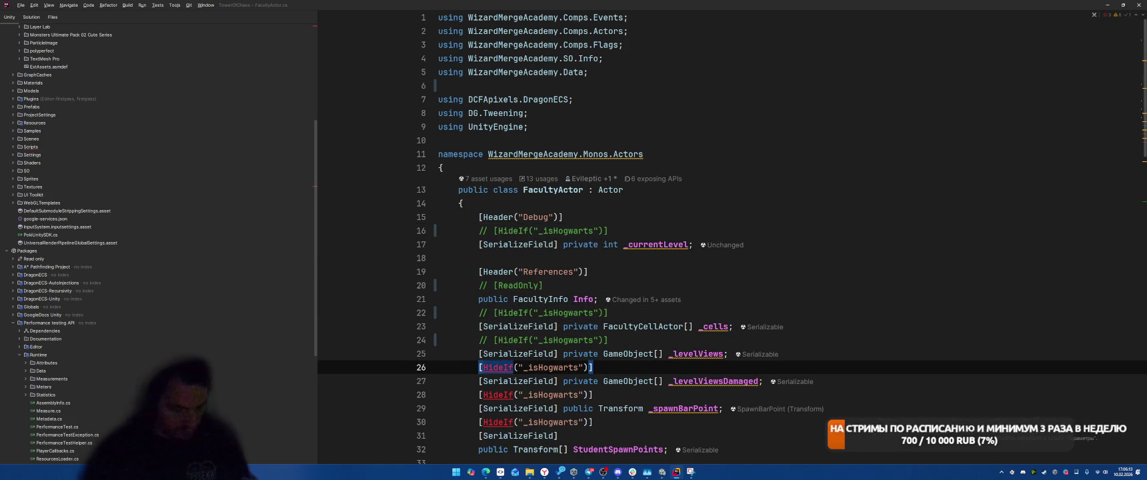
key(ctrl+slash)
key(Down)
key(ctrl+slash)
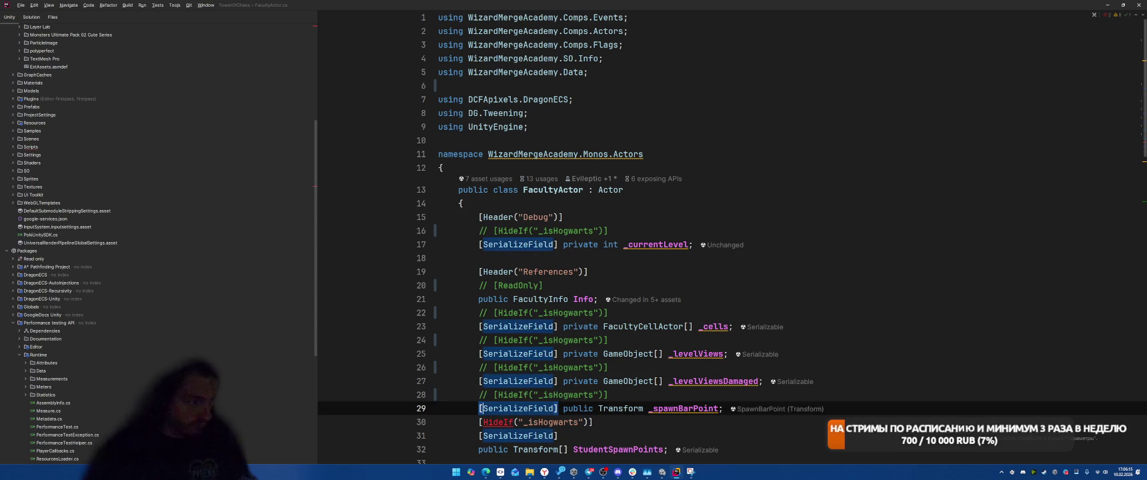
key(Down)
key(ctrl+slash)
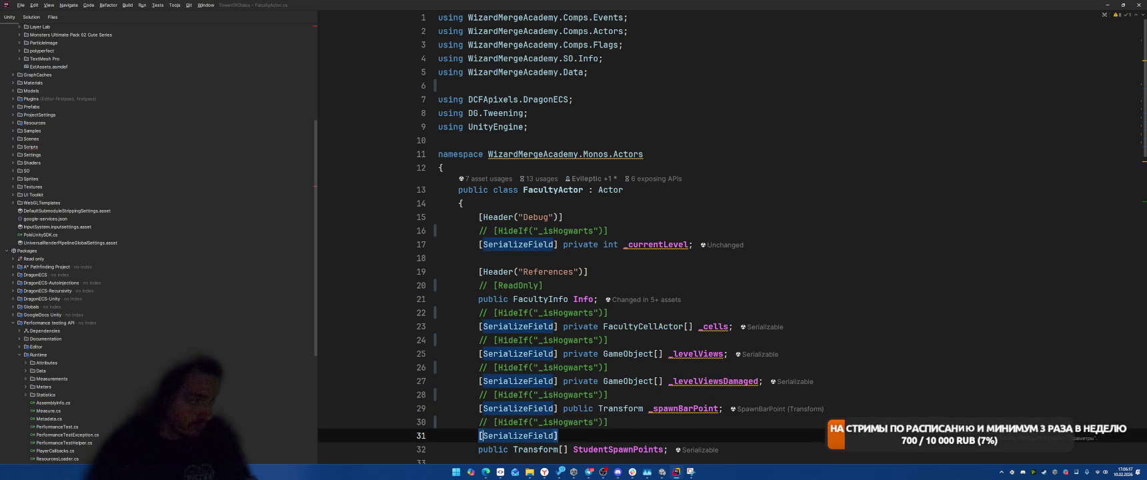
key(ctrl+Tab)
key(ctrl+y)
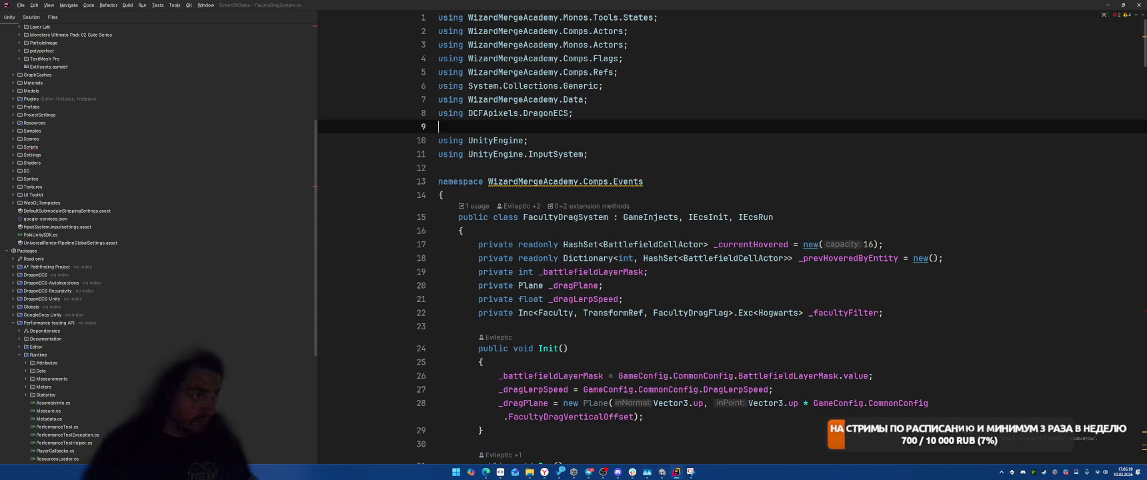
Extract the OccupiedCells expression on line 193 into a new battlefieldCellActors variable
key(F2)
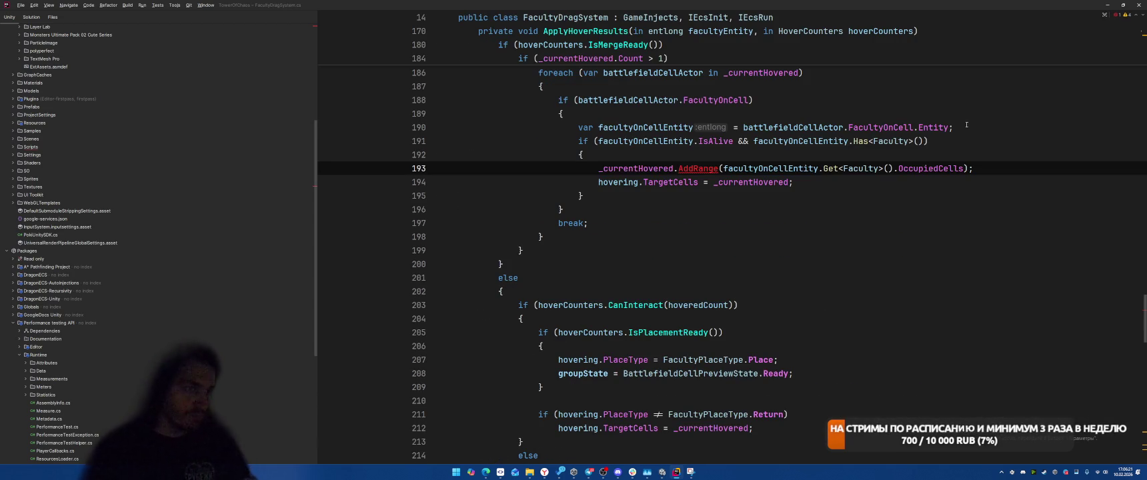
scroll(772, 262, up, 2)
mouse_move(649, 253)
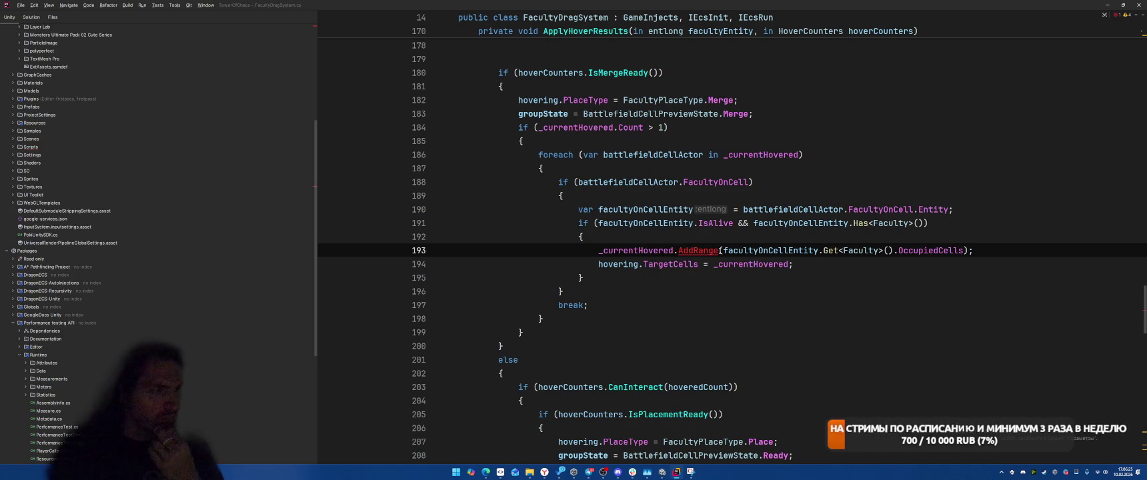
double_click(800, 251)
key(ctrl+w)
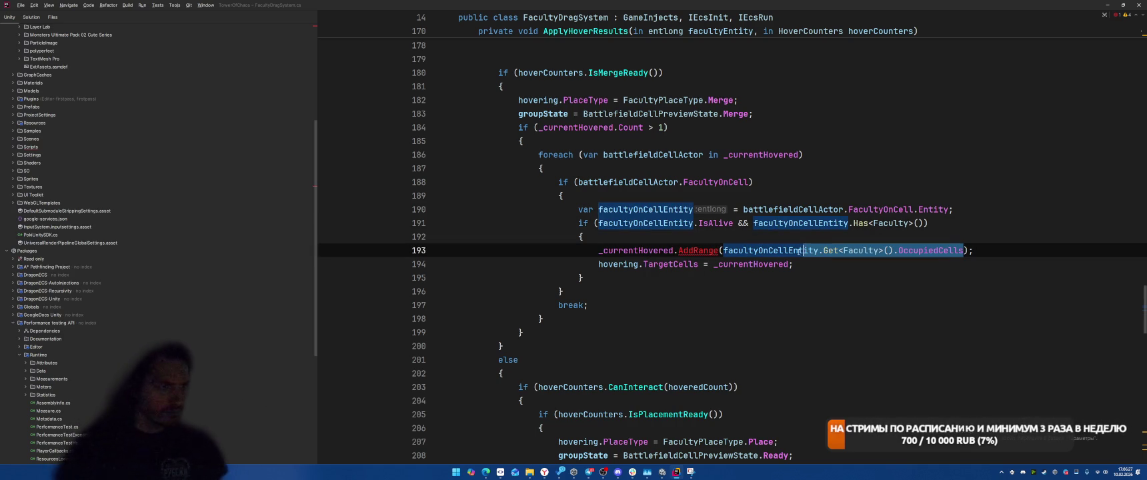
key(ctrl+w)
key(ctrl+shift+r)
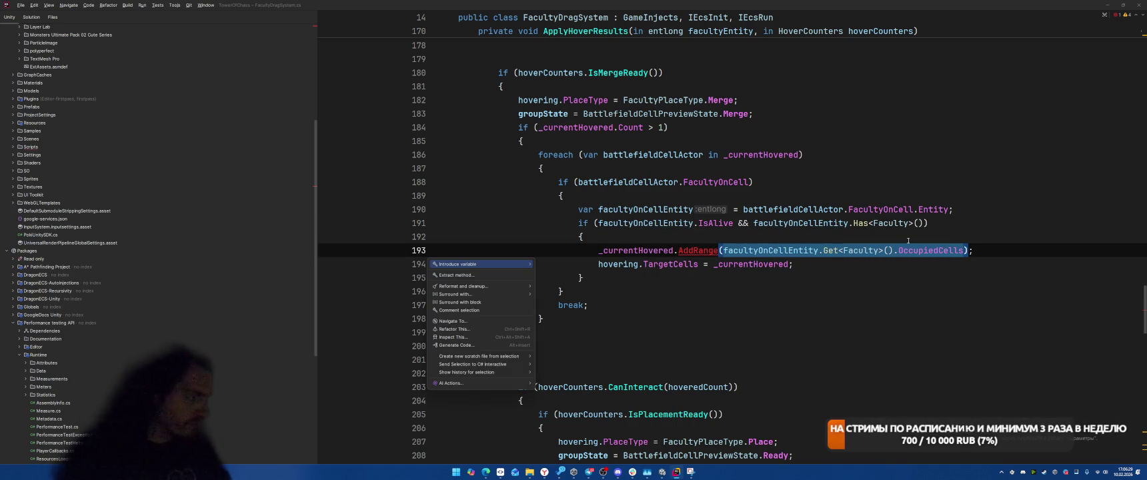
key(Return)
key(Return)
key(Return)
Write a foreach over battlefieldCellActors that calls _currentHovered.Add(cellActor)
text(foreach)
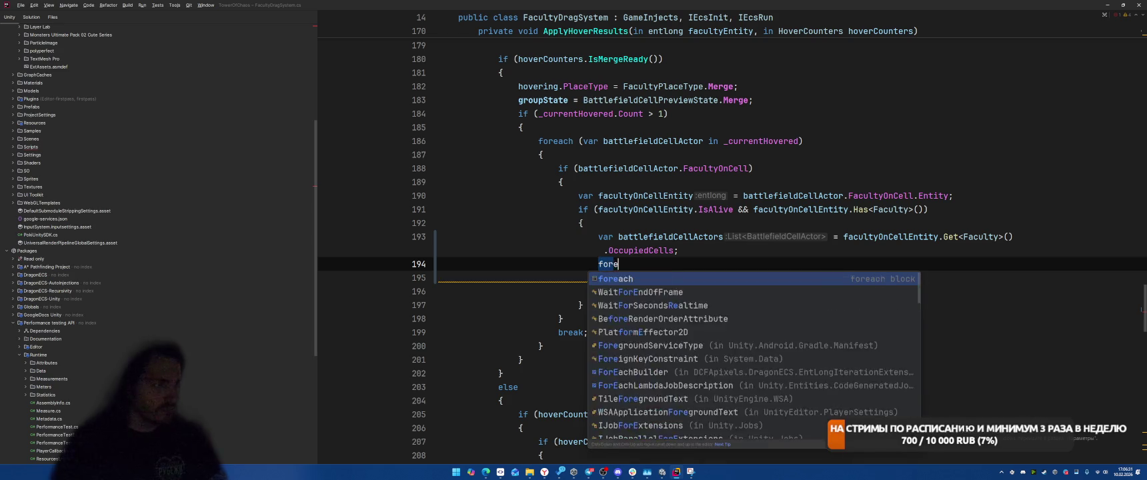
key(Tab)
text(ba)
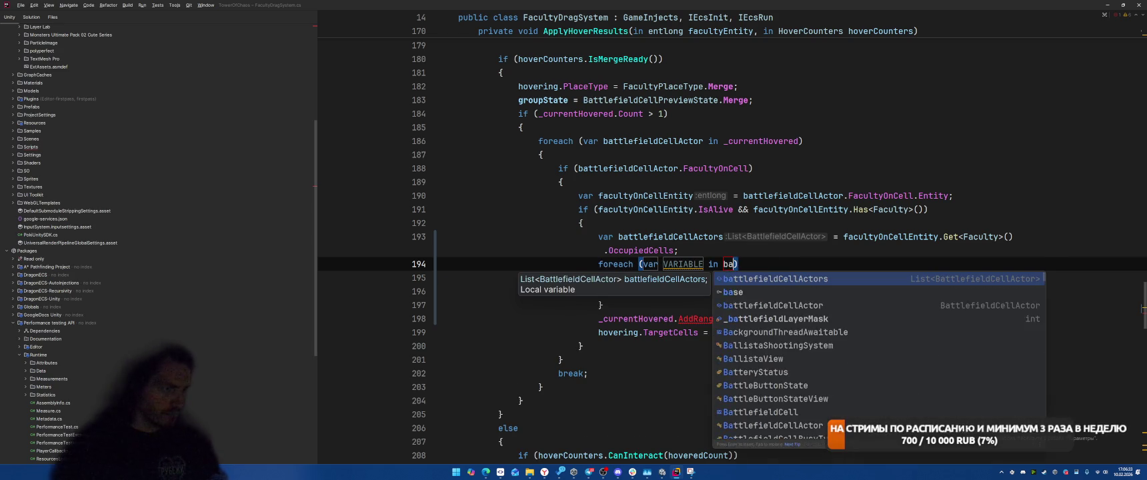
key(Return)
key(Return)
text(_currentHovered.A)
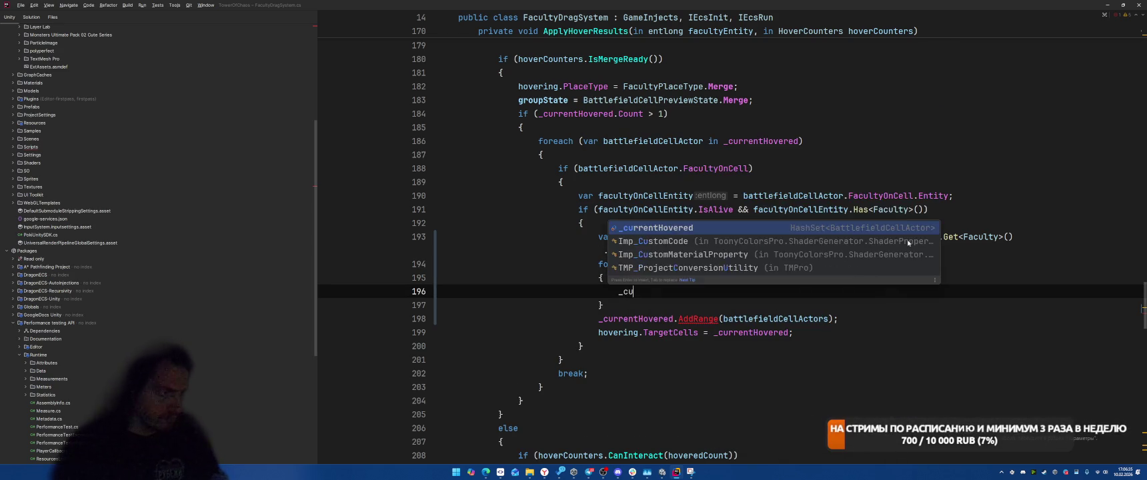
key(Return)
text(.Add(ce)
key(Return)
text(ce))
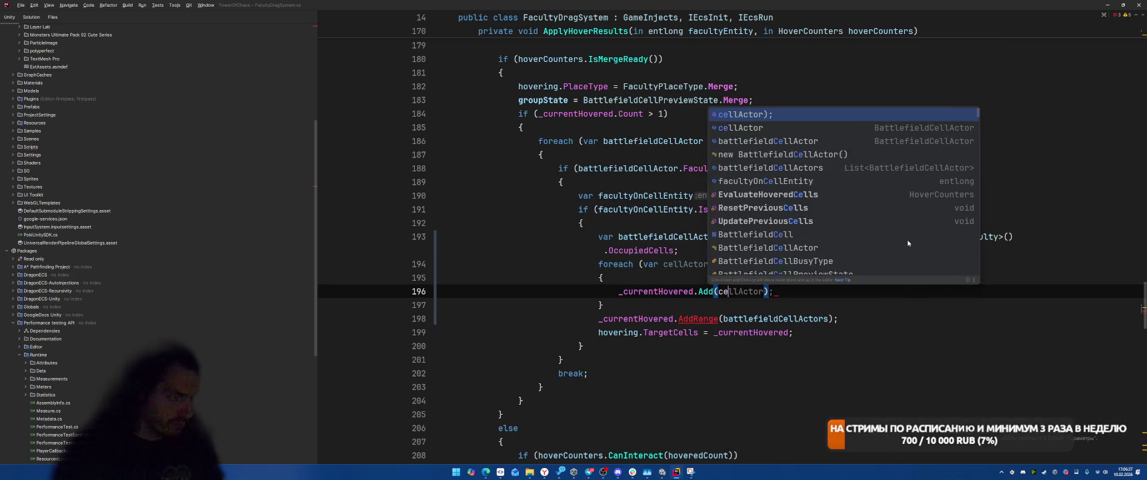
key(Return)
text(;)
Delete the old AddRange line and move on to GameConfig.cs
key(Down)
key(Down)
key(ctrl+w)
key(ctrl+w)
key(ctrl+w)
key(Delete)
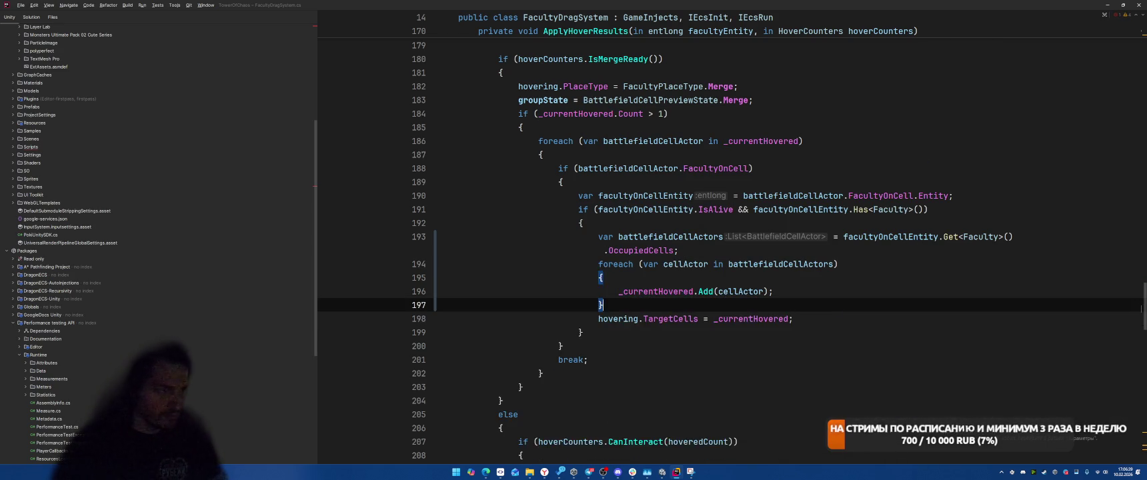
key(ctrl+Tab)
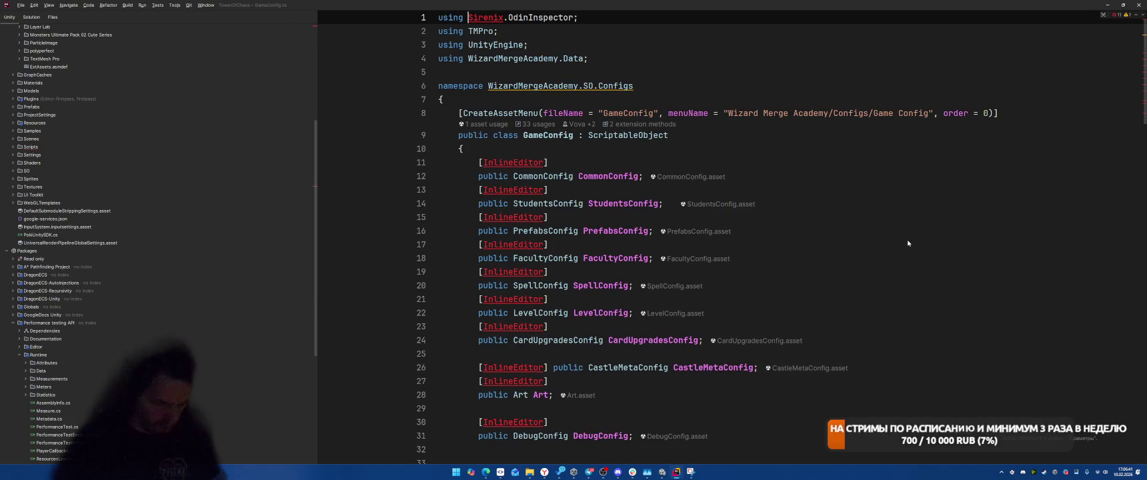
Delete the Sirenix using and comment out the [InlineEditor] attributes on lines 11 through 23
key(shift+Home)
key(BackSpace)
key(ctrl+slash)
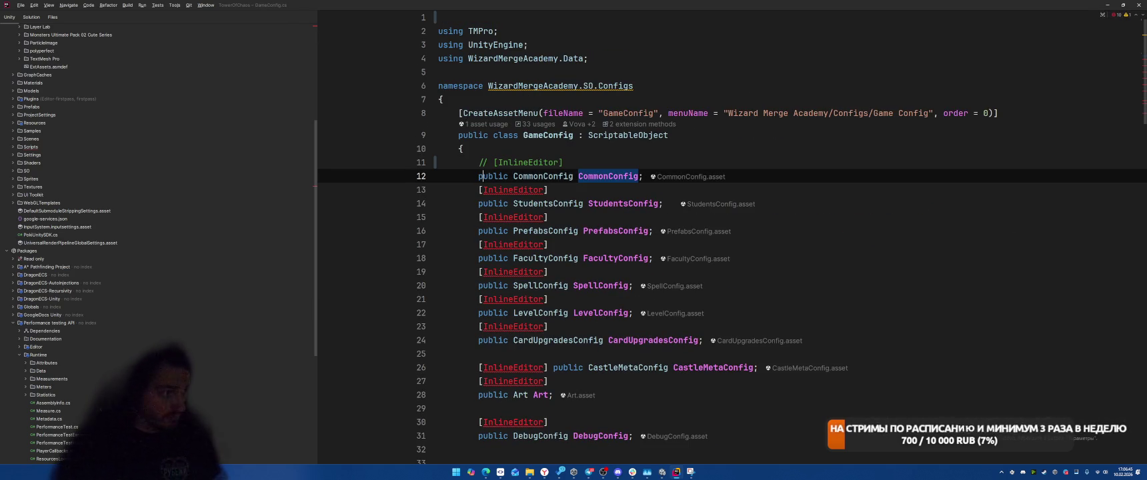
key(Down)
key(ctrl+slash)
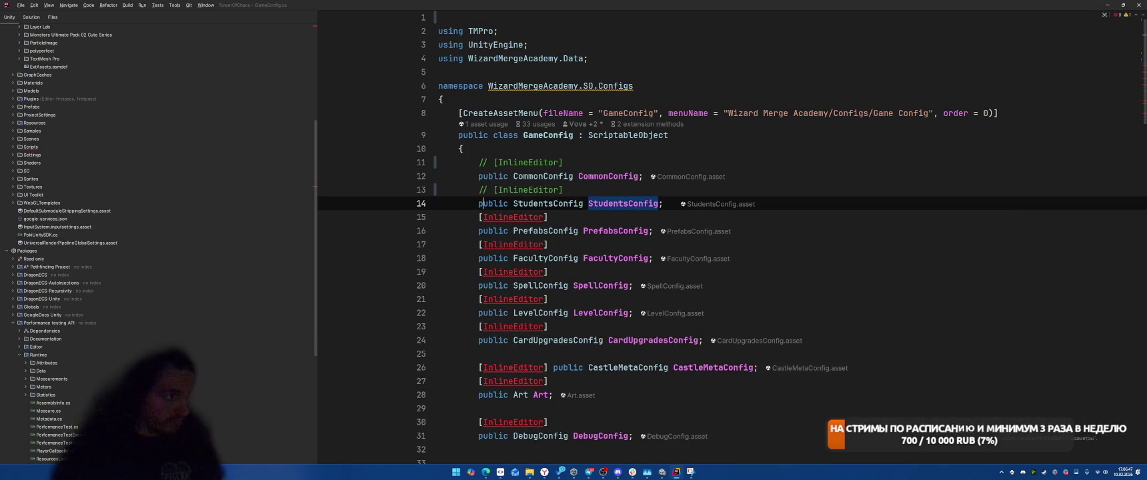
key(Down)
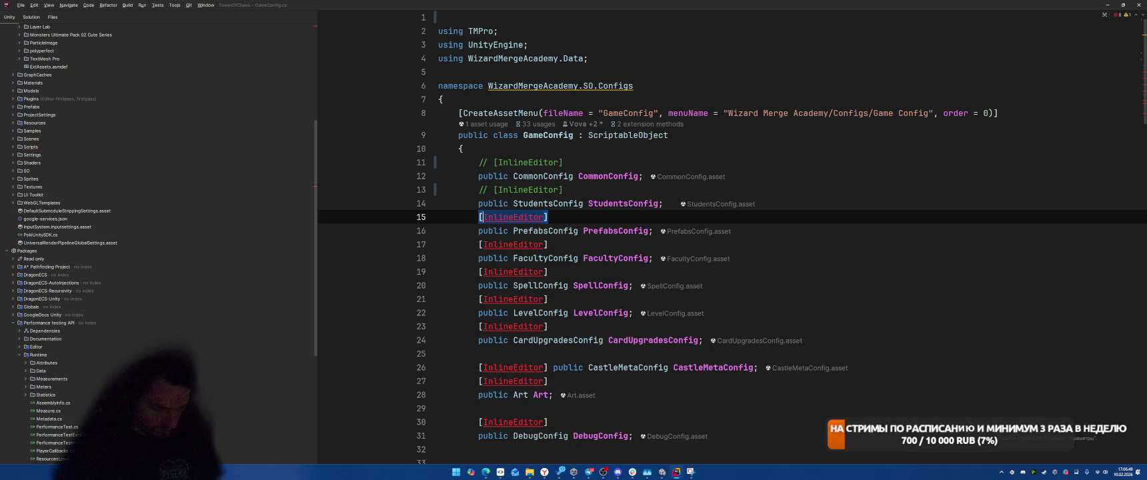
key(ctrl+slash)
key(Down)
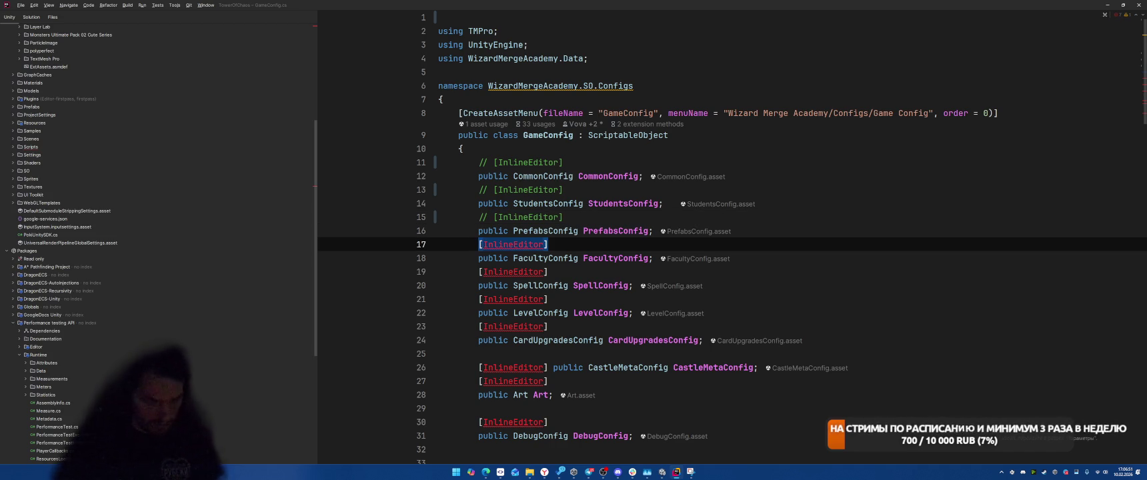
key(ctrl+slash)
key(Down)
key(ctrl+slash)
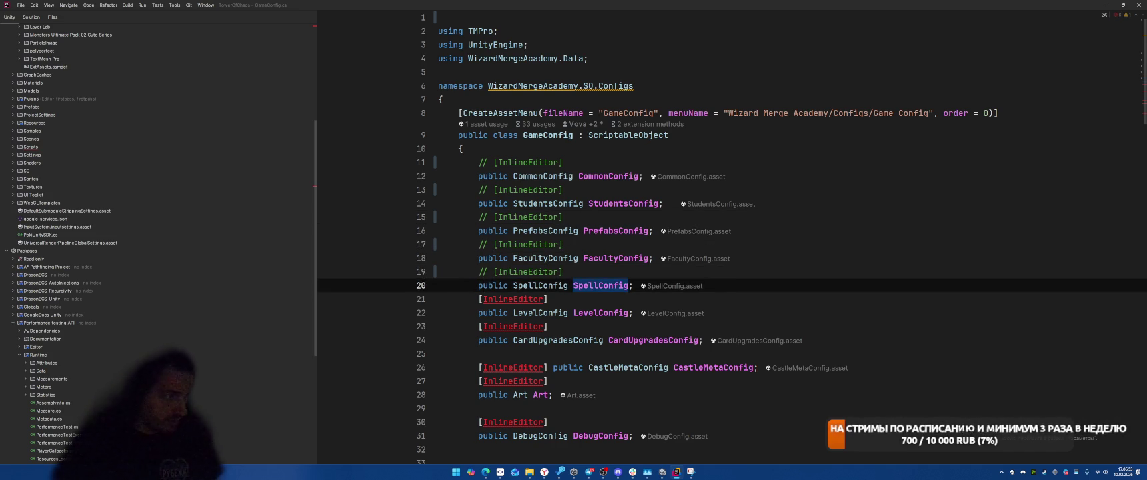
key(Down)
key(ctrl+slash)
key(Down)
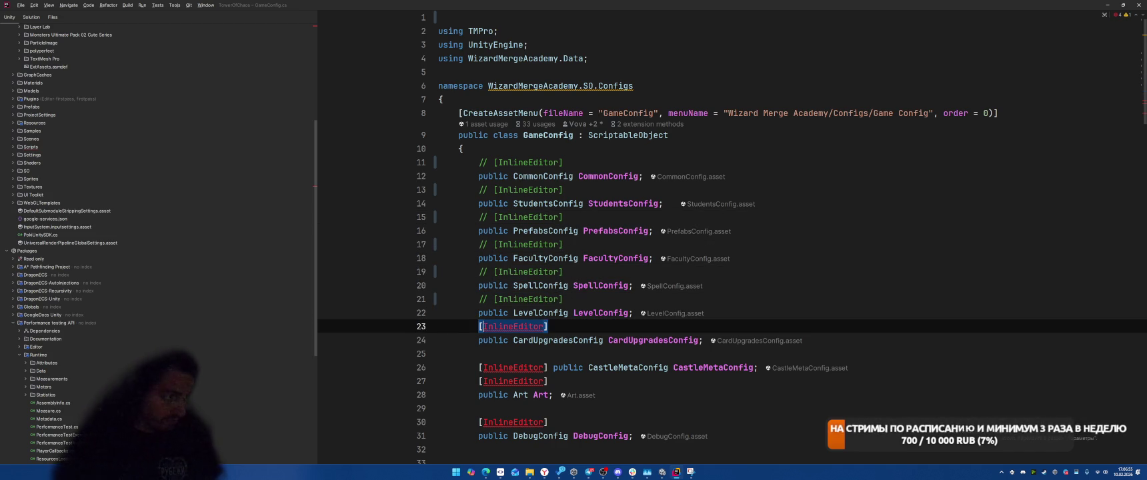
key(ctrl+slash)
Comment out the [InlineEditor] attributes on CastleMetaConfig, Art and DebugConfig
key(Down)
key(Down)
click(579, 368)
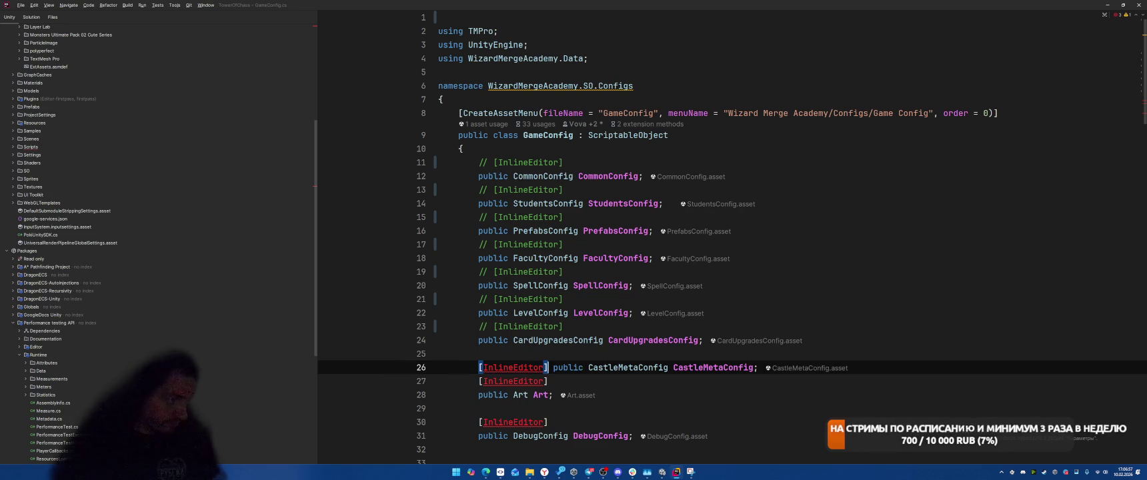
key(ctrl+Left)
key(Return)
key(Up)
key(ctrl+w)
key(ctrl+w)
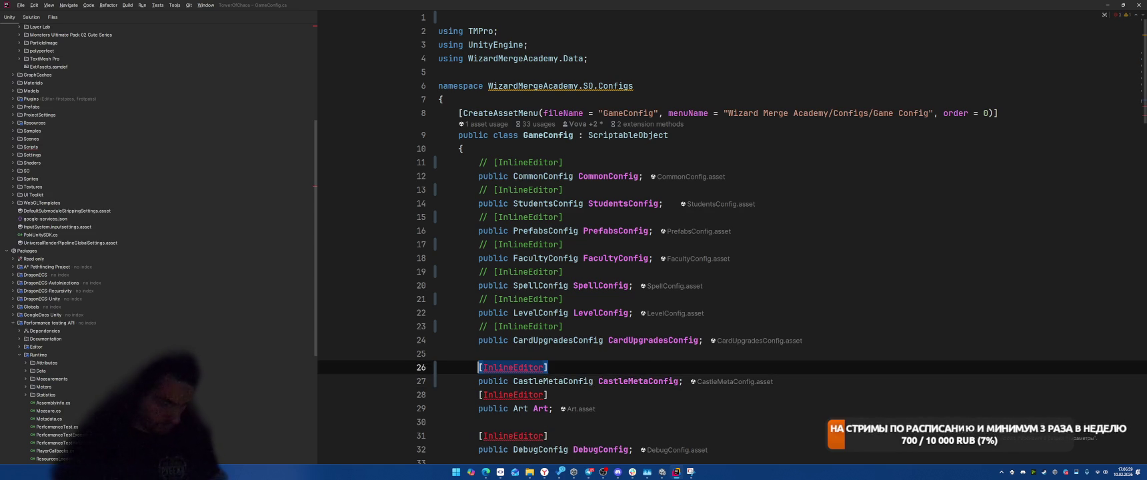
key(ctrl+slash)
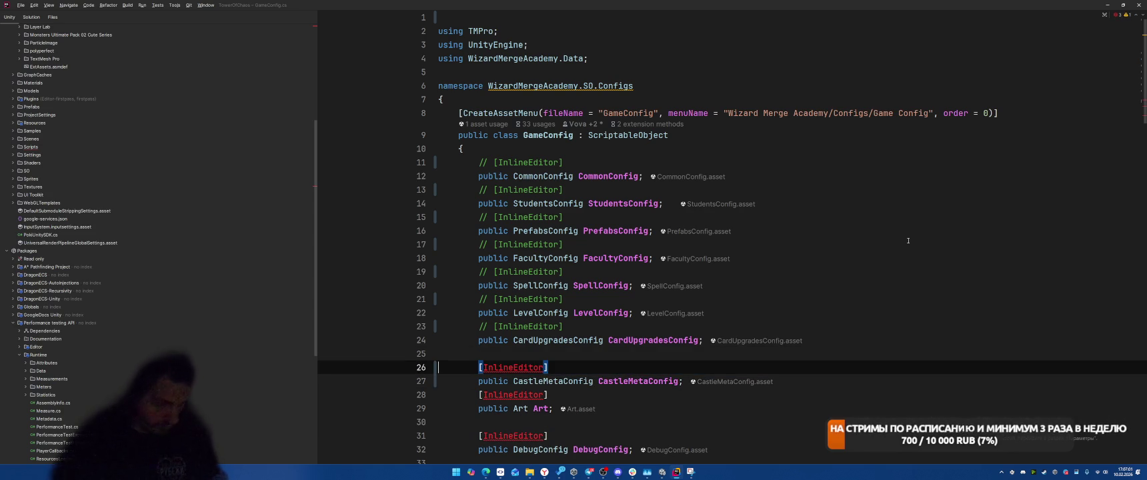
key(Down)
key(Down)
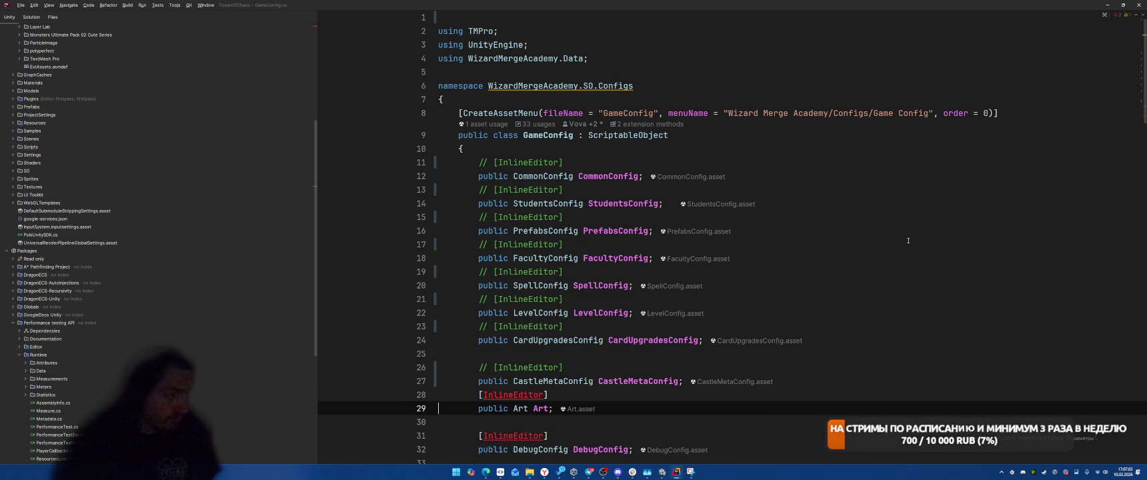
key(Up)
key(ctrl+slash)
key(Down)
key(Down)
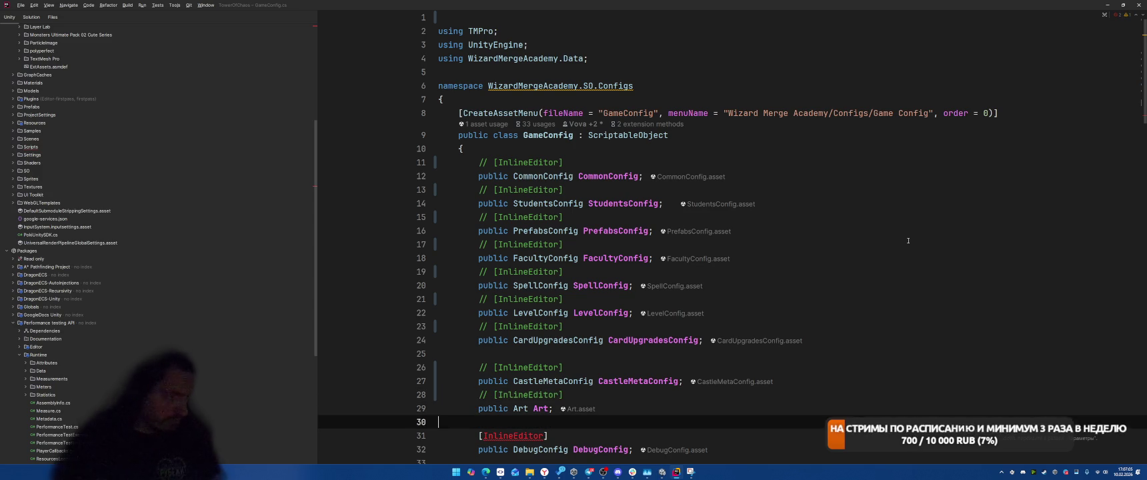
key(ctrl+slash)
scroll(907, 240, down, 7)
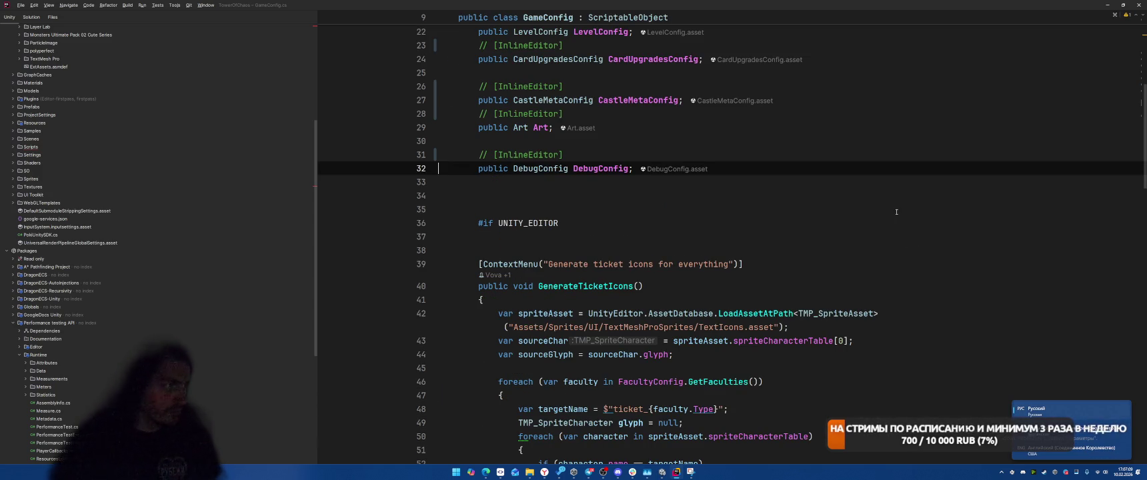
click(902, 182)
key(ctrl+Tab)
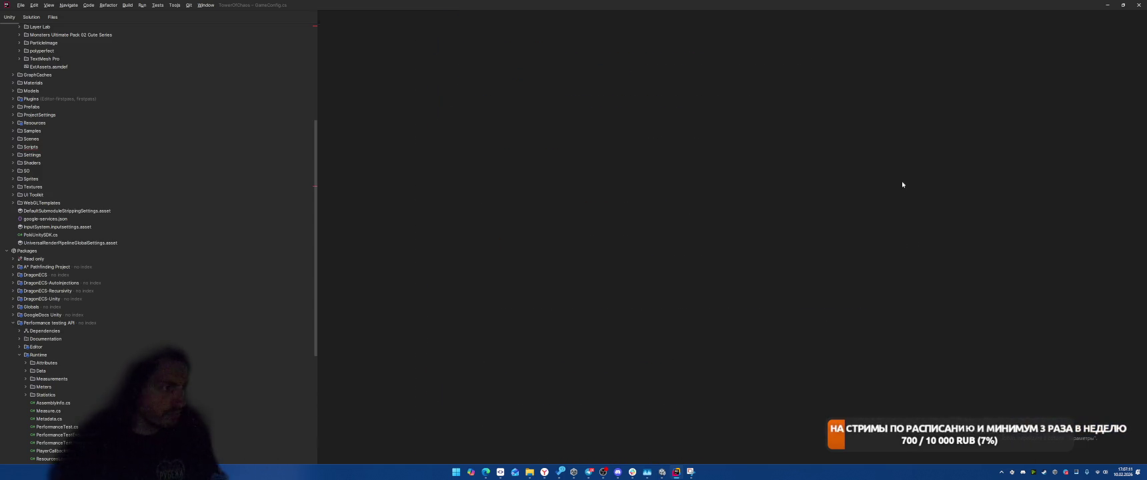
In LevelGroupView.cs, comment out [Button] and delete the Sirenix using line
click(620, 176)
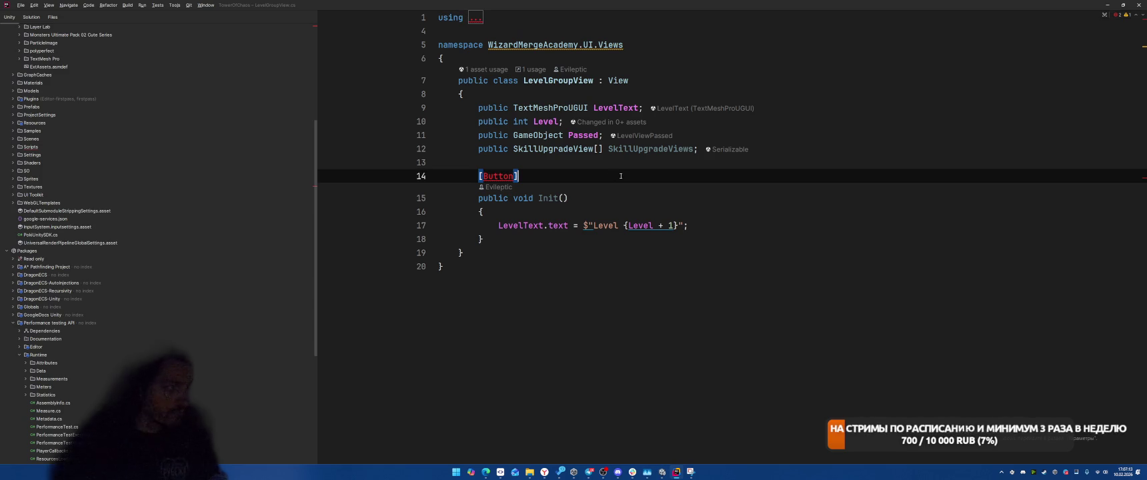
key(ctrl+slash)
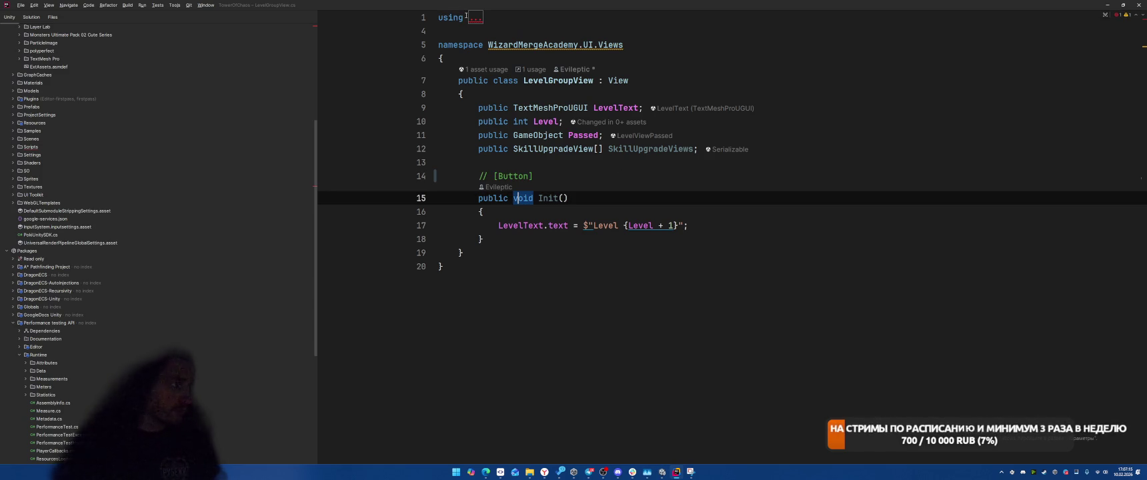
click(472, 17)
key(shift+Home)
key(BackSpace)
Delete the Sirenix usings in LevelInfo.cs and PlayerData.cs, commenting out [HideIf("BurstSpawn")]
key(BackSpace)
key(ctrl+Tab)
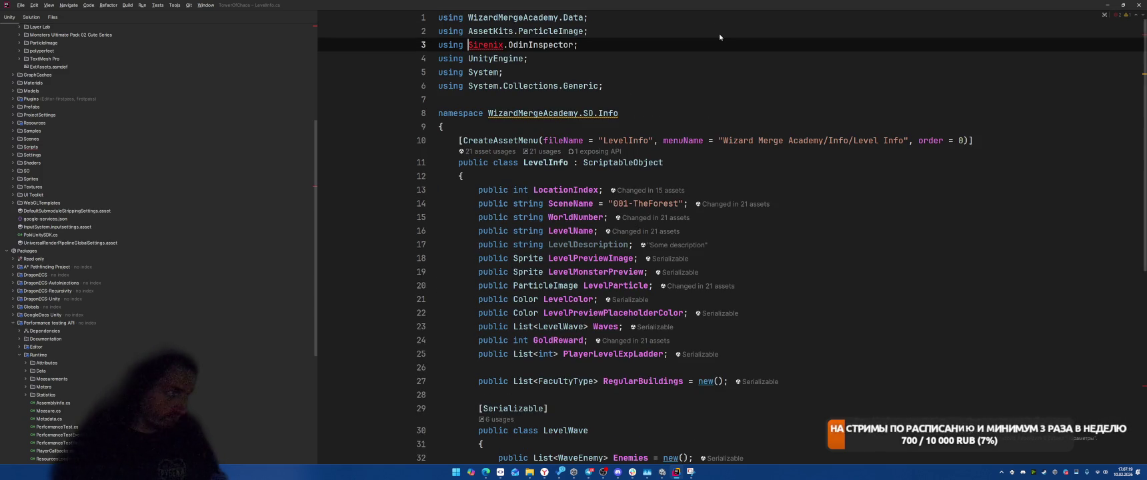
key(Home)
key(shift+End)
key(BackSpace)
key(BackSpace)
key(F2)
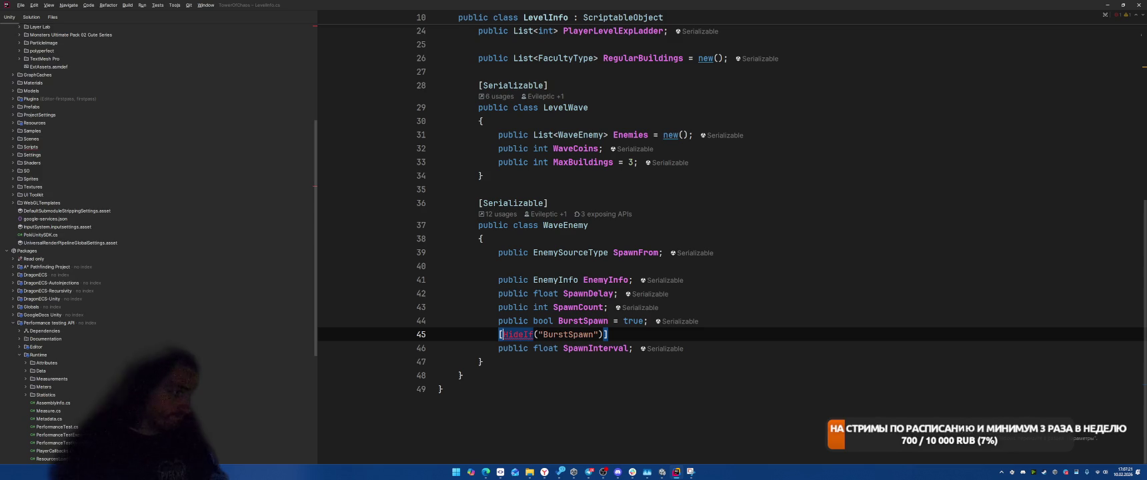
key(ctrl+slash)
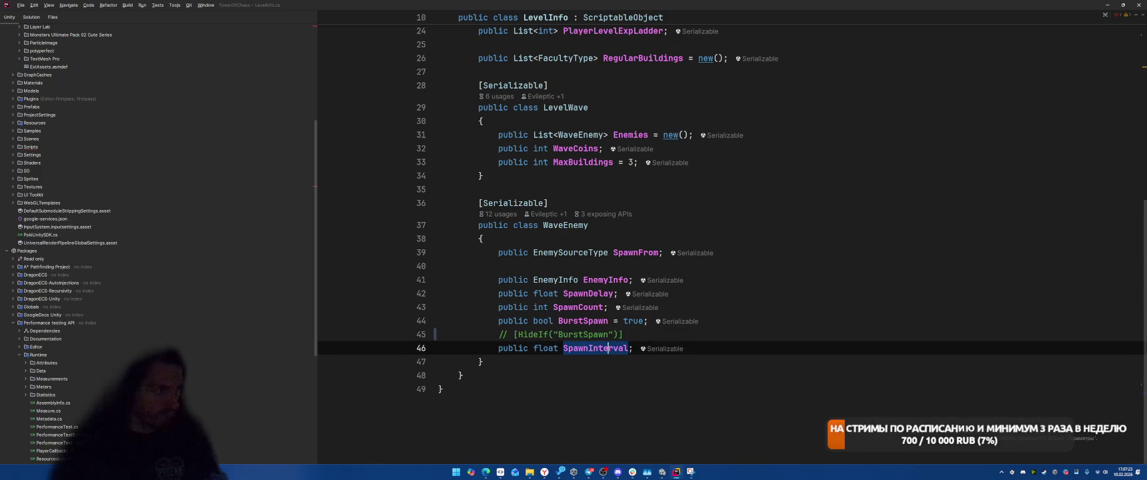
key(F2)
key(shift+Home)
key(BackSpace)
key(BackSpace)
key(F2)
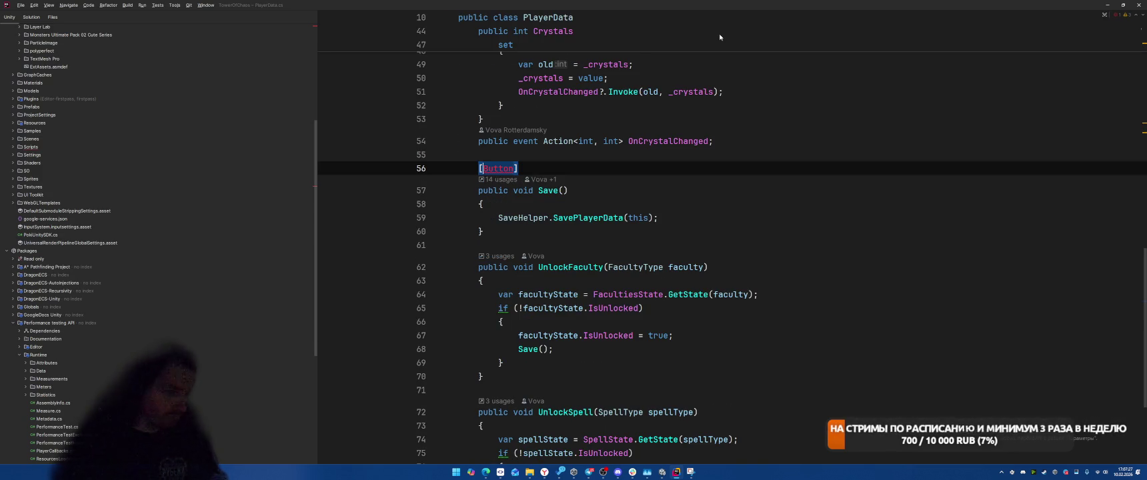
Remove PlayerData's [Button], then ShopButtonConfig's Sirenix using and its two HideIf attributes
key(shift+End)
key(BackSpace)
key(F2)
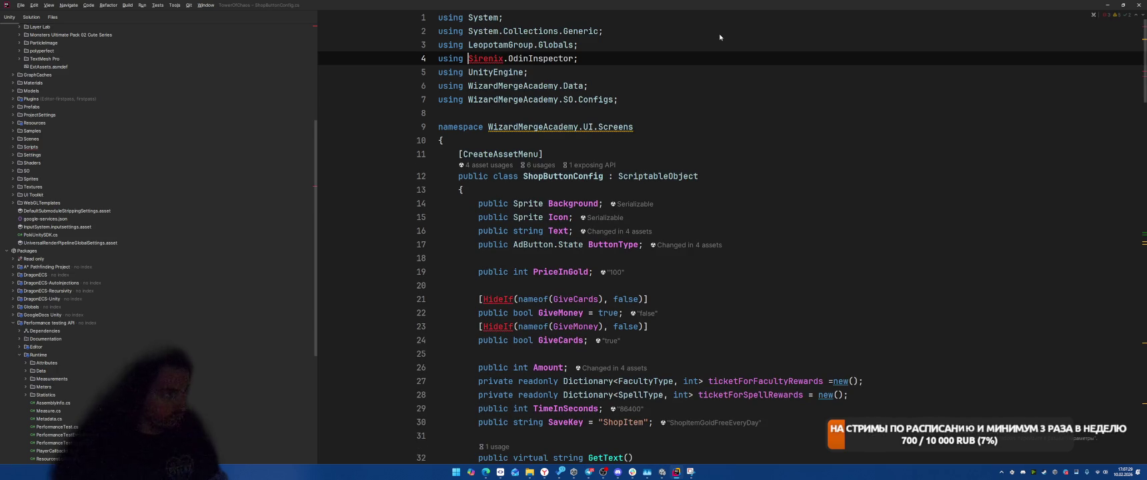
key(Home)
key(shift+End)
key(BackSpace)
key(F2)
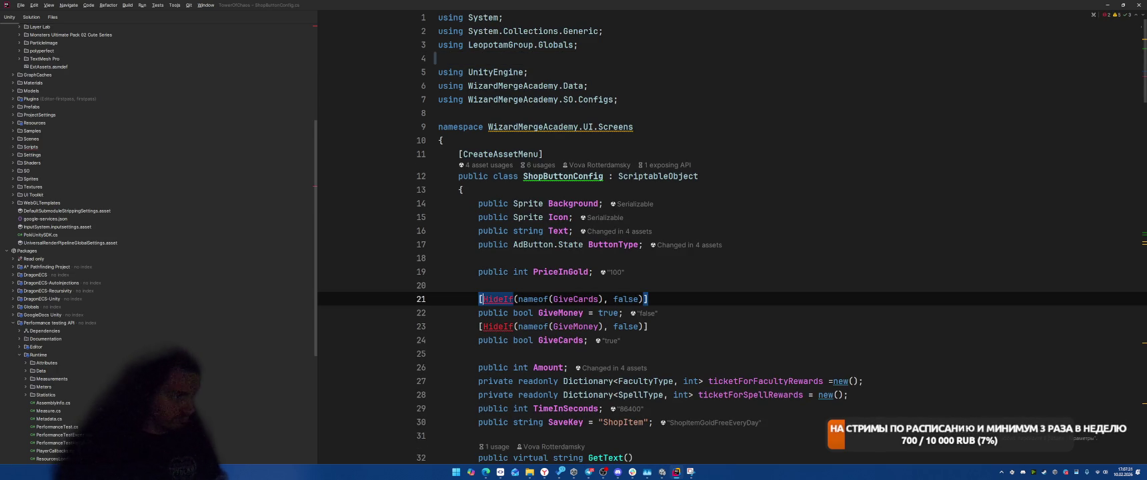
key(ctrl+slash)
key(F2)
key(ctrl+slash)
key(F2)
In SkillUIData, delete the Sirenix using and comment out [ReadOnly] and the Force Create button
key(Home)
key(shift+End)
key(BackSpace)
key(F2)
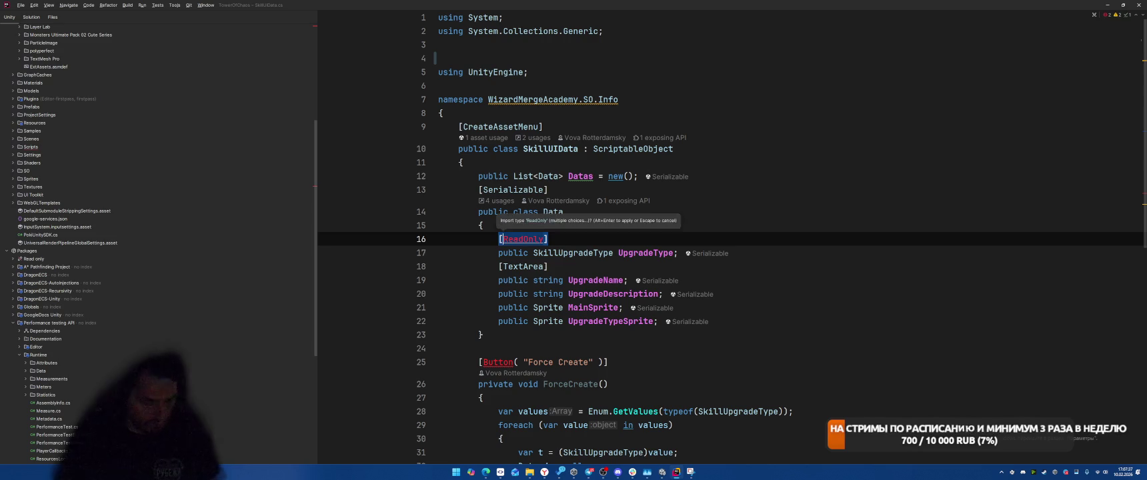
key(ctrl+slash)
key(F2)
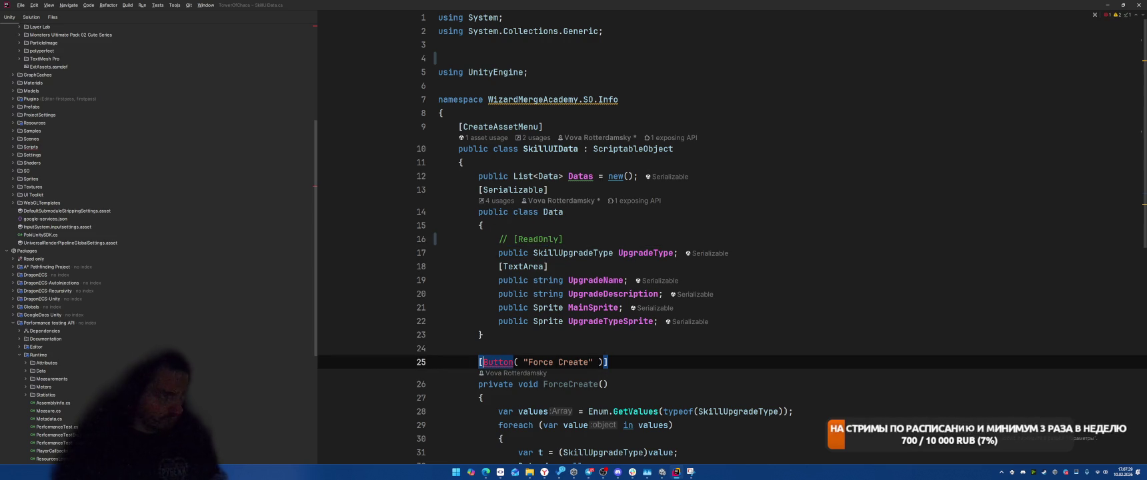
key(ctrl+slash)
key(F2)
Strip Sirenix usings from SkillUpgradeView and SpellInfo, commenting out [Button], [ReadOnly] and [ShowIf]
key(ctrl+y)
key(F2)
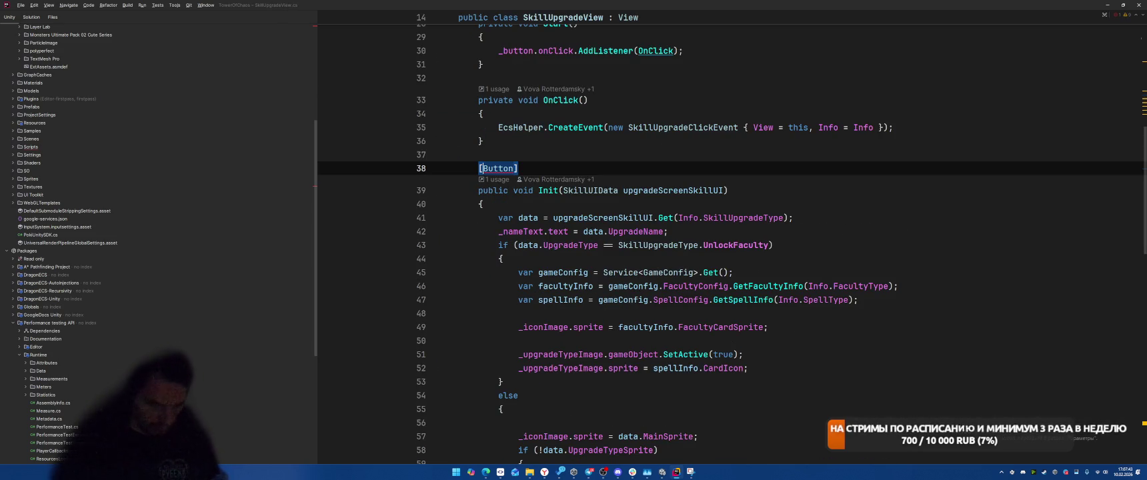
key(ctrl+slash)
key(F2)
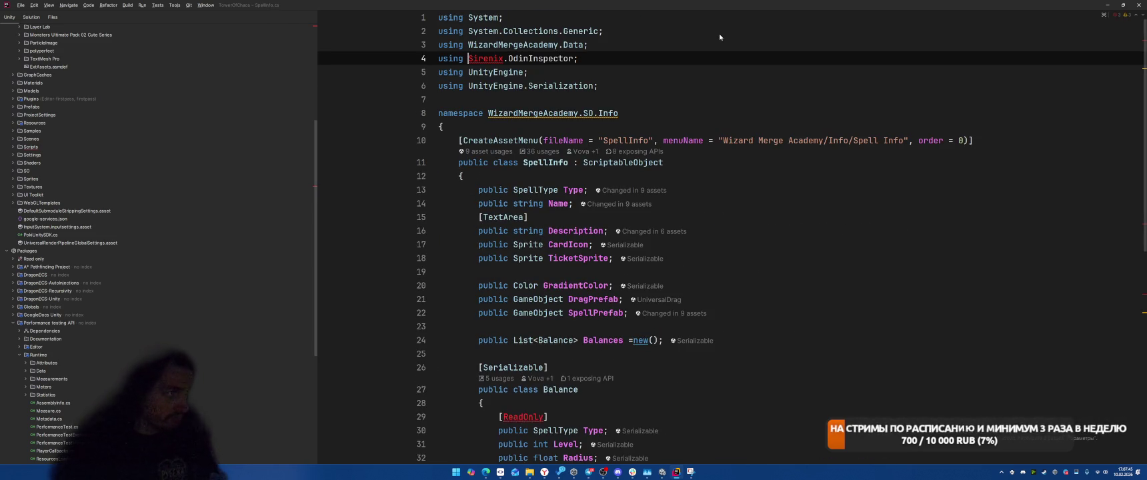
key(ctrl+y)
key(F2)
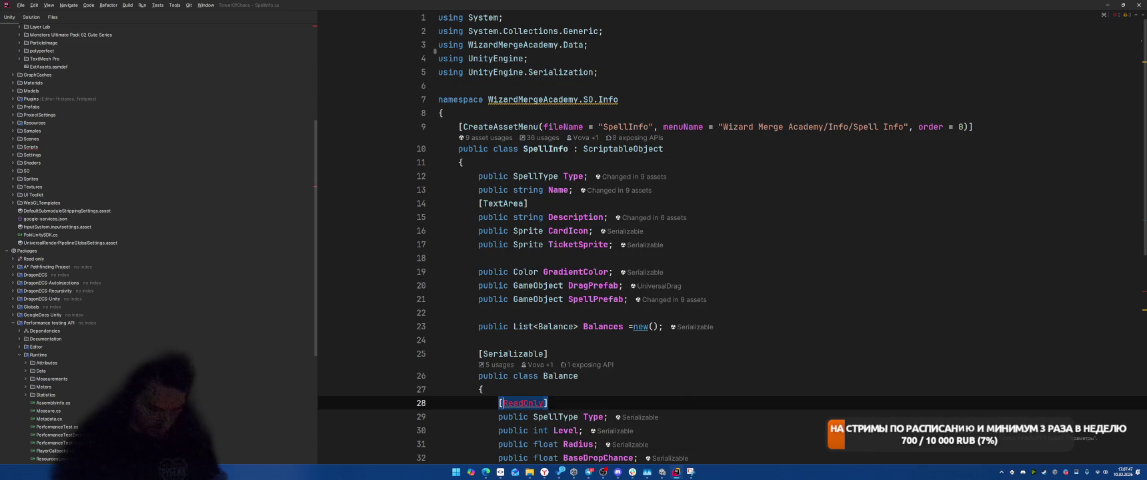
key(ctrl+slash)
key(F2)
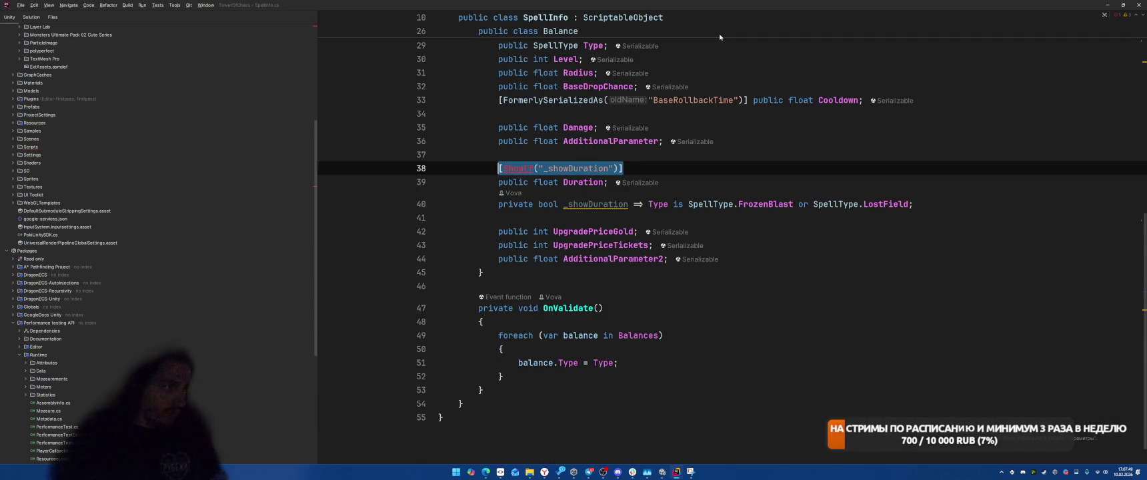
key(ctrl+slash)
key(F2)
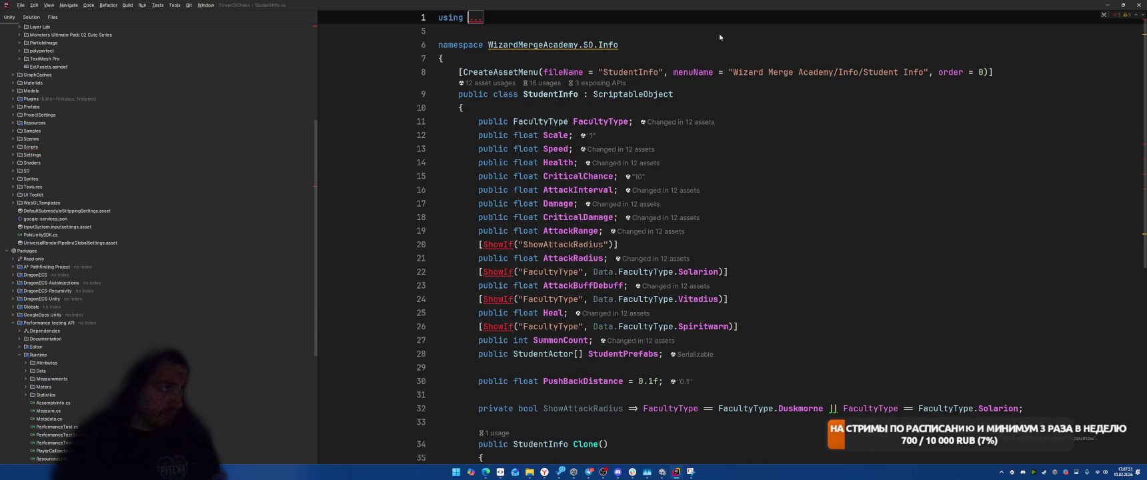
In StudentInfo, delete the Sirenix using and comment out all four [ShowIf] attributes
click(476, 22)
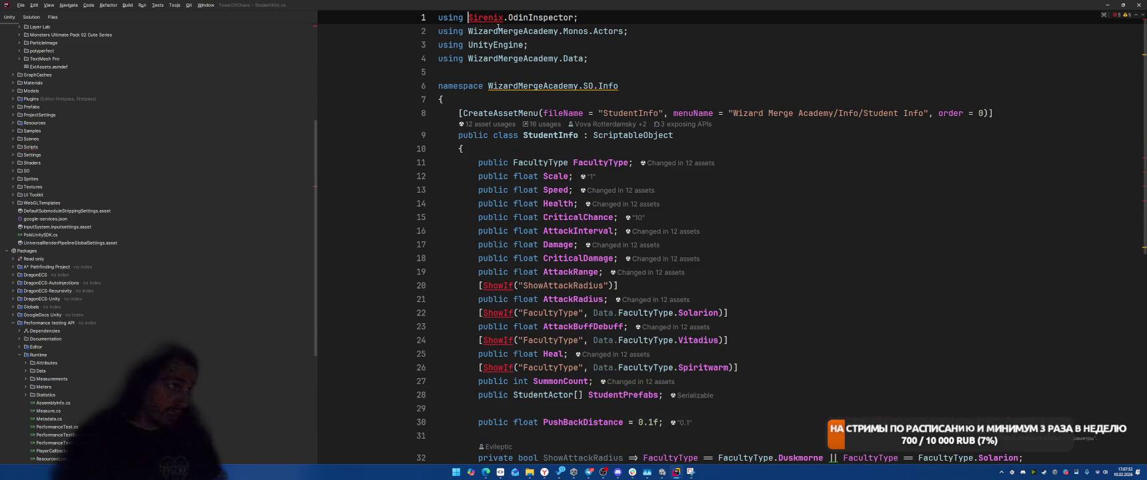
key(ctrl+x)
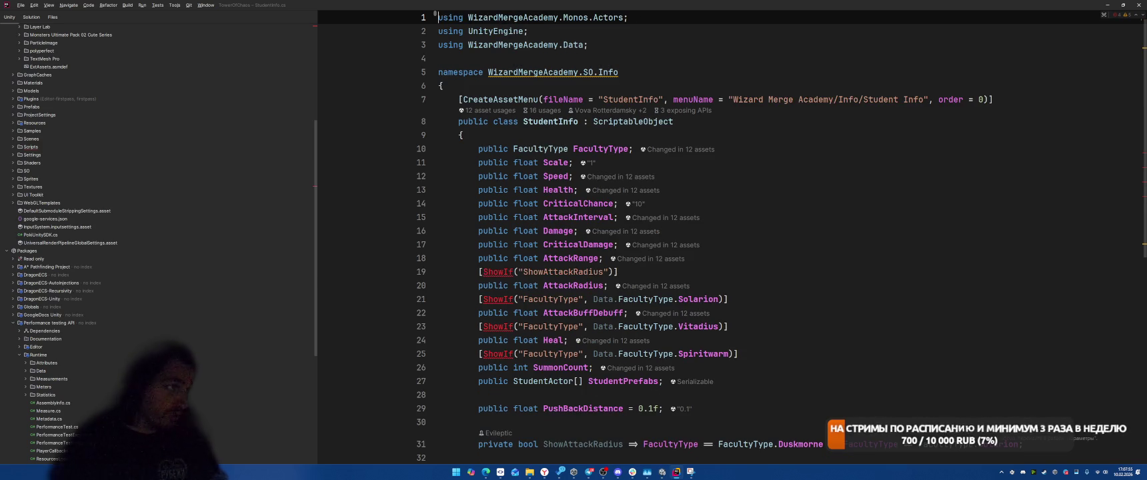
key(F2)
key(ctrl+slash)
key(F2)
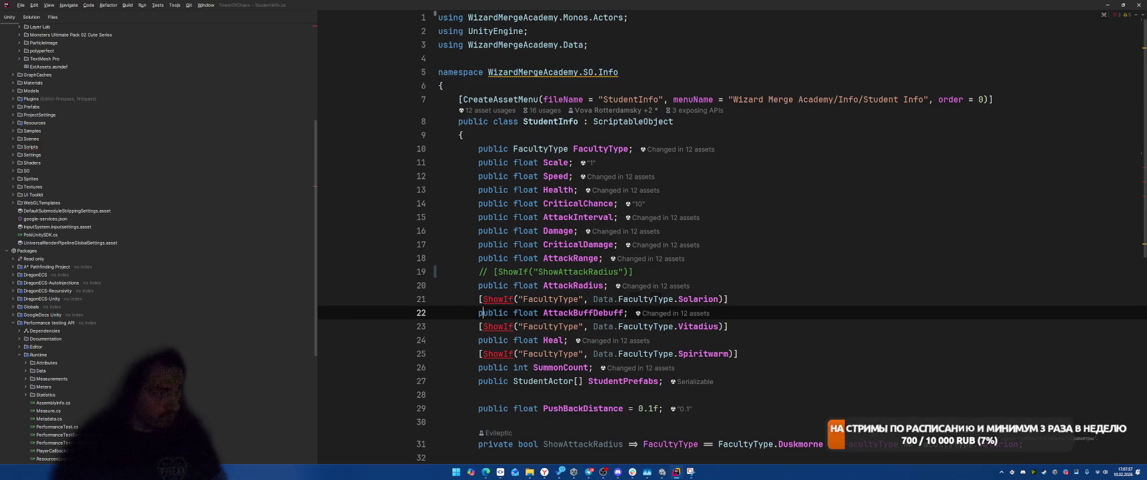
key(ctrl+slash)
key(F2)
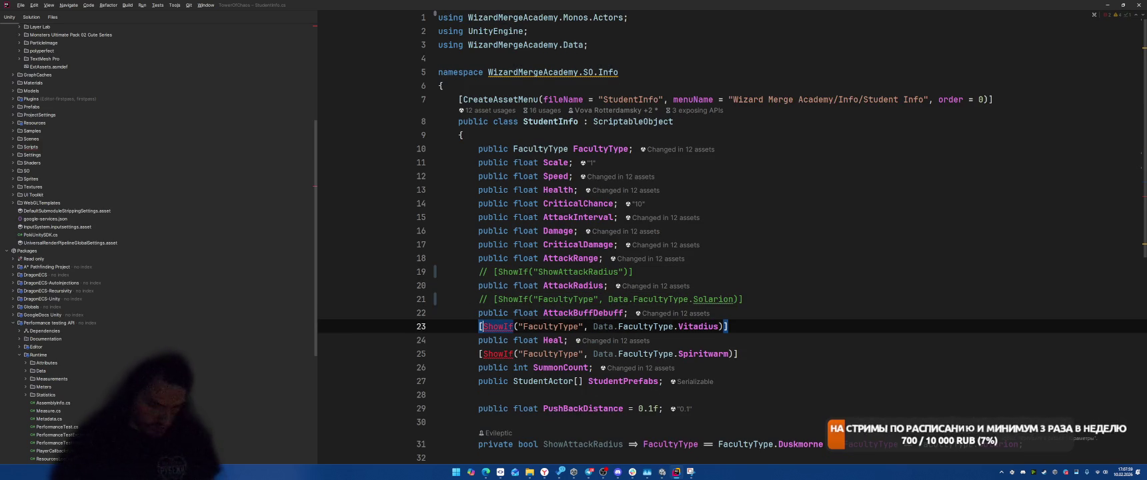
key(ctrl+slash)
key(F2)
key(ctrl+slash)
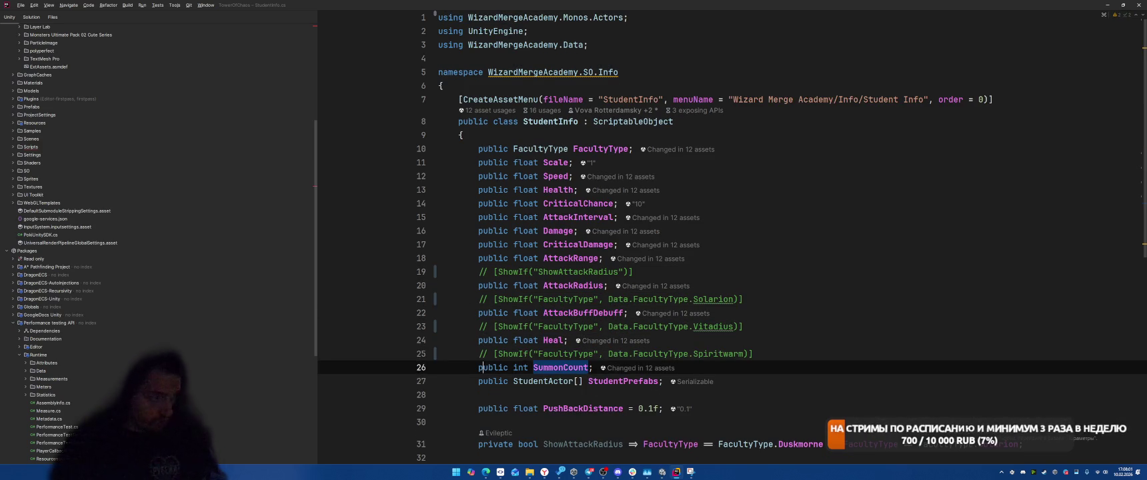
key(alt+F2)
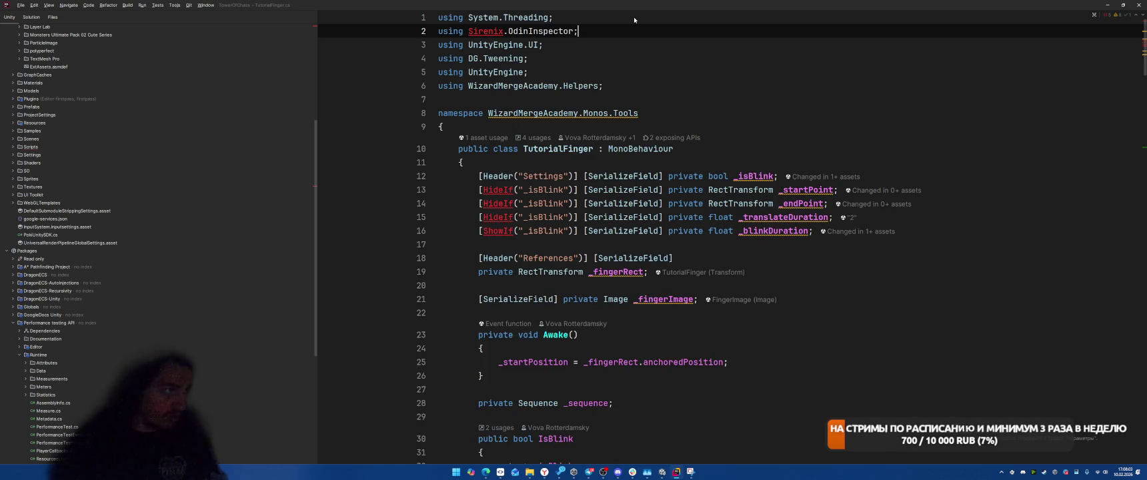
Delete the Sirenix using and comment out the HideIf attributes above _startPoint and _endPoint
key(shift+Home)
key(BackSpace)
key(BackSpace)
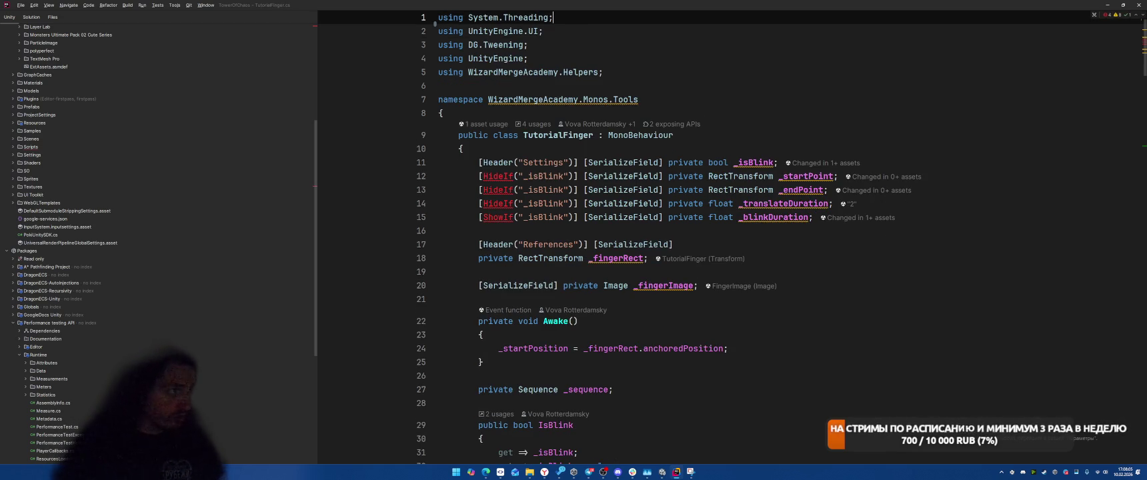
key(F2)
key(ctrl+Right)
key(ctrl+Right)
key(ctrl+Right)
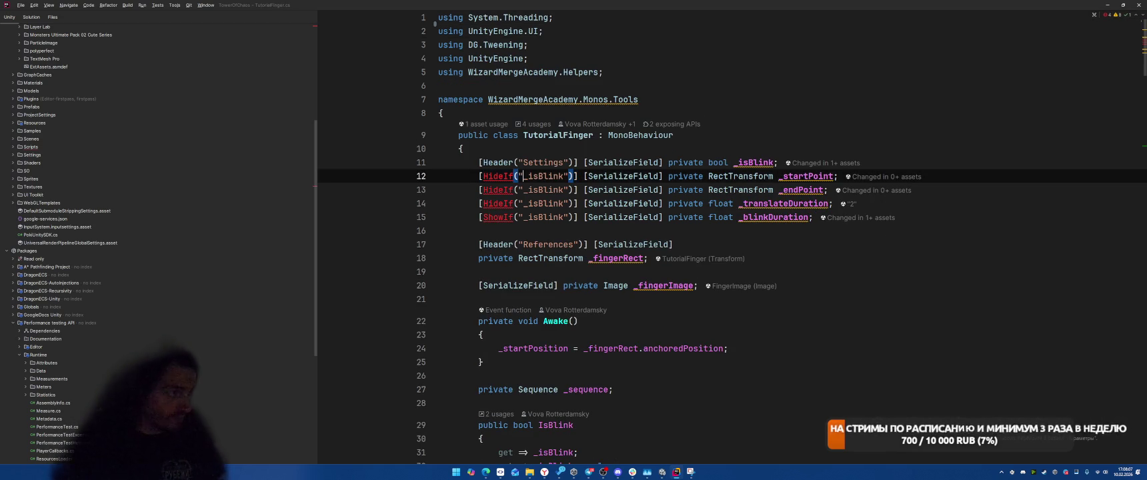
key(Return)
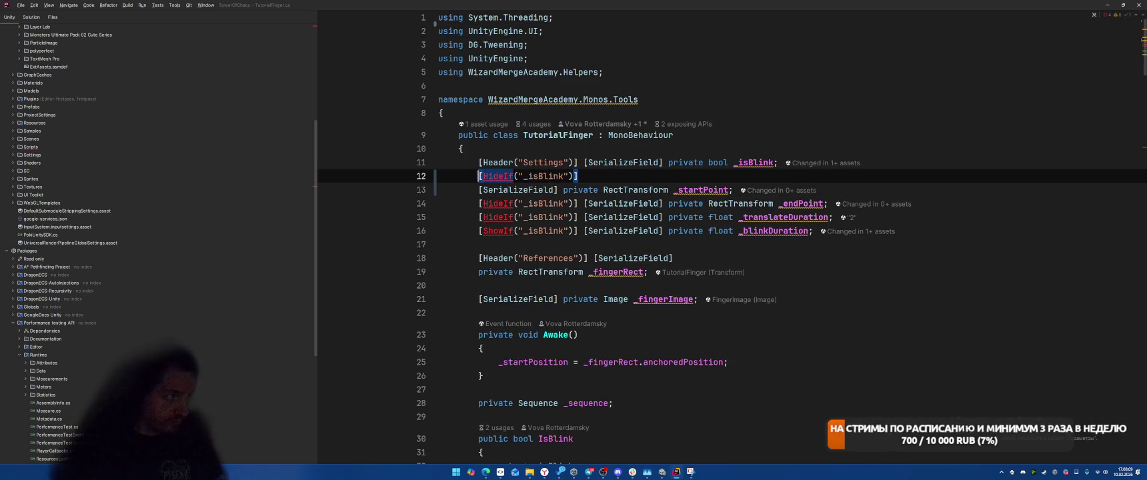
key(ctrl+slash)
key(Down)
key(ctrl+Right)
key(ctrl+Right)
key(ctrl+Right)
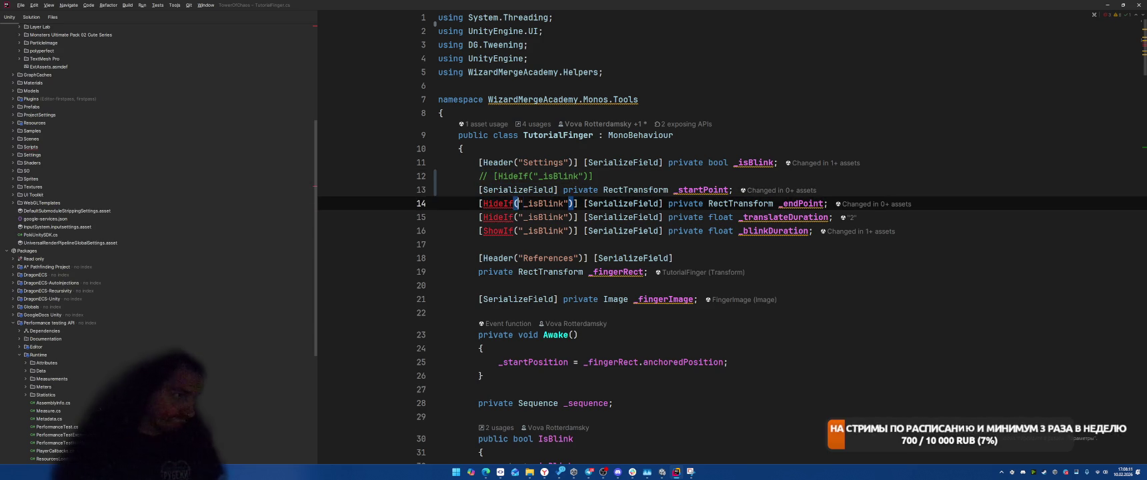
key(Right)
key(Right)
key(Return)
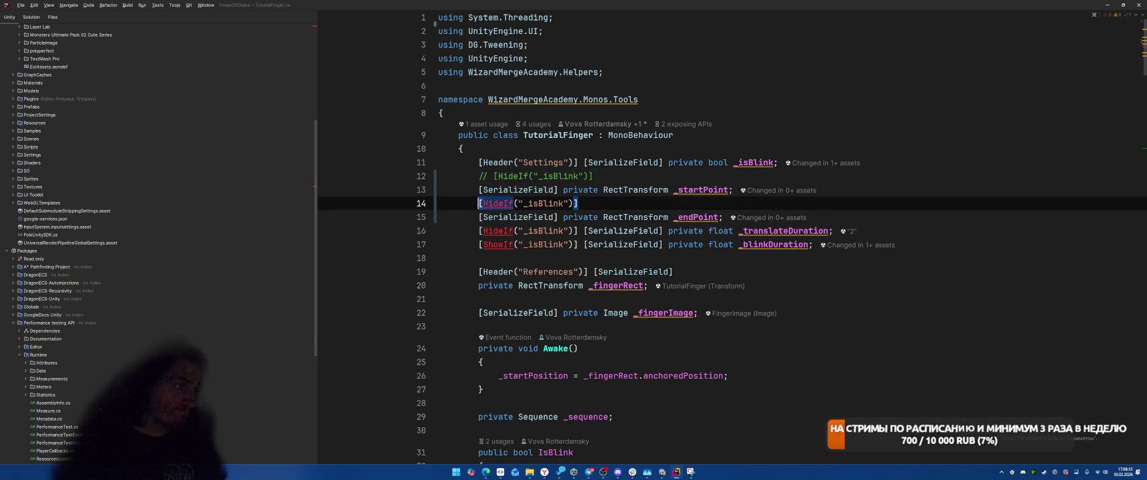
key(ctrl+slash)
Comment out the HideIf on _translateDuration and the ShowIf("_isBlink") on _blinkDuration
key(Down)
key(ctrl+Right)
key(ctrl+Right)
key(ctrl+Right)
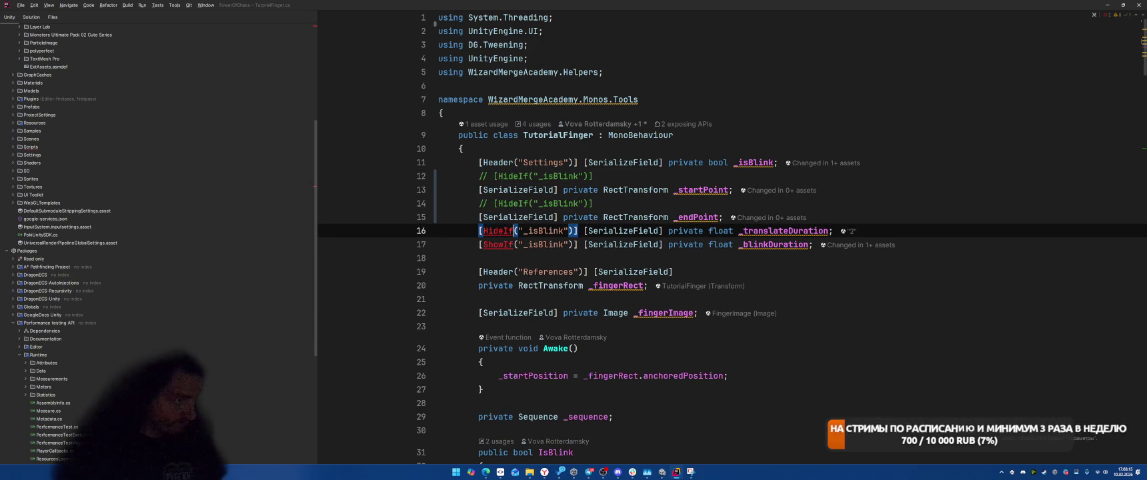
key(Right)
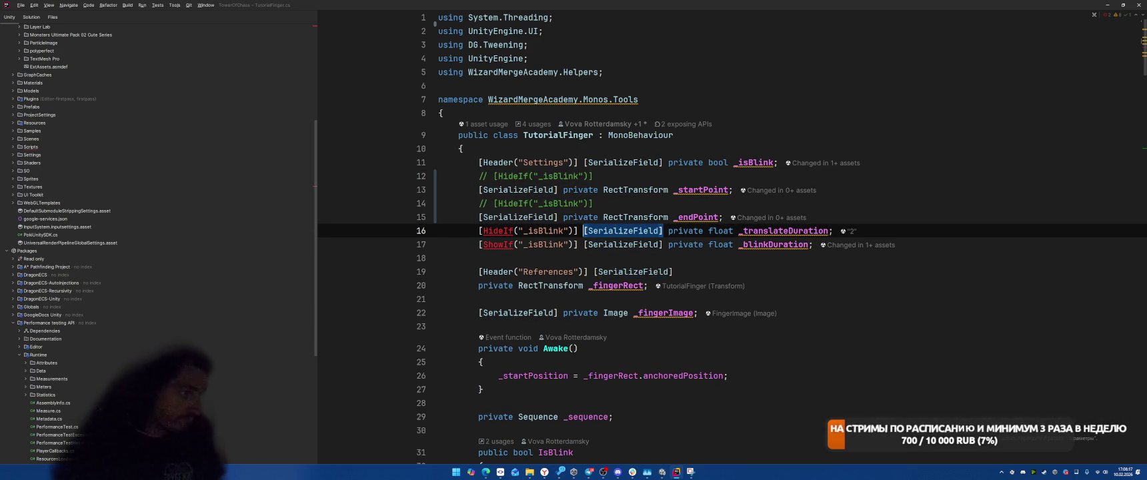
key(Return)
key(ctrl+slash)
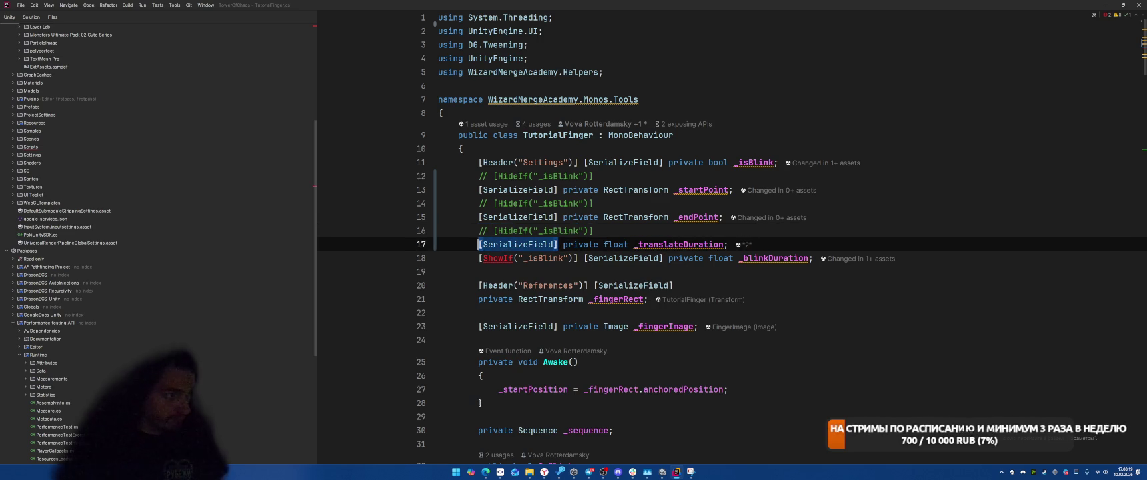
key(Down)
key(ctrl+Right)
key(ctrl+Right)
key(ctrl+Right)
key(Right)
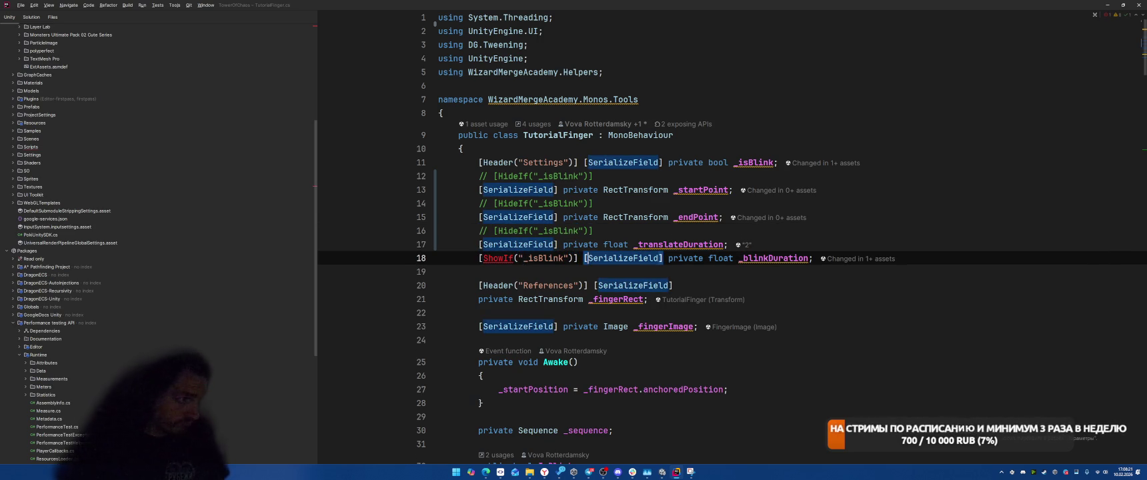
key(Return)
key(Down)
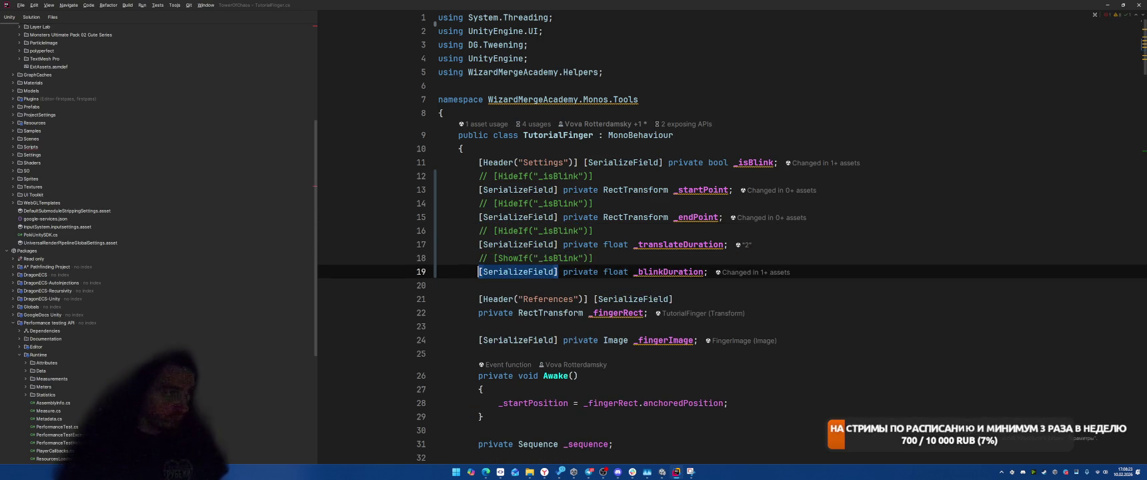
key(ctrl+Tab)
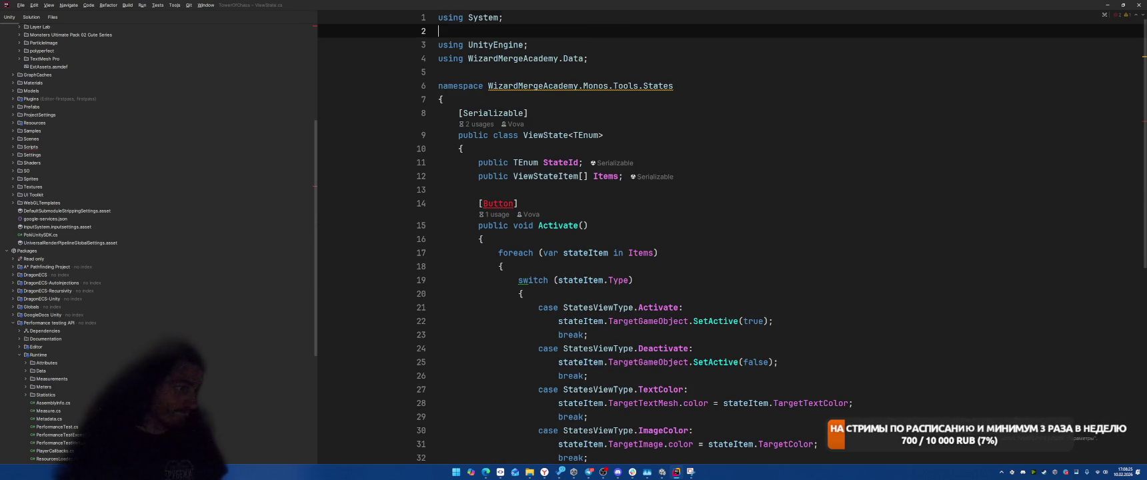
Delete the Sirenix using lines from ViewState and ViewStateItem
key(ctrl+x)
key(F2)
key(ctrl+Tab)
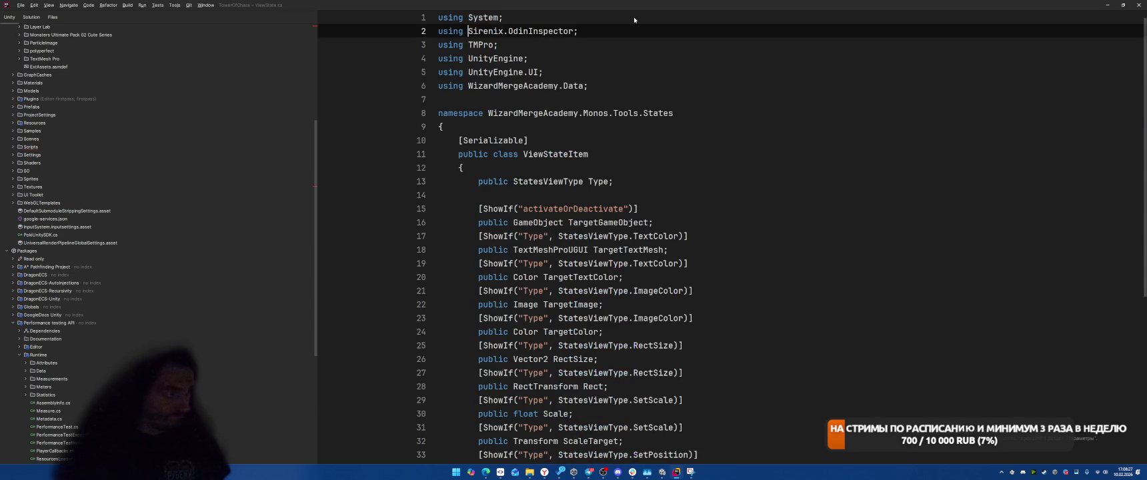
key(shift+End)
key(Delete)
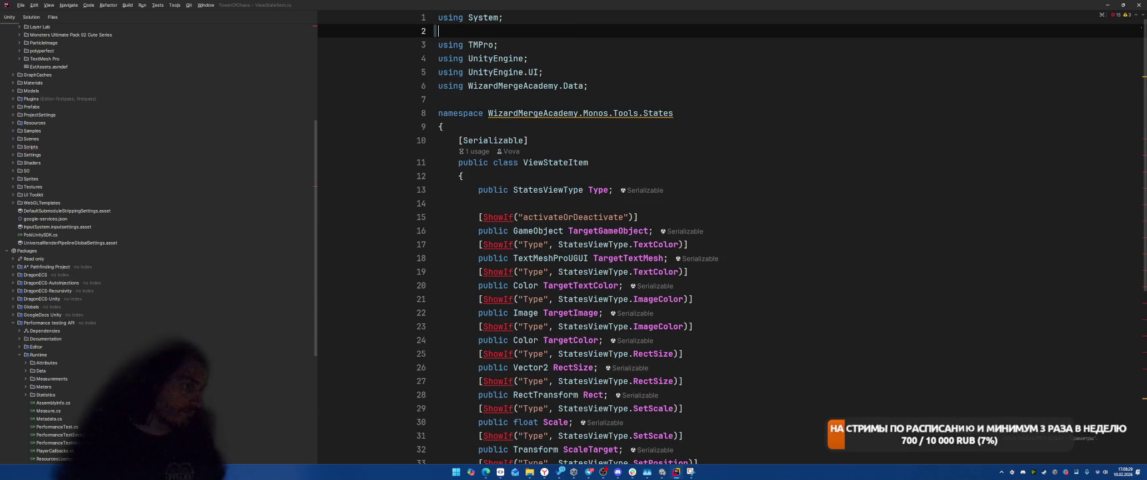
Comment out the ShowIf attributes on lines 15 through 27 of ViewStateItem
key(F2)
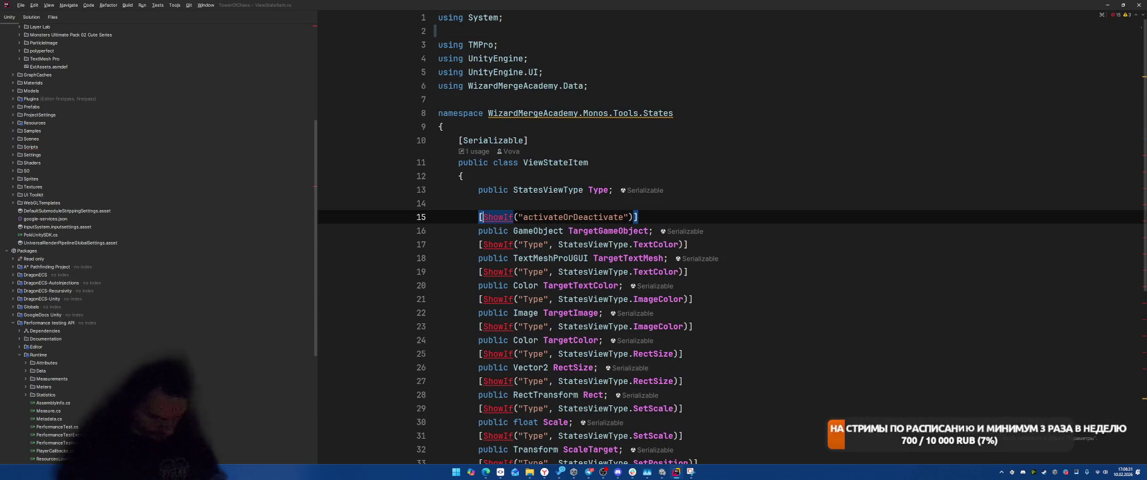
key(ctrl+slash)
key(F2)
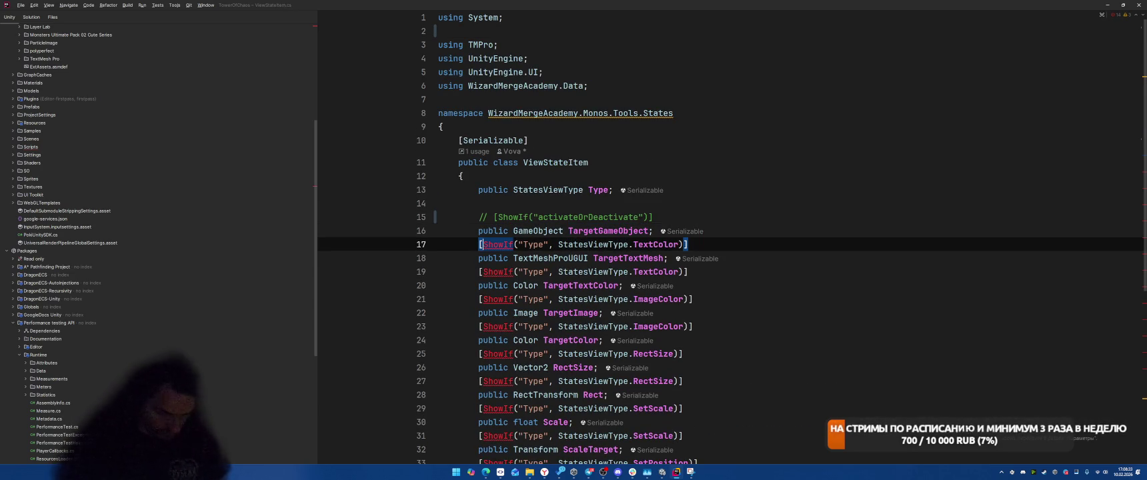
key(ctrl+slash)
key(F2)
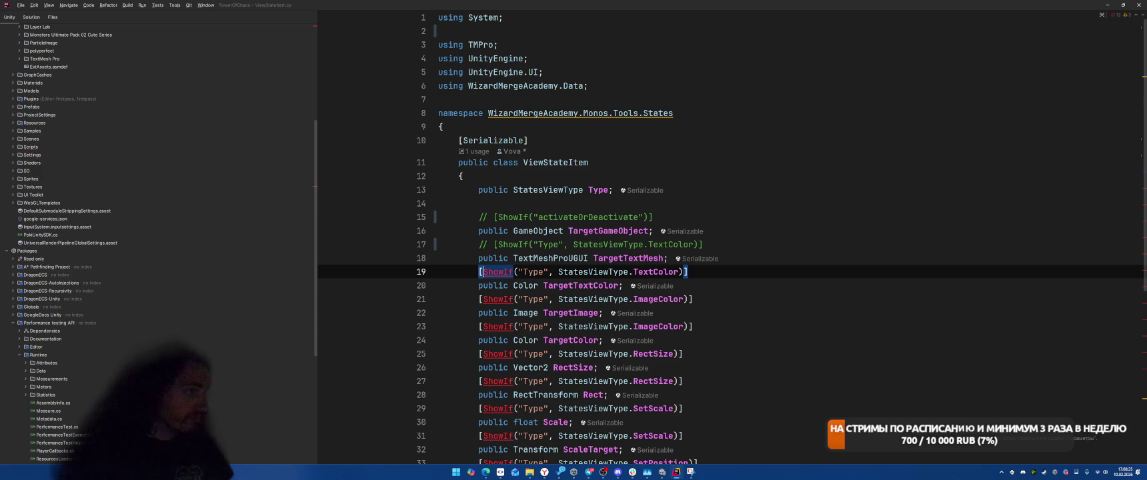
key(ctrl+slash)
key(F2)
key(ctrl+slash)
key(F2)
key(ctrl+slash)
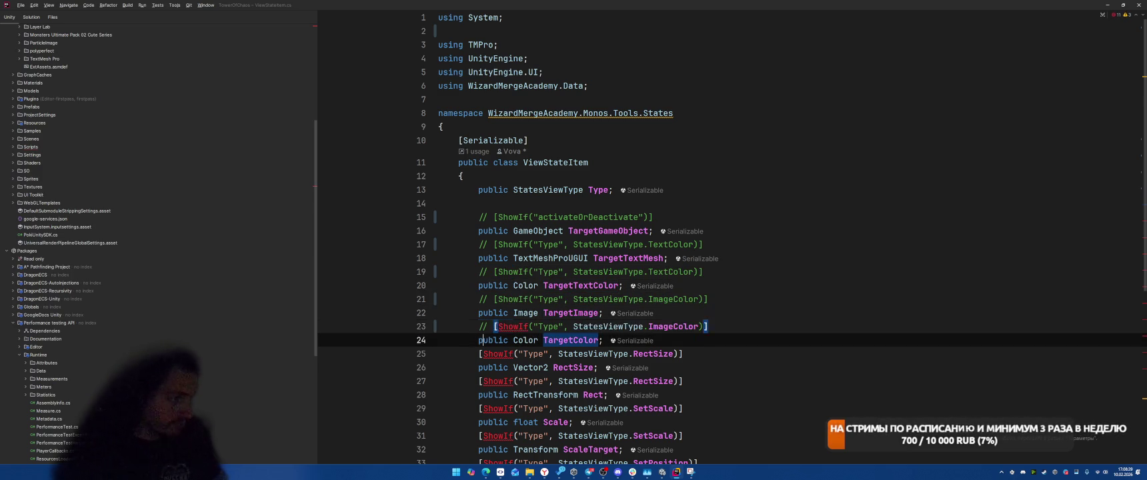
key(F2)
key(ctrl+slash)
key(F2)
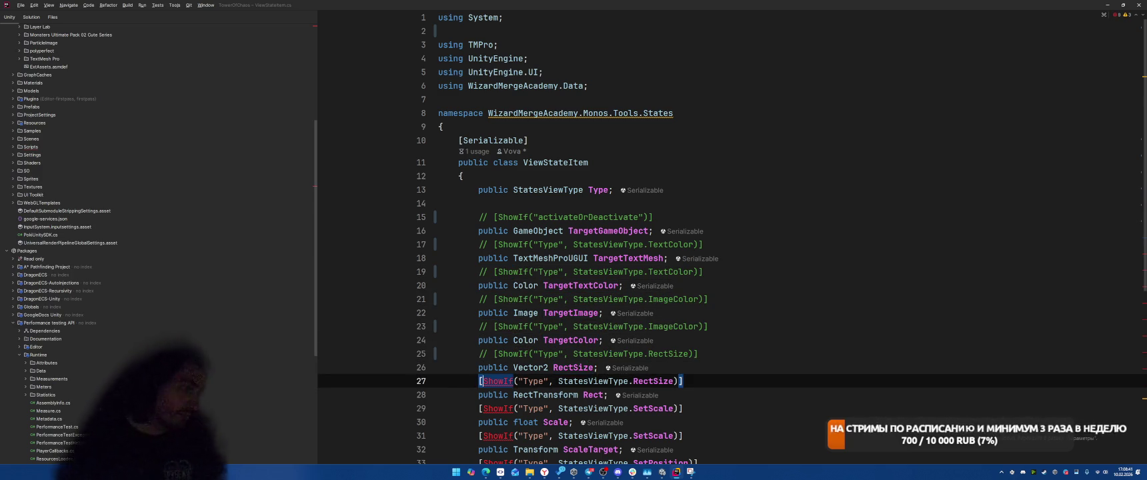
key(ctrl+slash)
Comment out the SetScale through IsInteractable ShowIf attributes, then return to Unity to recompile
key(F2)
key(ctrl+y)
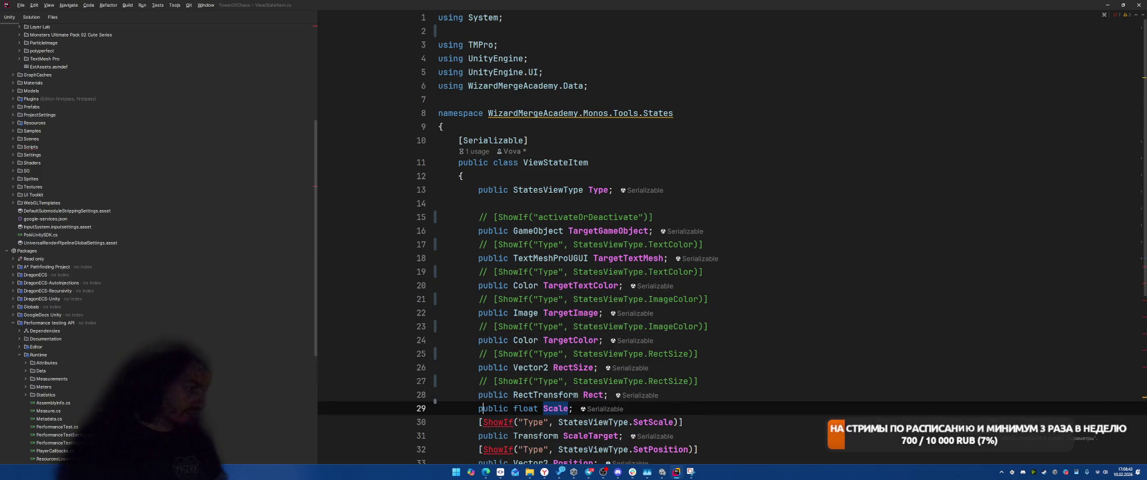
key(ctrl+z)
key(ctrl+slash)
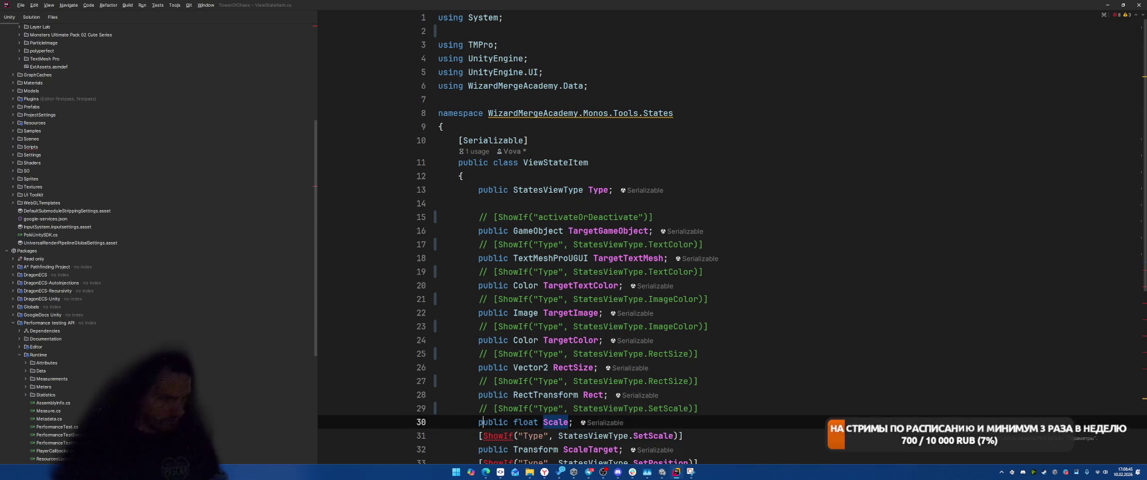
key(F2)
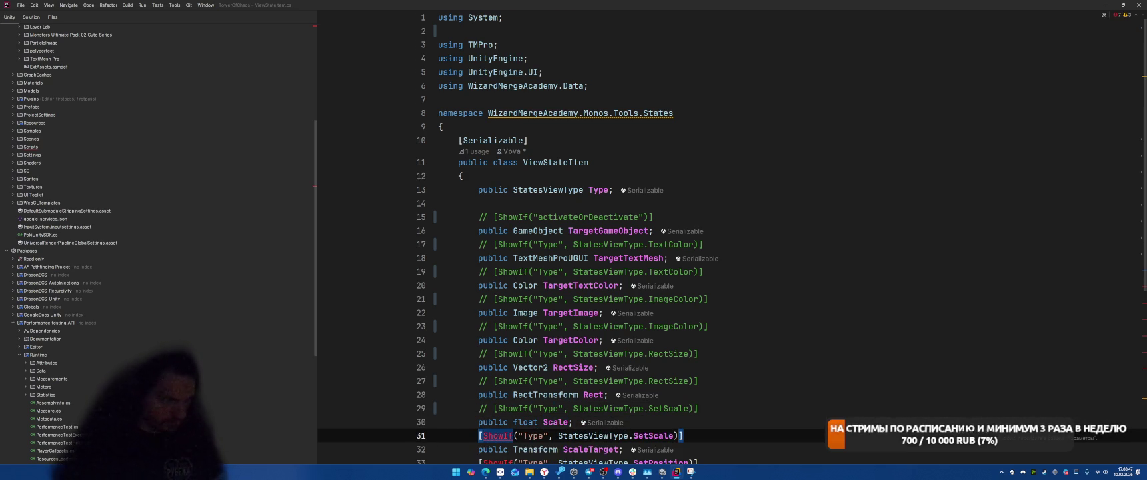
key(ctrl+slash)
key(F2)
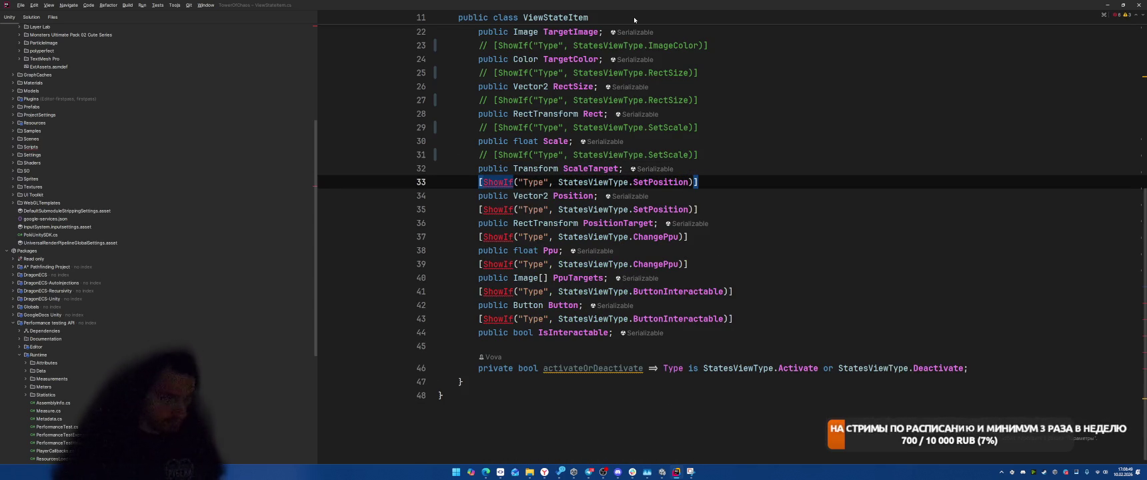
key(ctrl+slash)
key(F2)
key(ctrl+slash)
key(F2)
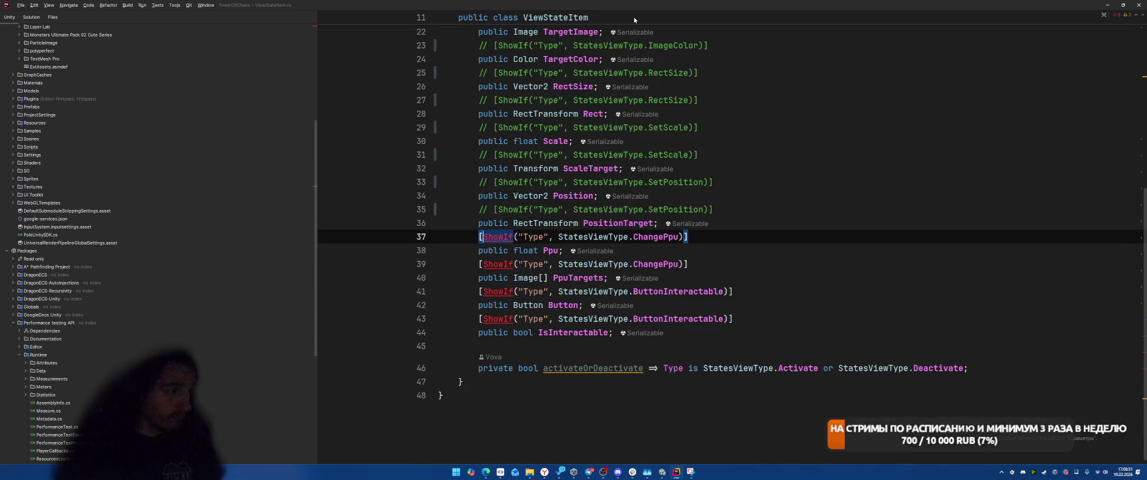
key(ctrl+slash)
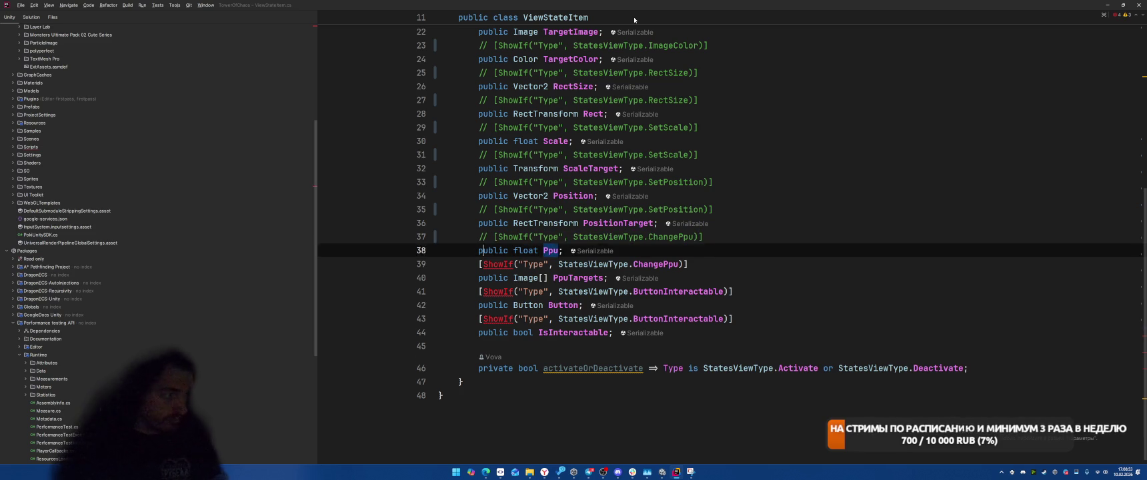
key(F2)
key(ctrl+slash)
key(F2)
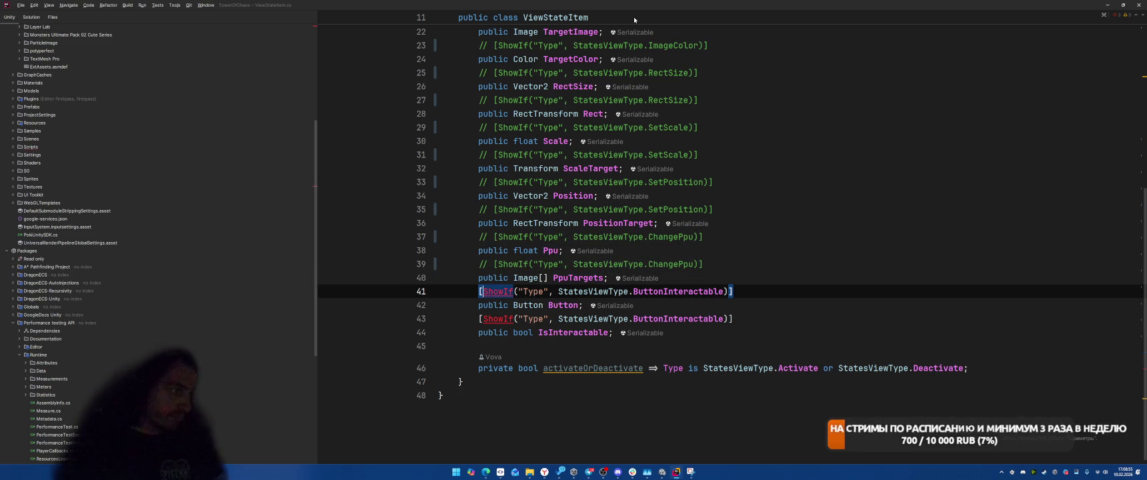
key(ctrl+slash)
key(F2)
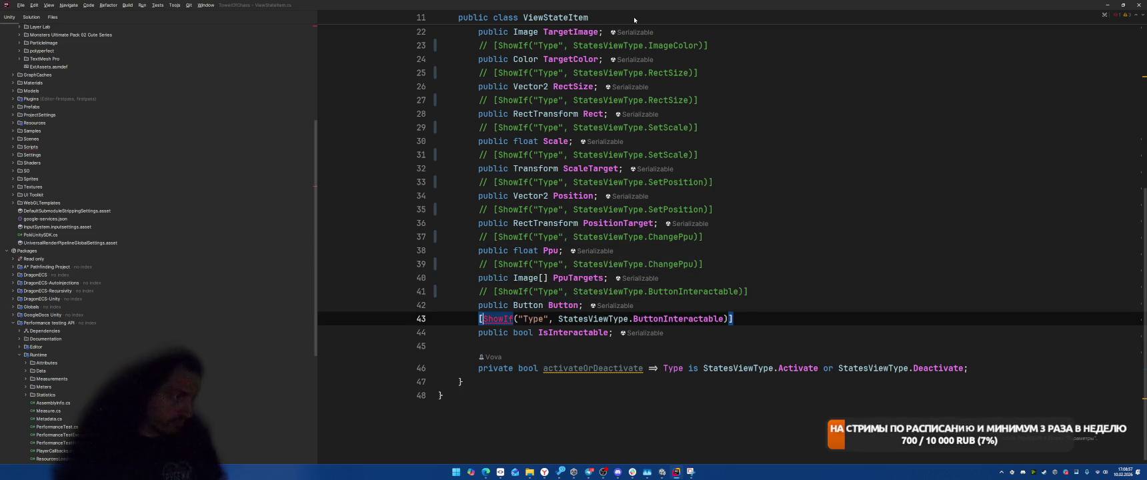
key(ctrl+slash)
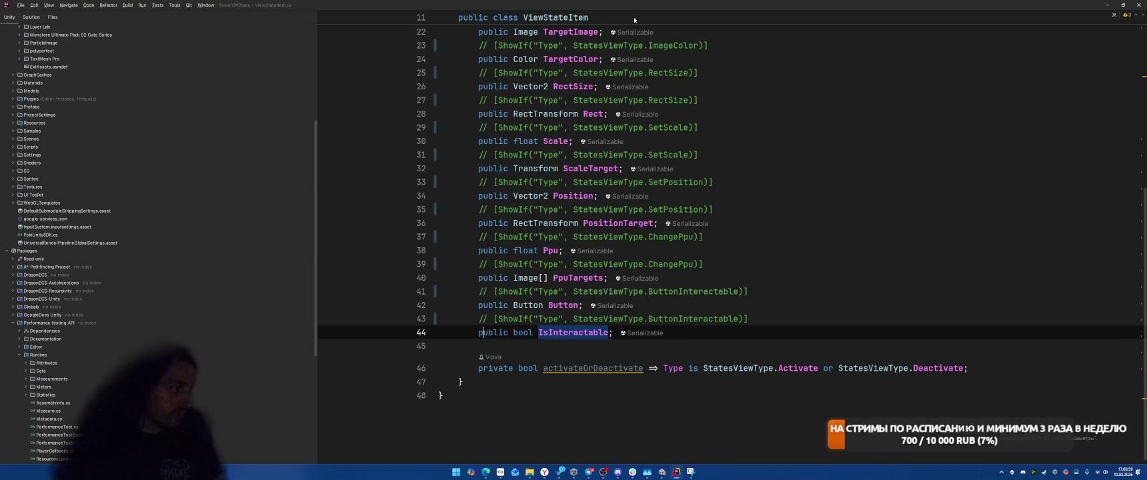
key(alt+Tab)
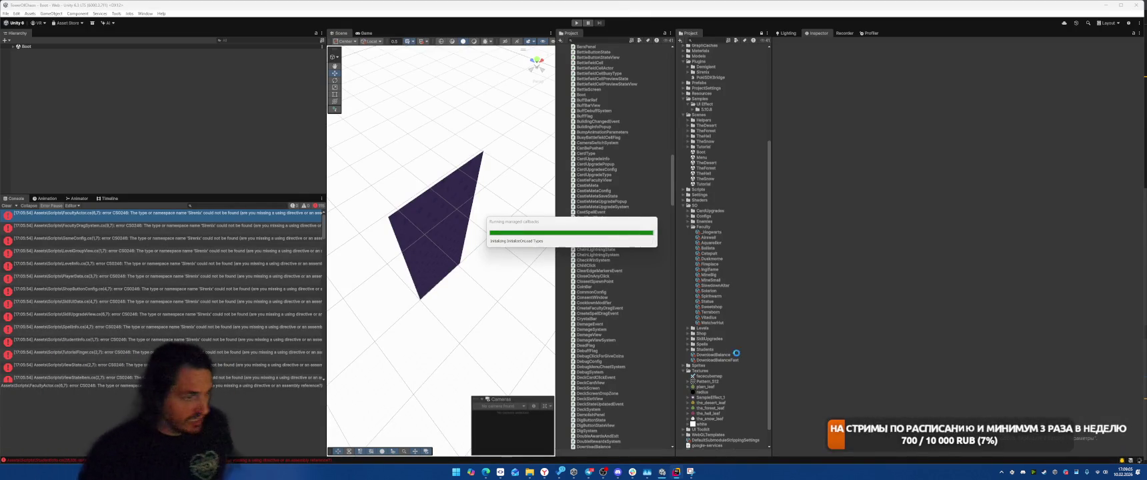
Clear the console's old errors and stop the test play session
click(693, 474)
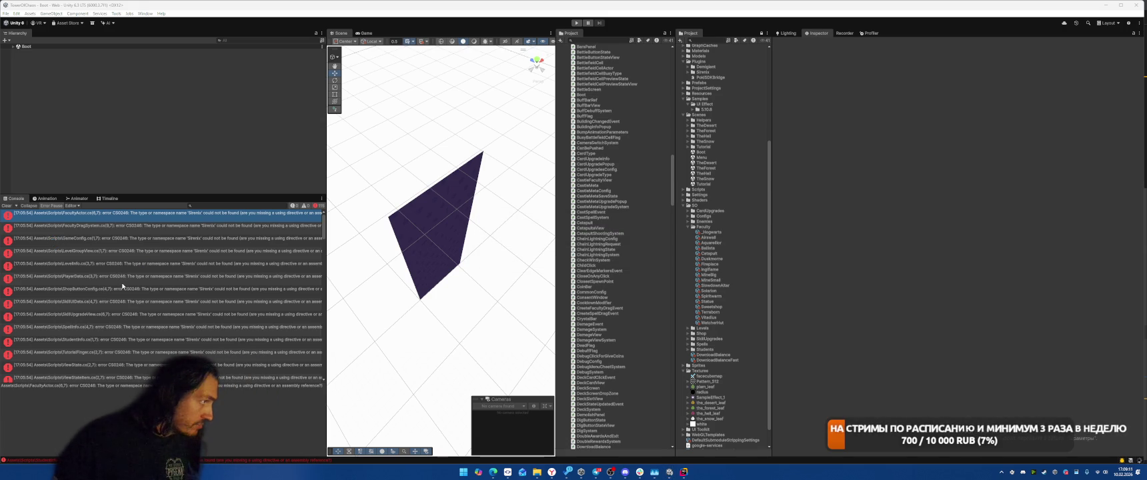
click(8, 207)
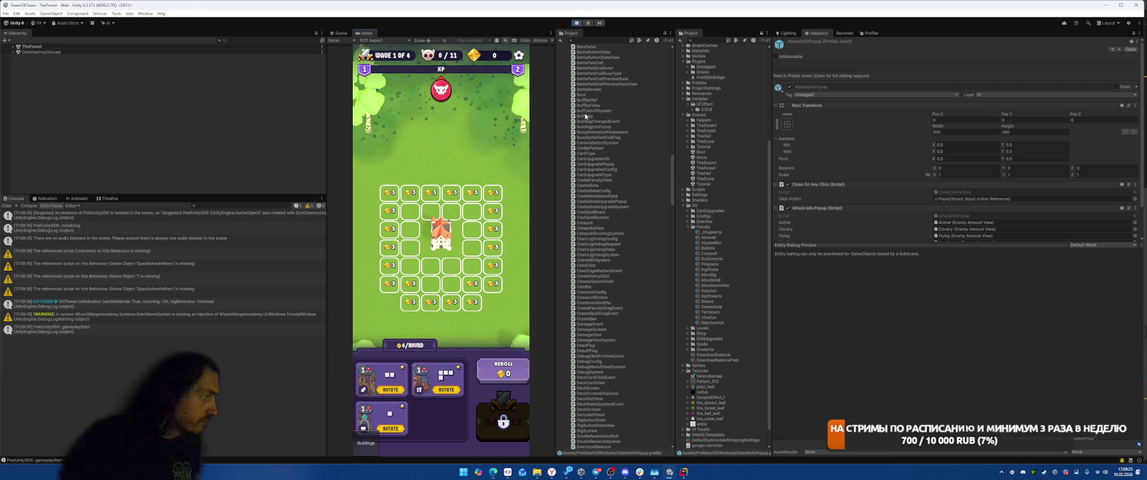
click(576, 23)
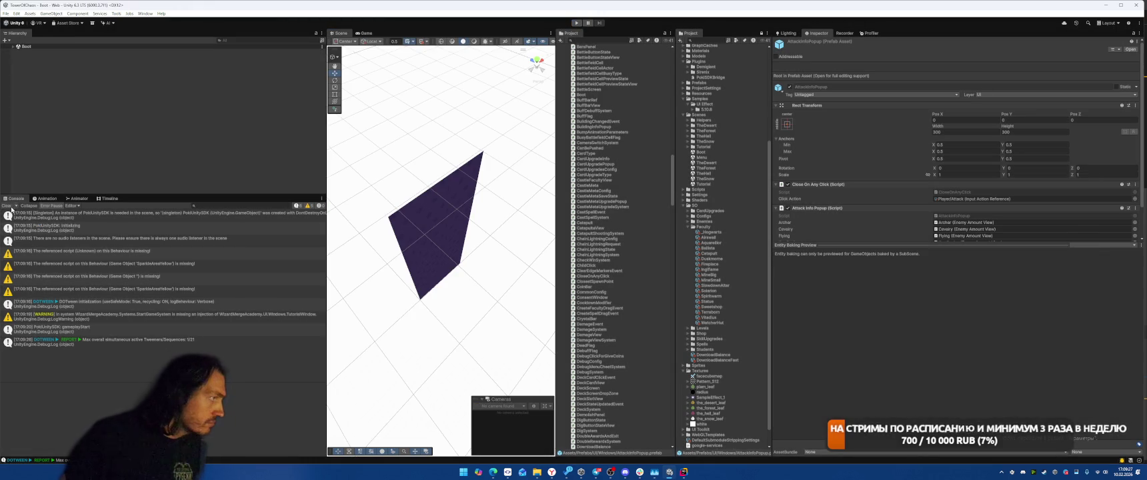
Review the missing-script warnings, including SparkleAreaYellow, then clear all console entries
click(81, 257)
click(140, 264)
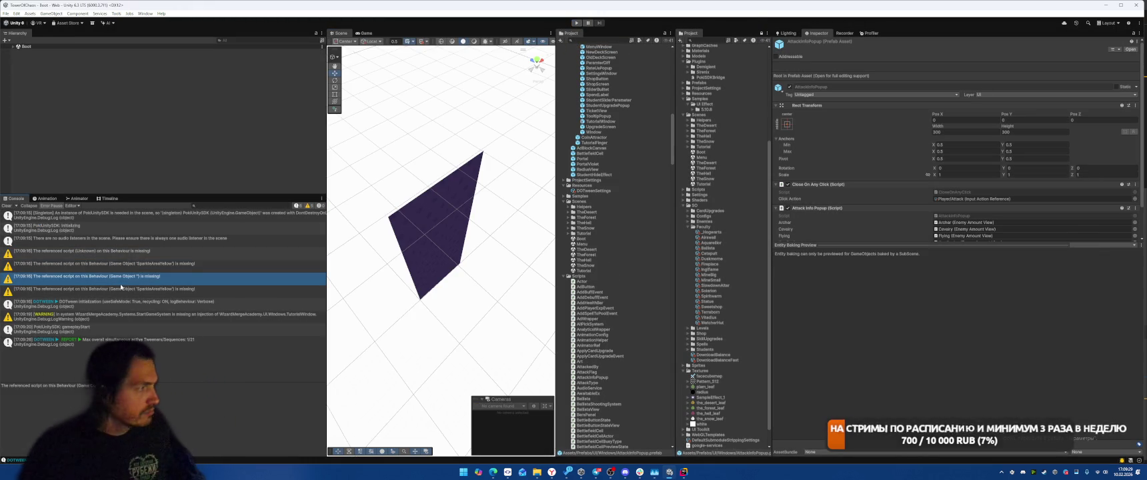
click(130, 276)
click(121, 289)
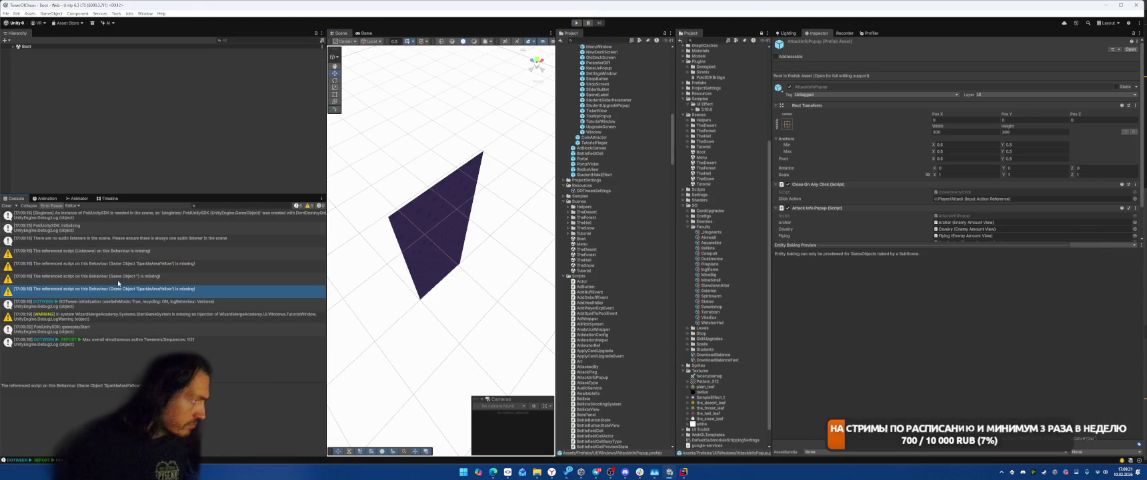
click(118, 280)
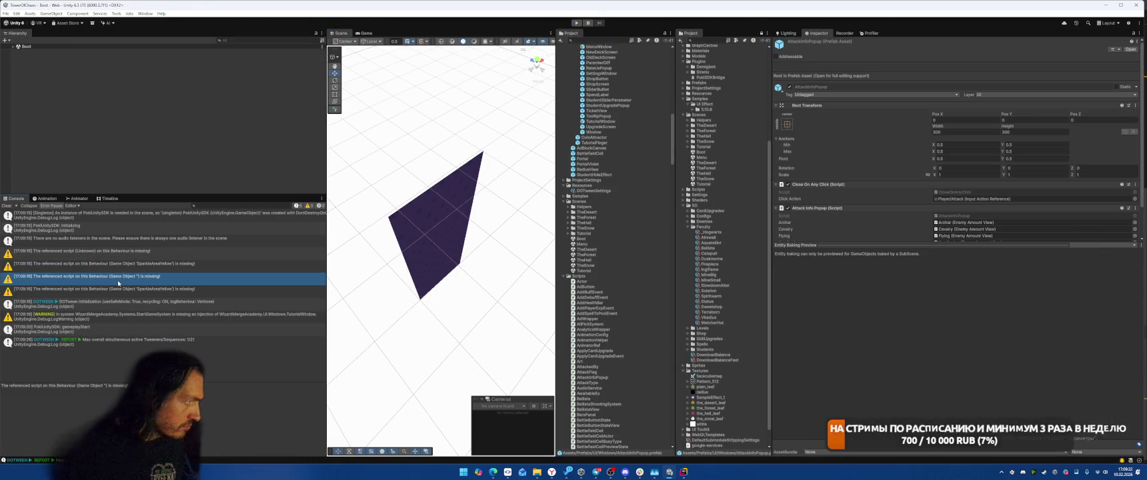
click(7, 206)
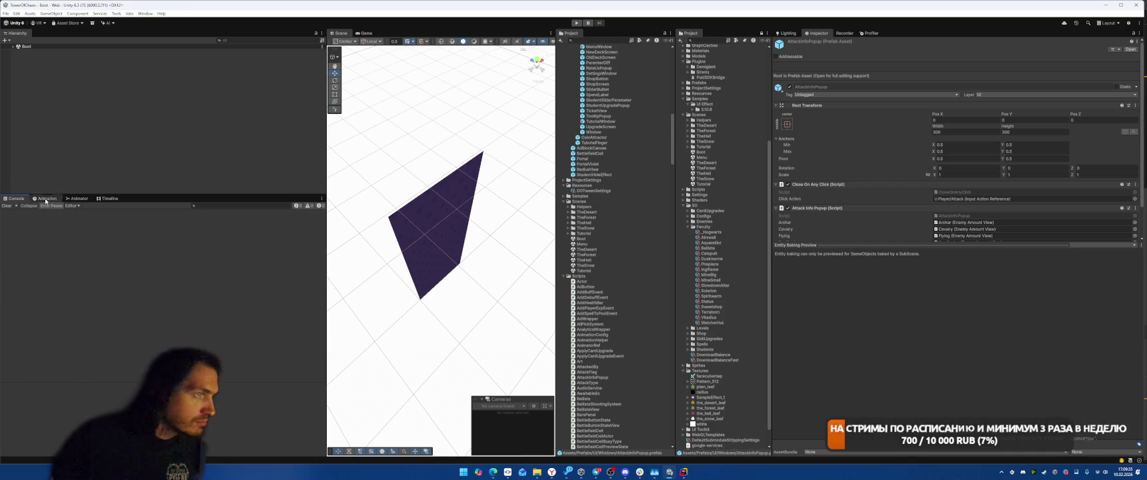
Open the MenuWindow prefab and try saving it, dismissing the save-failed message
double_click(607, 46)
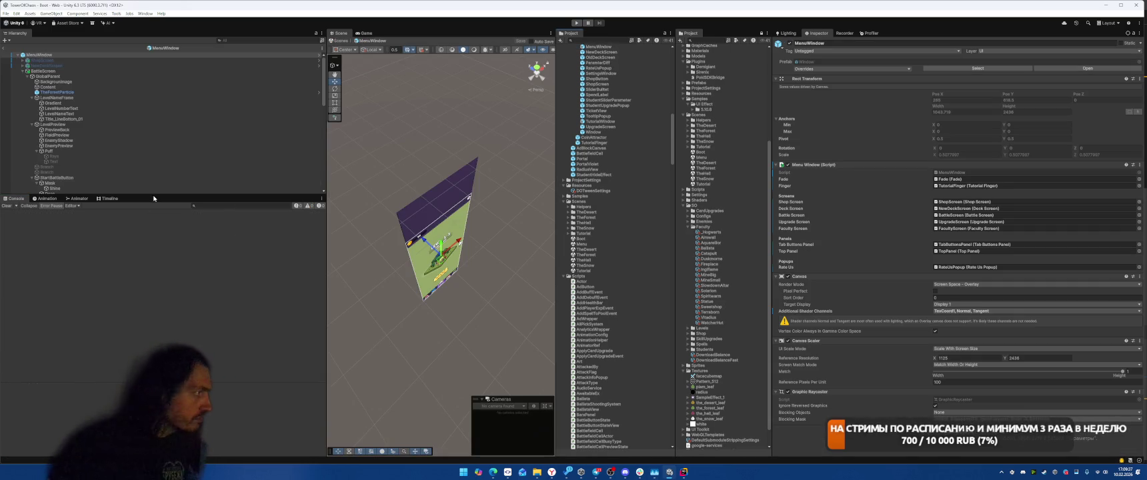
click(439, 263)
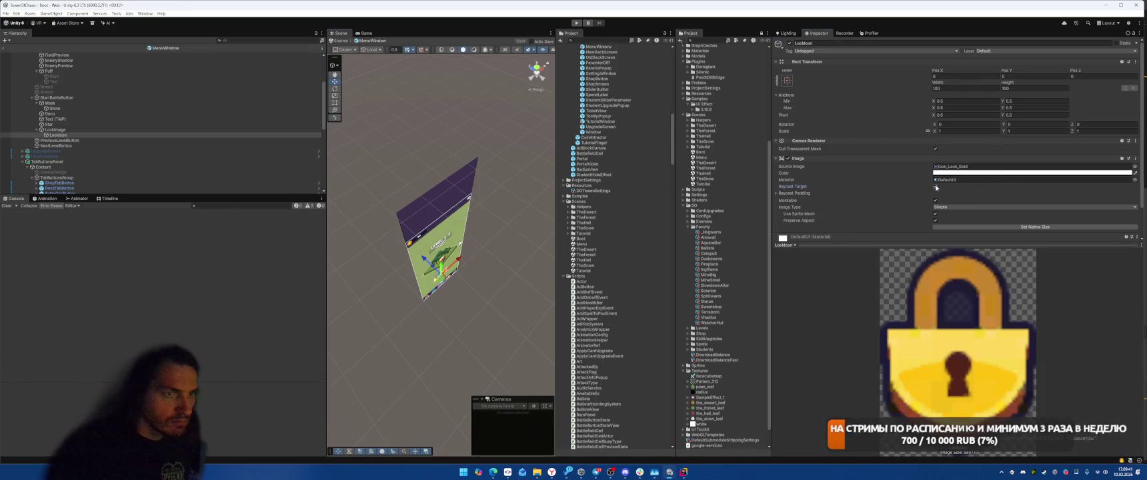
click(519, 41)
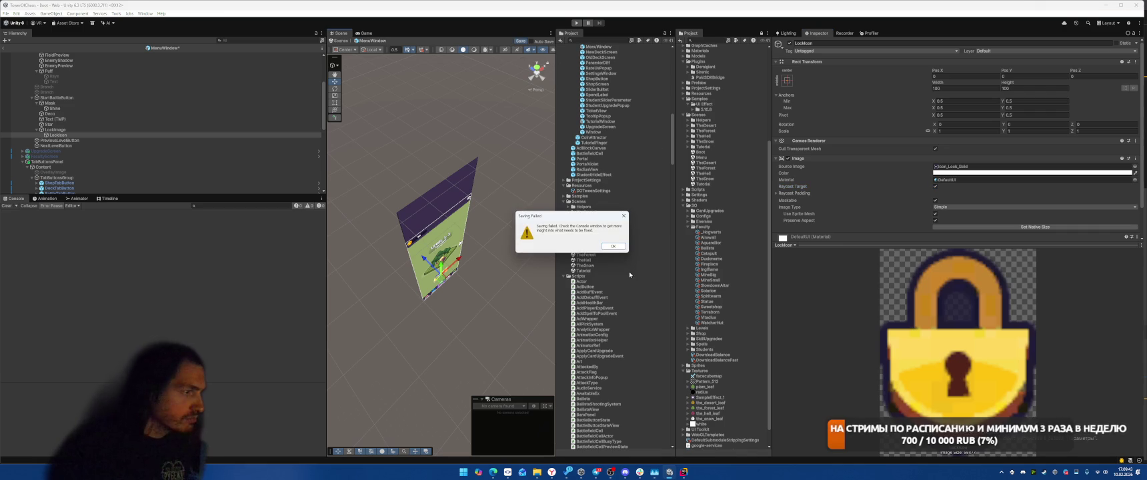
click(612, 246)
Locate SparkleAreaYellow via the console error and remove its missing Script component
click(153, 214)
click(147, 141)
scroll(900, 177, down, 5)
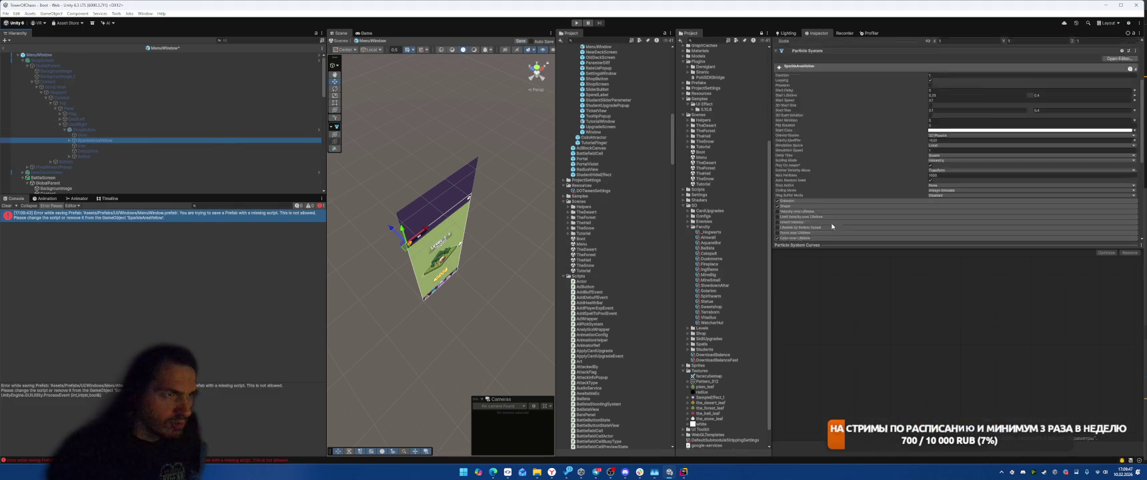
scroll(887, 189, down, 1)
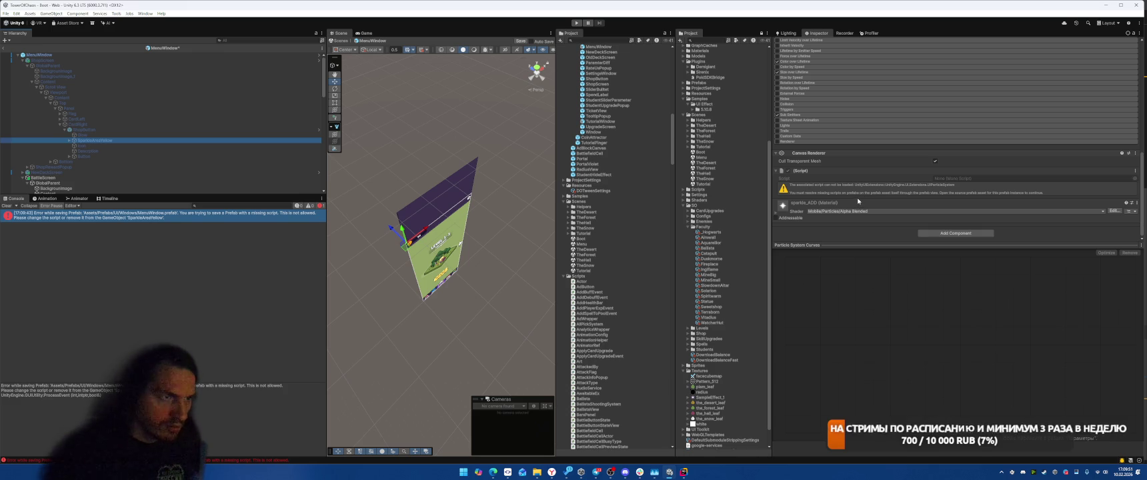
right_click(805, 171)
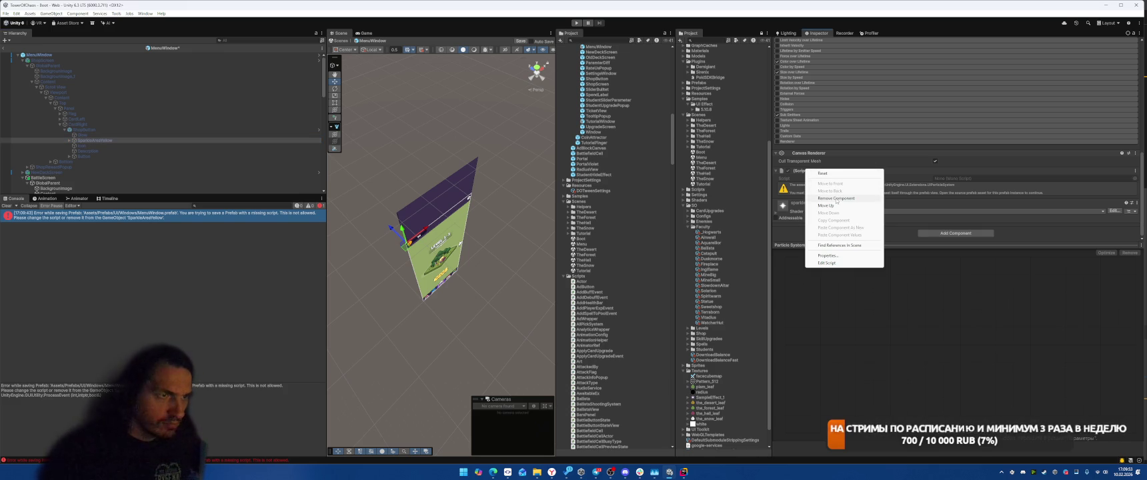
click(836, 198)
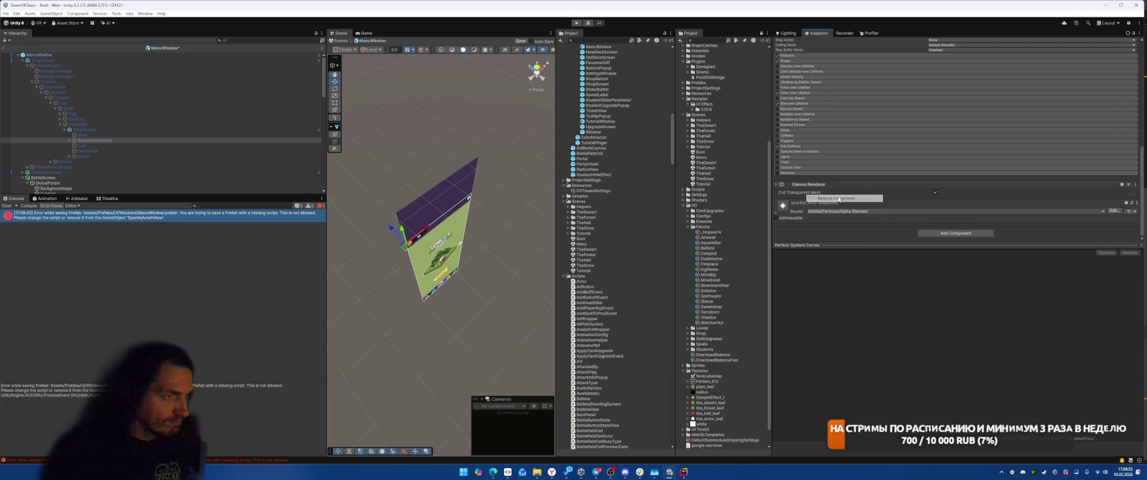
Search Add Component for 'UI' and 'Parti' replacements, then cancel without adding anything
click(955, 233)
text(UI)
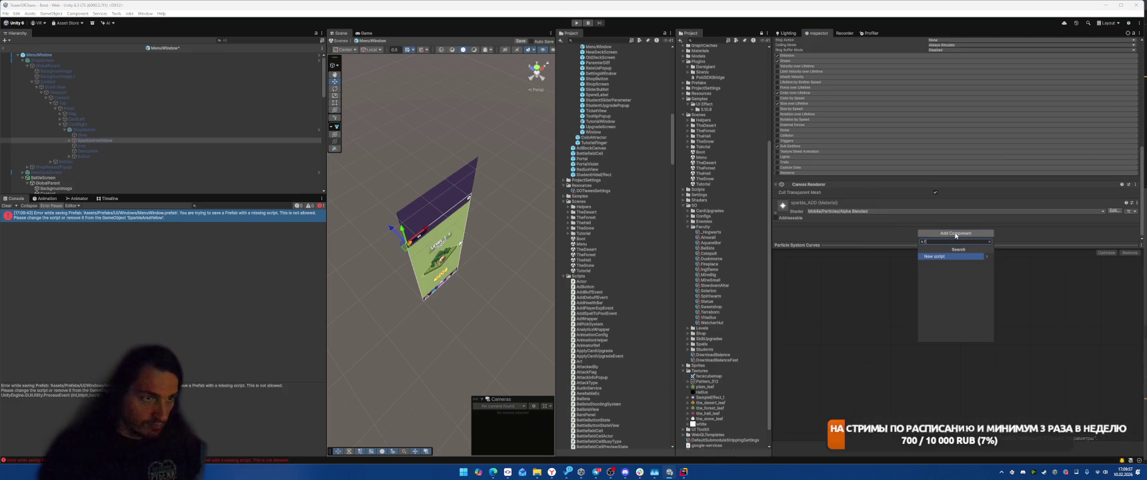
key(BackSpace)
key(BackSpace)
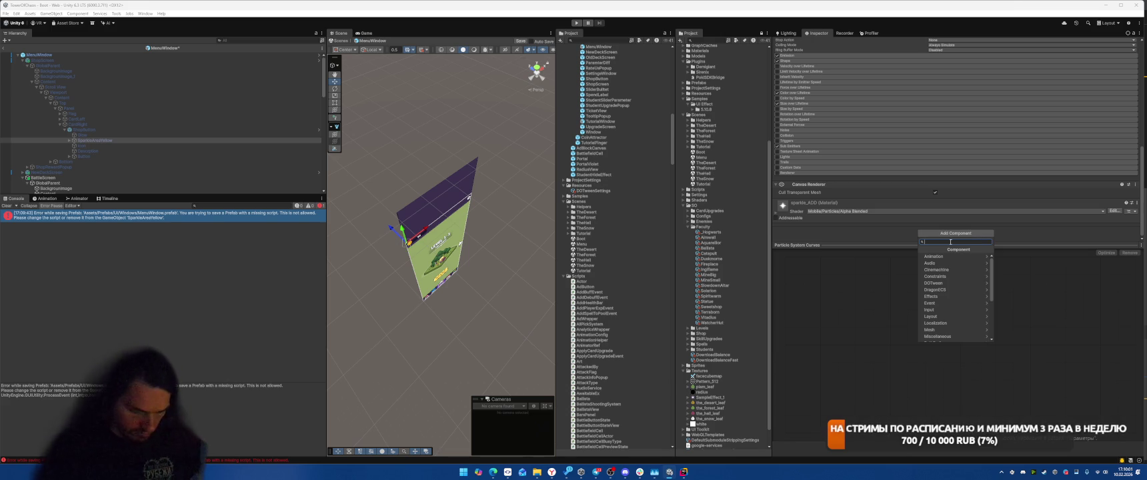
text(UI)
key(BackSpace)
key(BackSpace)
text(Parti)
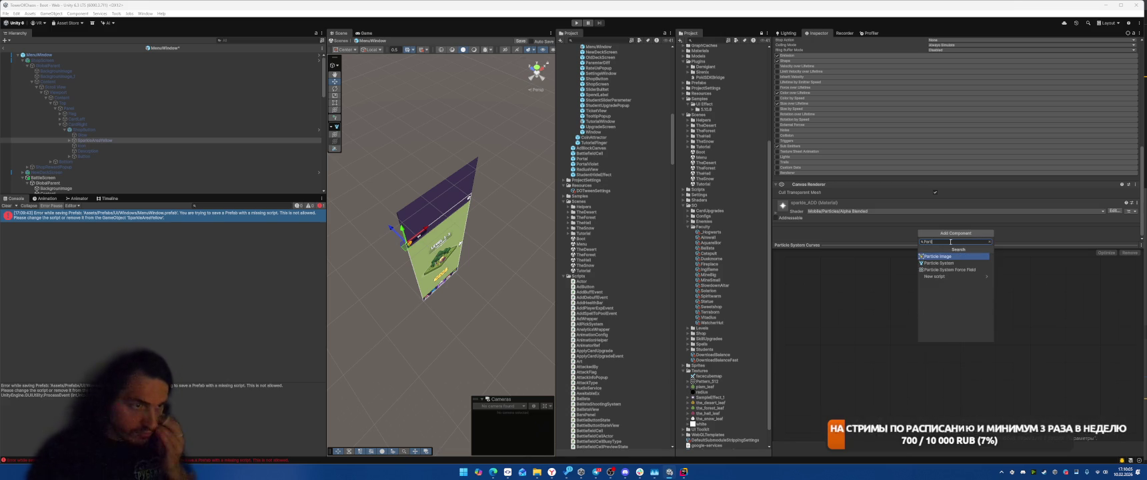
key(BackSpace)
key(BackSpace)
key(BackSpace)
key(Escape)
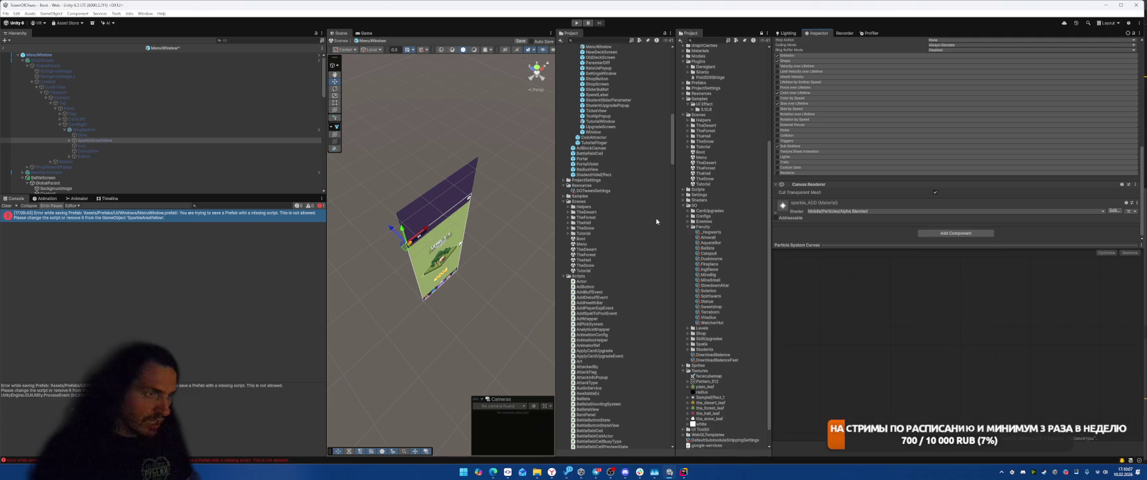
scroll(633, 221, up, 8)
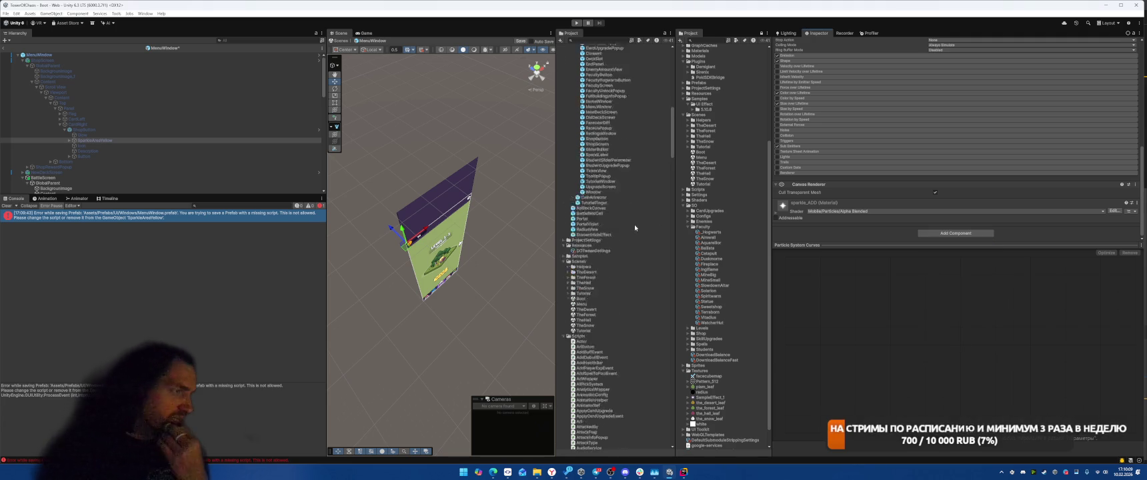
Delete the Sirenix folder from the project assets
scroll(637, 219, up, 9)
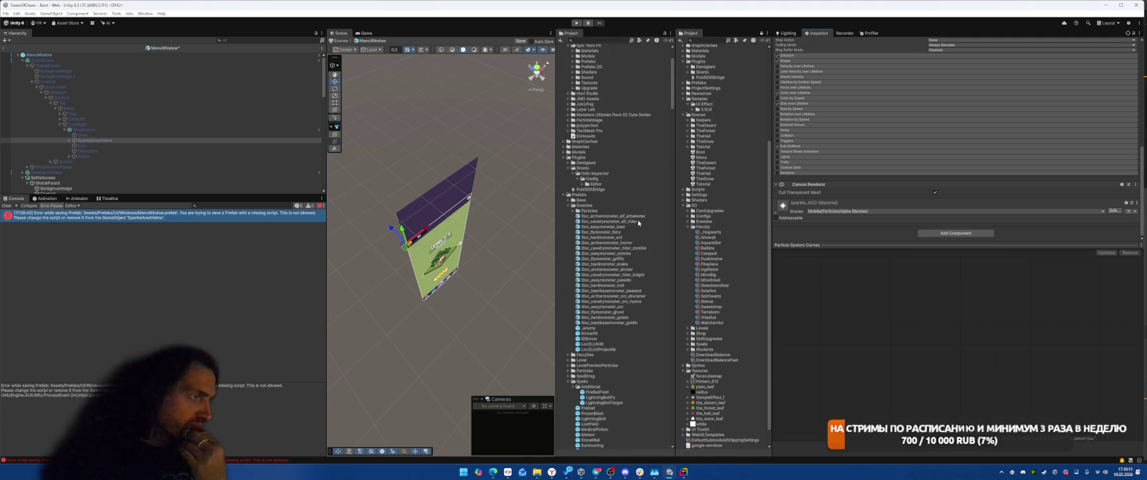
scroll(636, 222, up, 3)
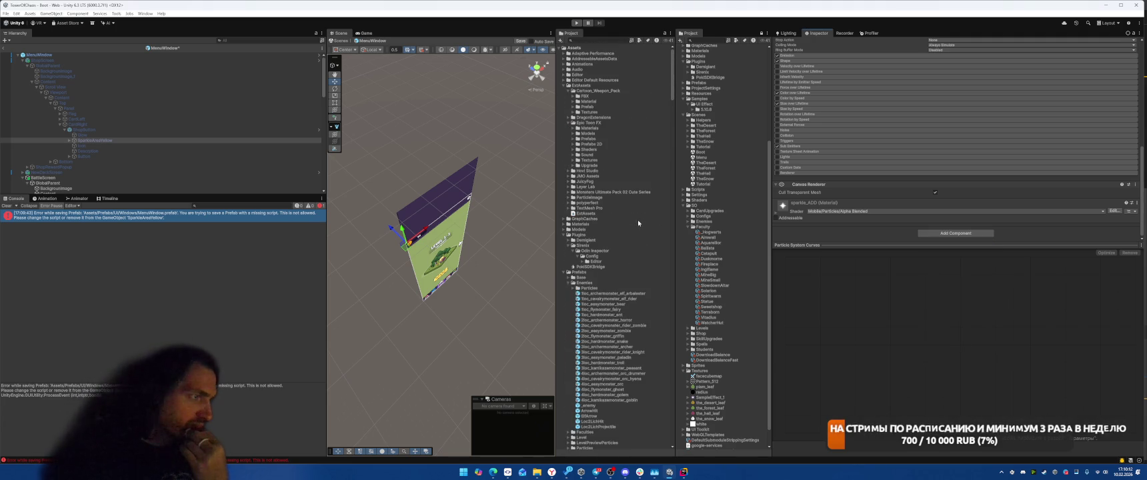
click(596, 246)
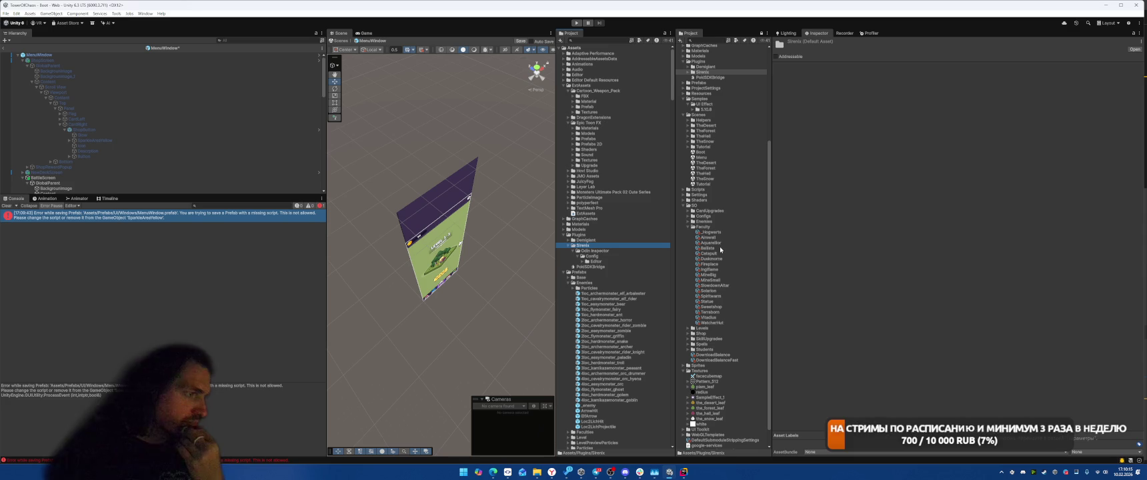
key(Delete)
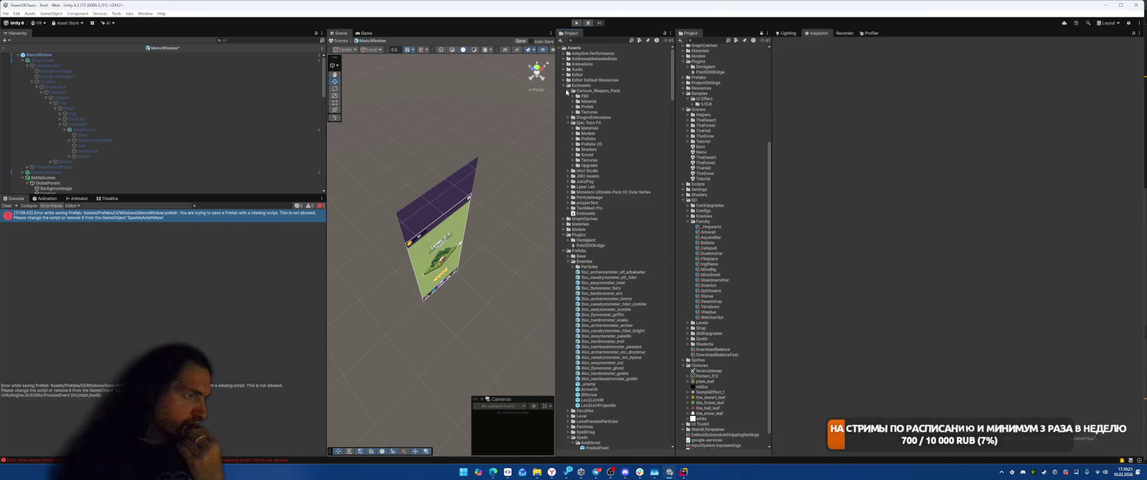
Browse the ParticleImage plugin's Editor folder, assembly definition and Particle script, then reselect SparkleAreaYellow
click(568, 197)
click(581, 203)
click(573, 203)
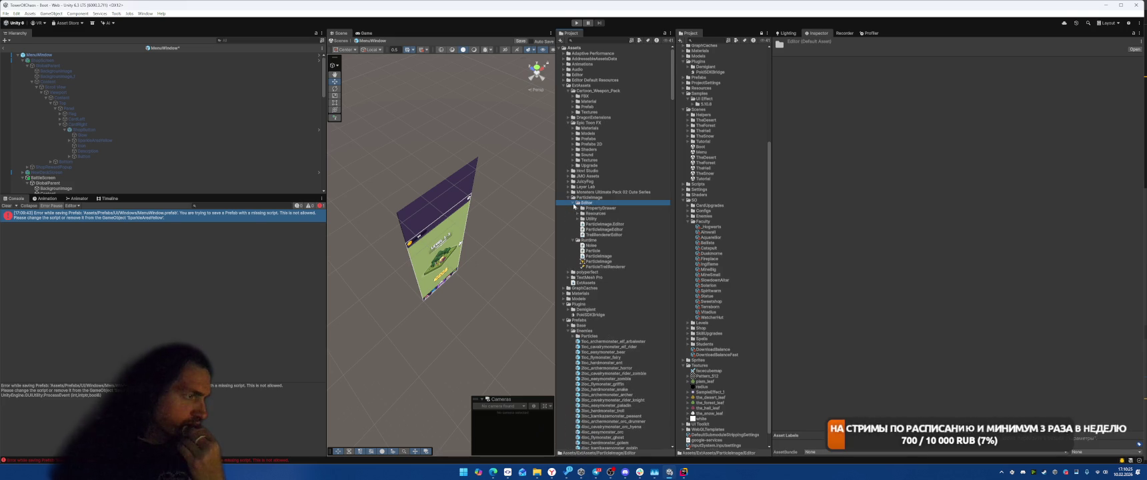
click(606, 257)
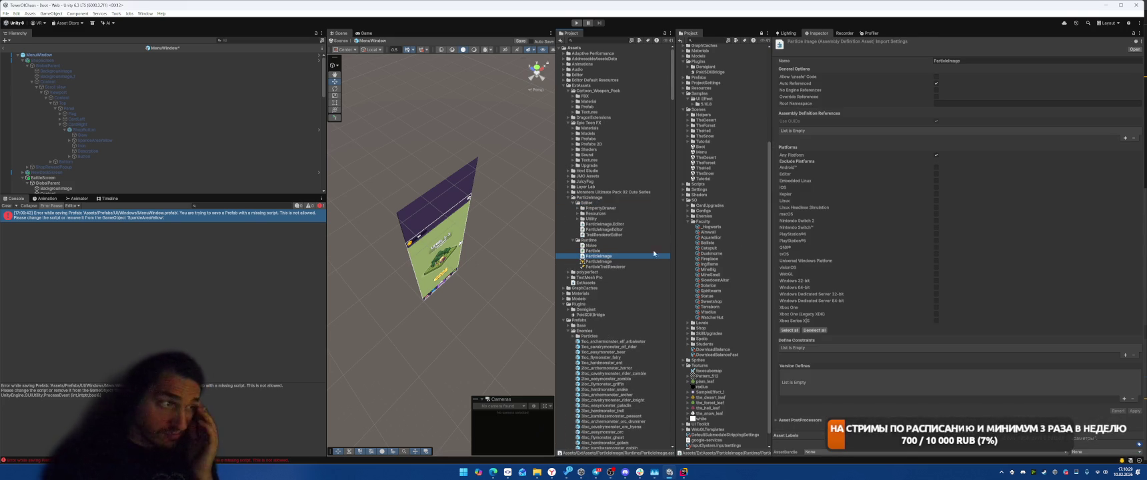
key(Up)
key(Up)
key(Up)
key(Up)
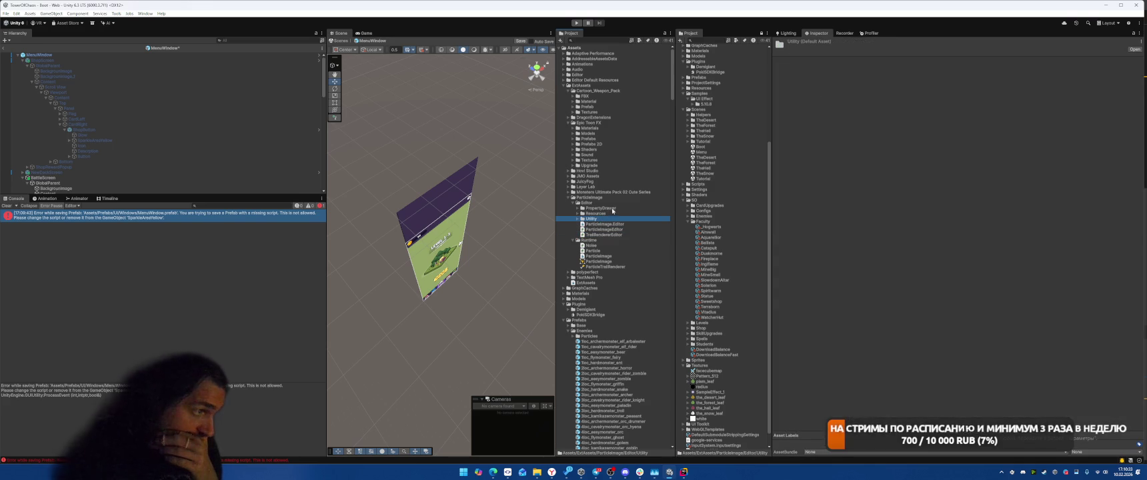
click(598, 251)
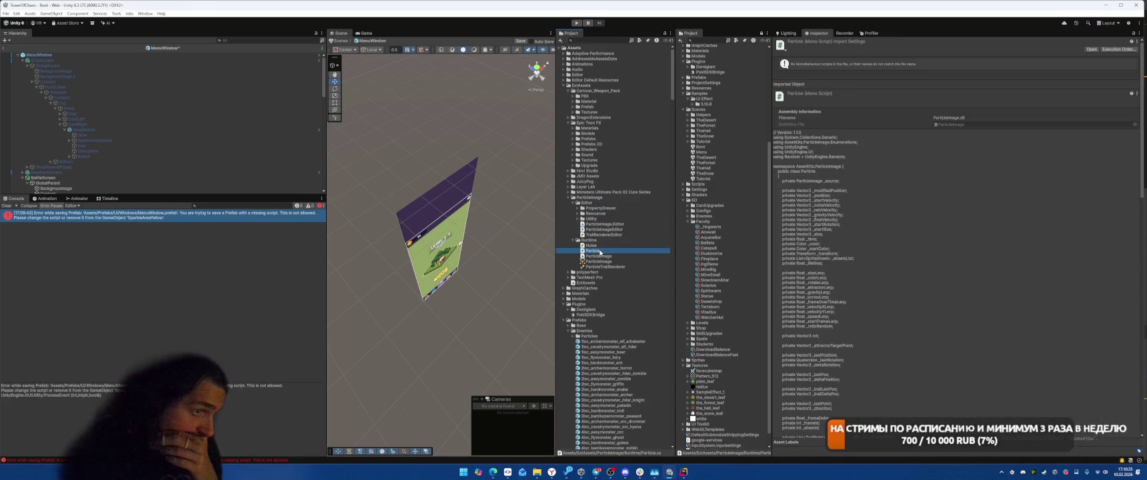
click(602, 257)
click(608, 251)
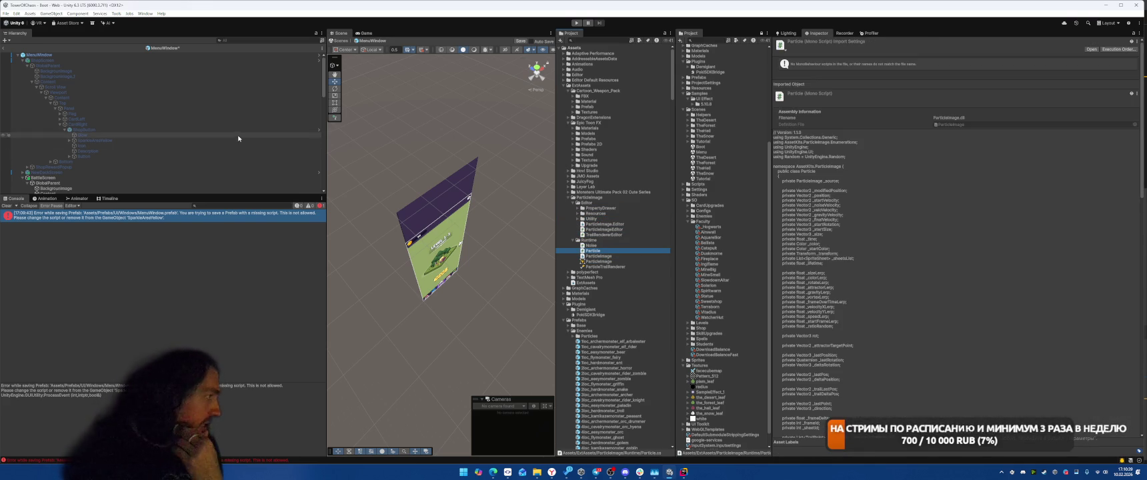
click(186, 140)
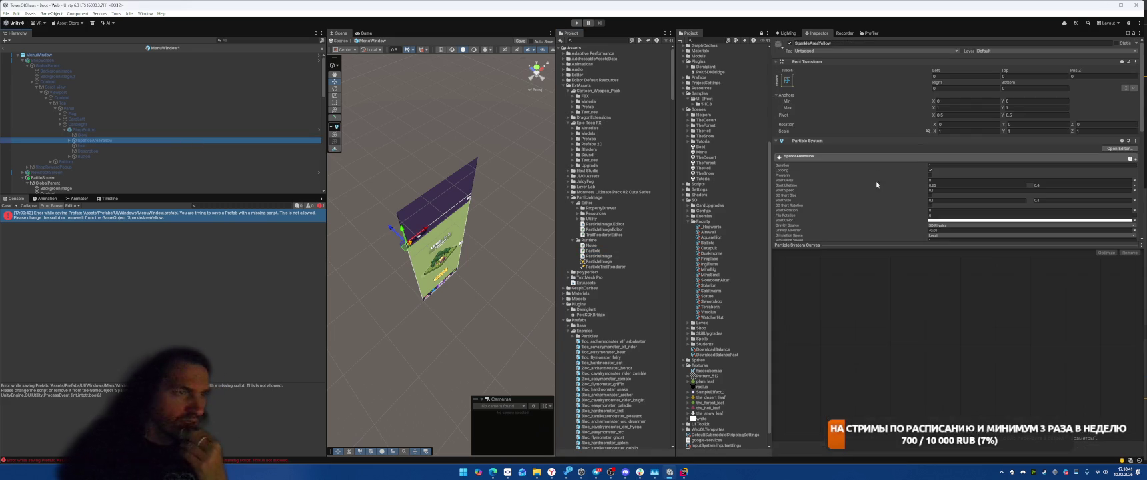
Try adding the Particle and ParticleImage scripts to SparkleAreaYellow
scroll(876, 185, down, 6)
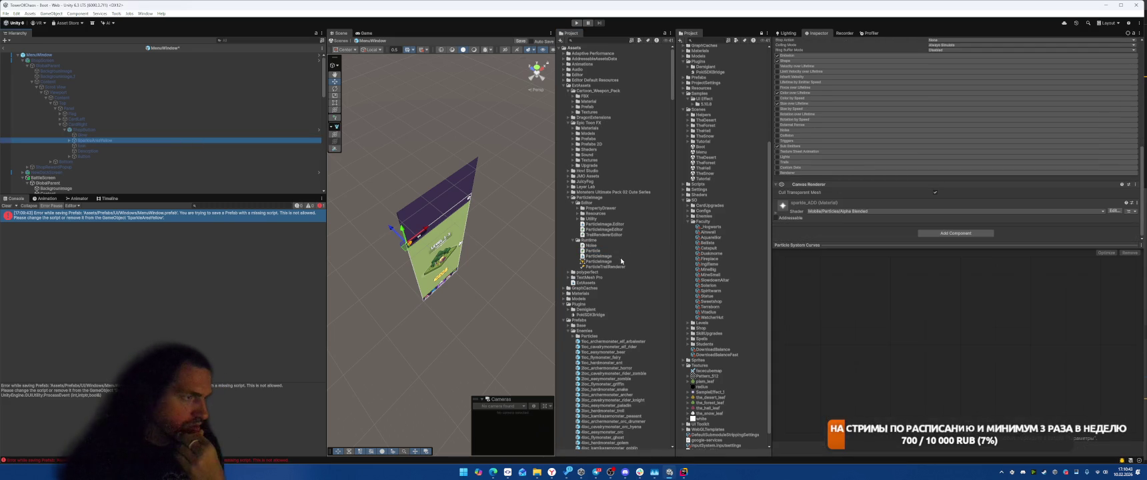
drag(598, 254, 879, 184)
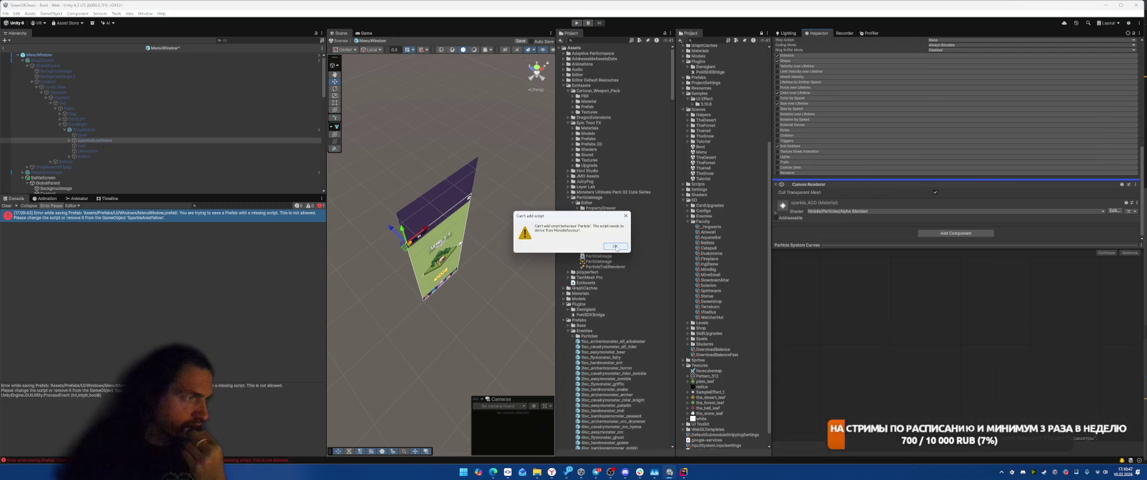
click(614, 247)
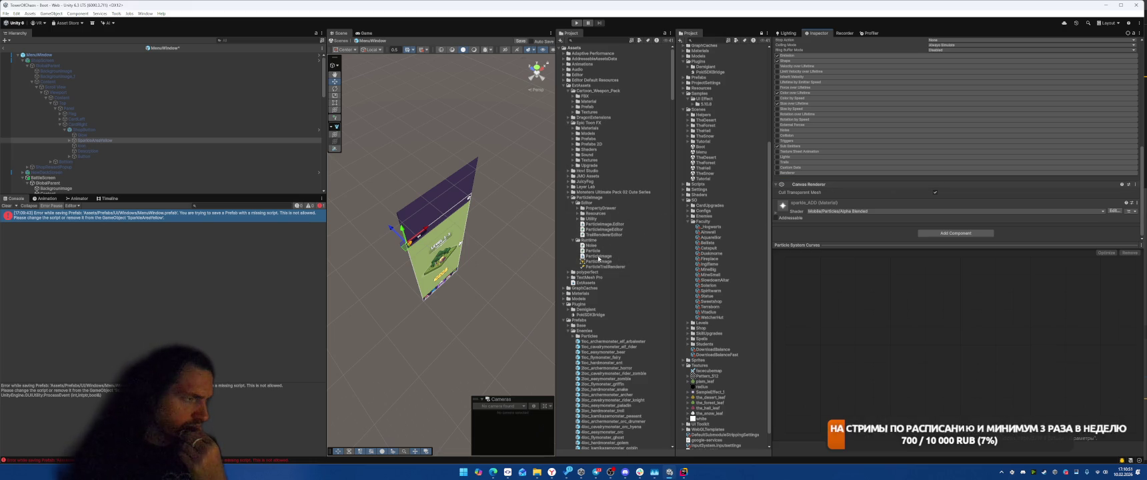
mouse_move(598, 259)
mouse_down()
mouse_move(822, 177)
mouse_move(880, 196)
mouse_up()
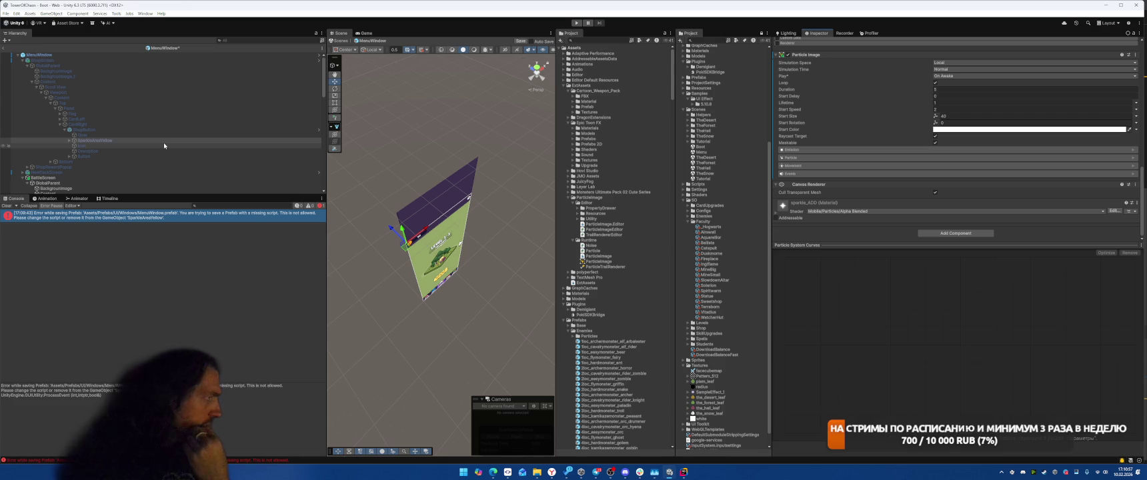
Inspect the ShopButton prefab, then delete SparkleAreaYellow from MenuWindow
click(178, 130)
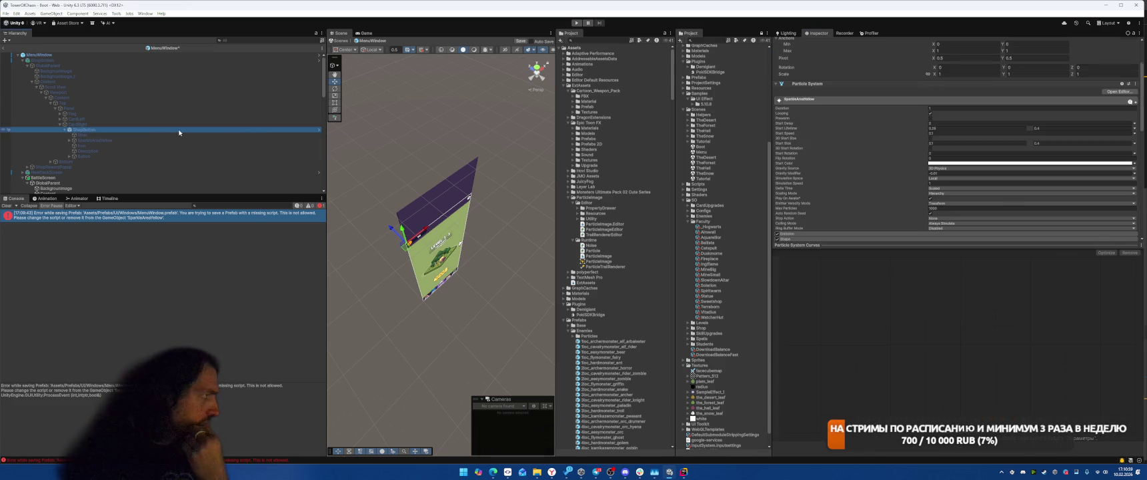
click(1083, 68)
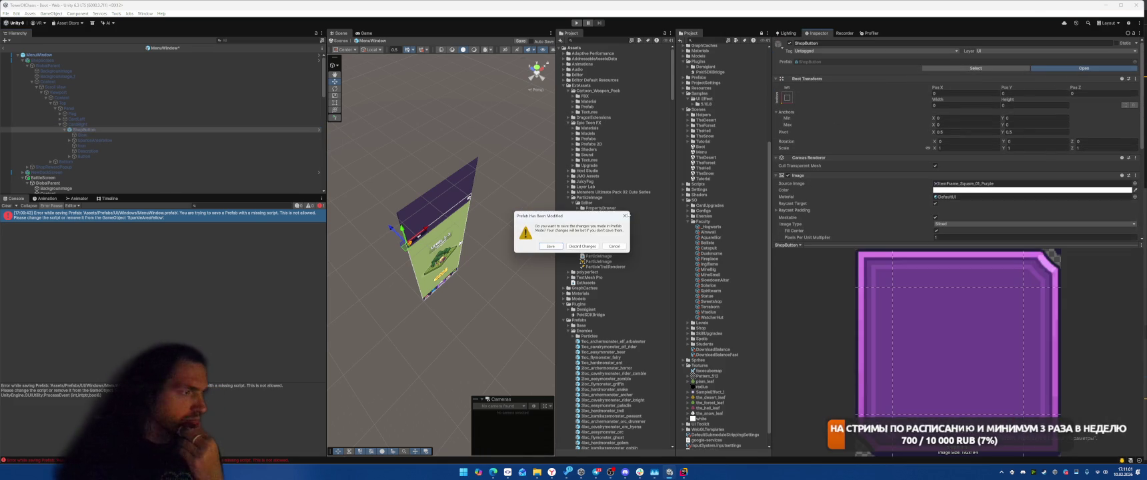
click(582, 246)
click(31, 107)
click(33, 103)
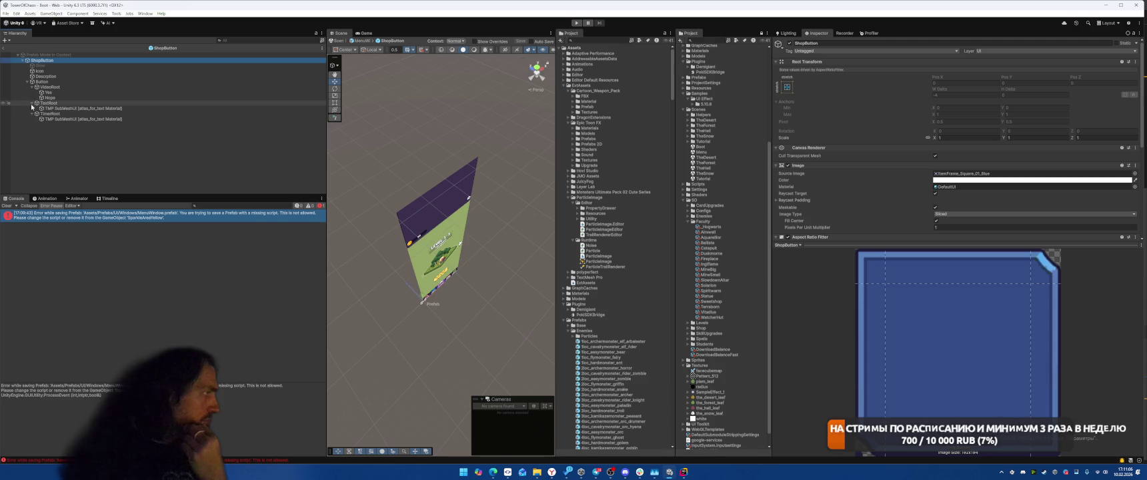
click(4, 49)
click(160, 140)
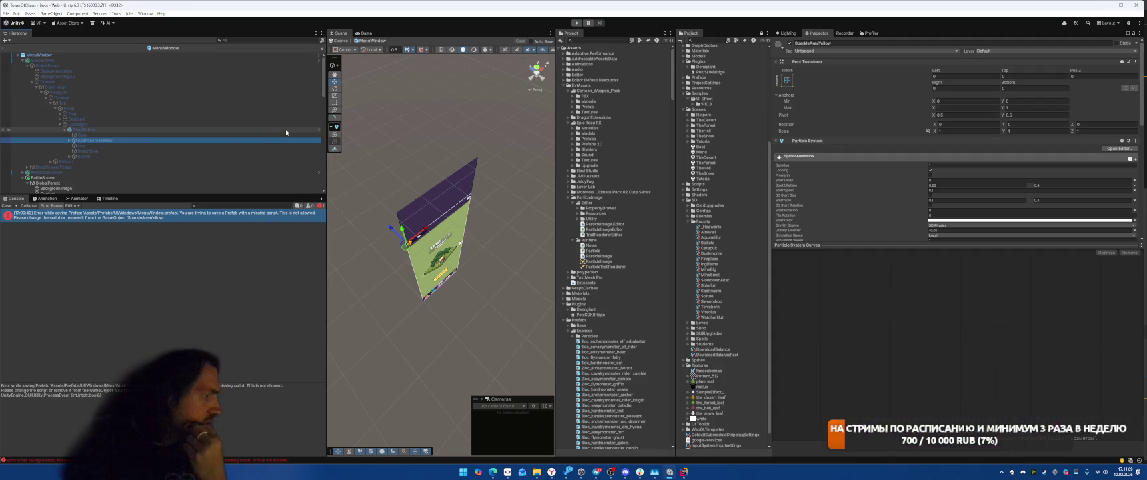
key(Delete)
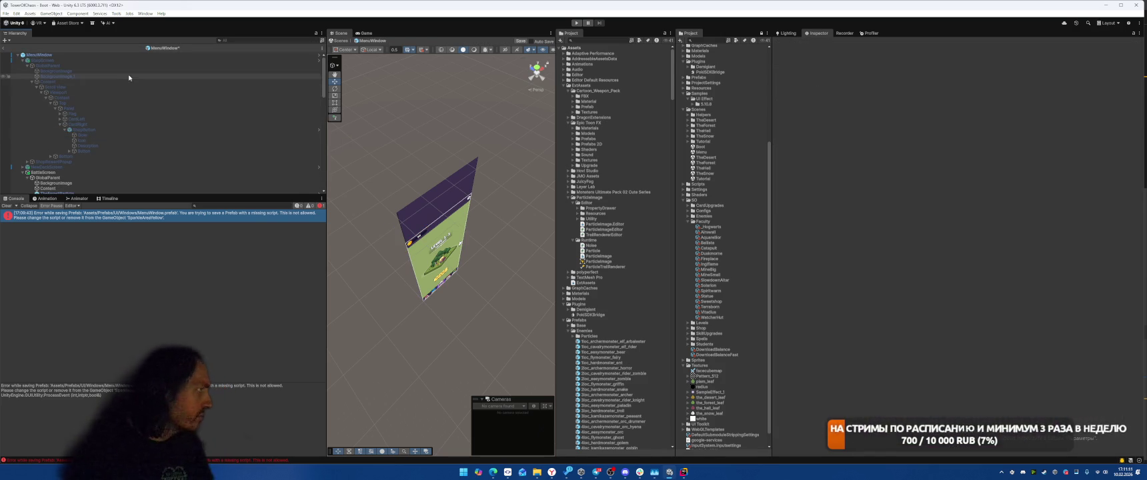
Delete SparkleAreaYellow from CardRight's ShopButton in ShopScreen, return to MenuWindow, and enter Play mode
click(121, 60)
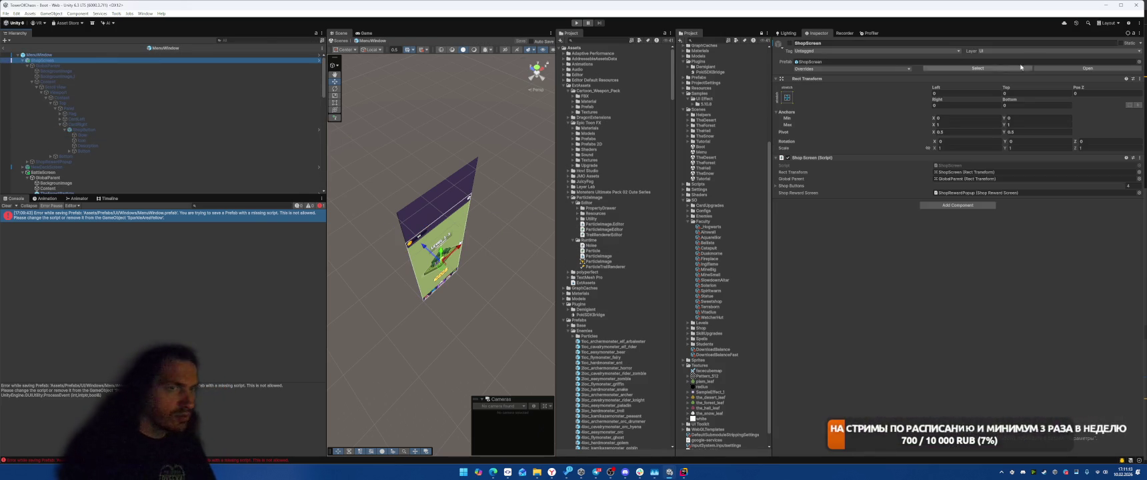
click(1086, 68)
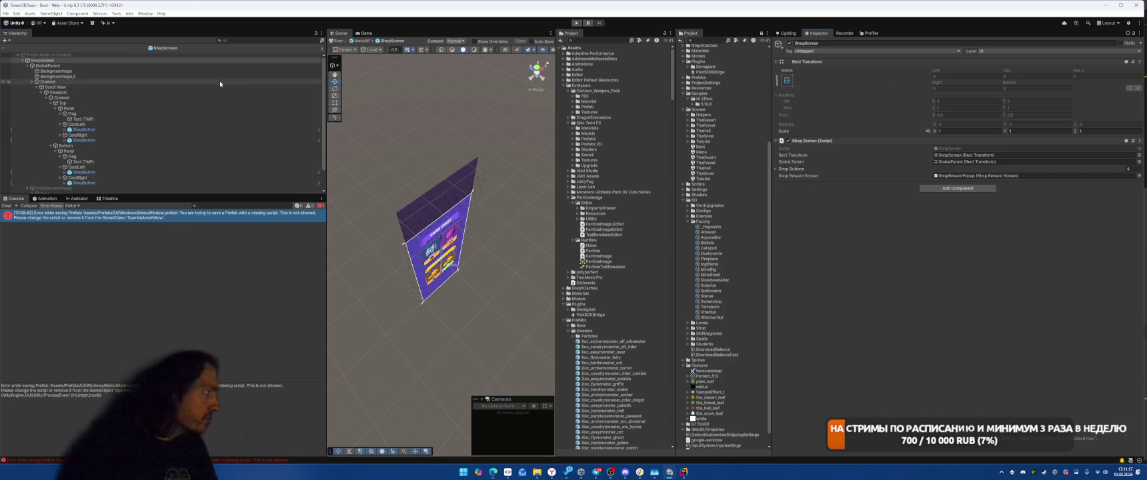
click(161, 130)
key(Right)
key(Down)
key(Down)
key(Down)
key(Right)
key(Down)
key(Down)
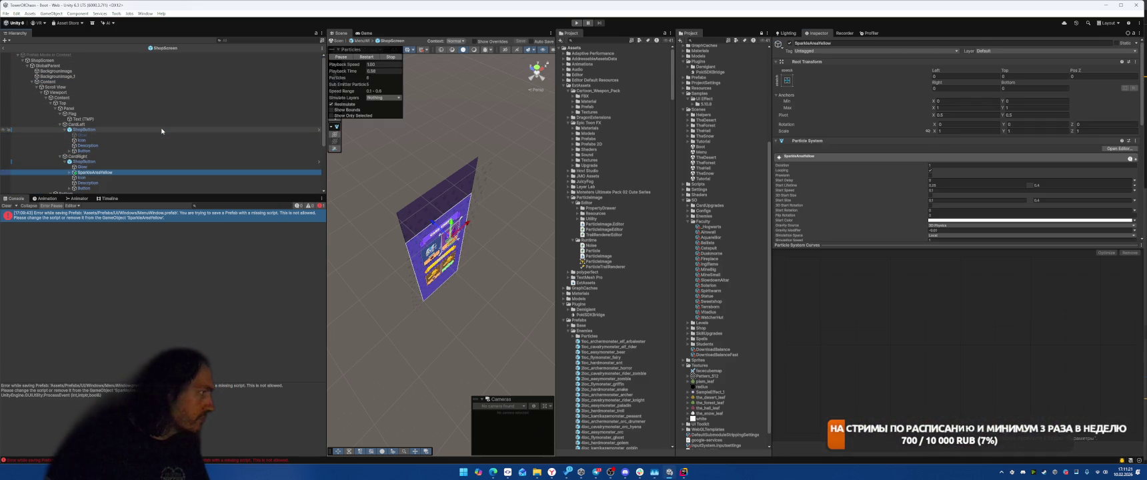
key(Delete)
click(4, 48)
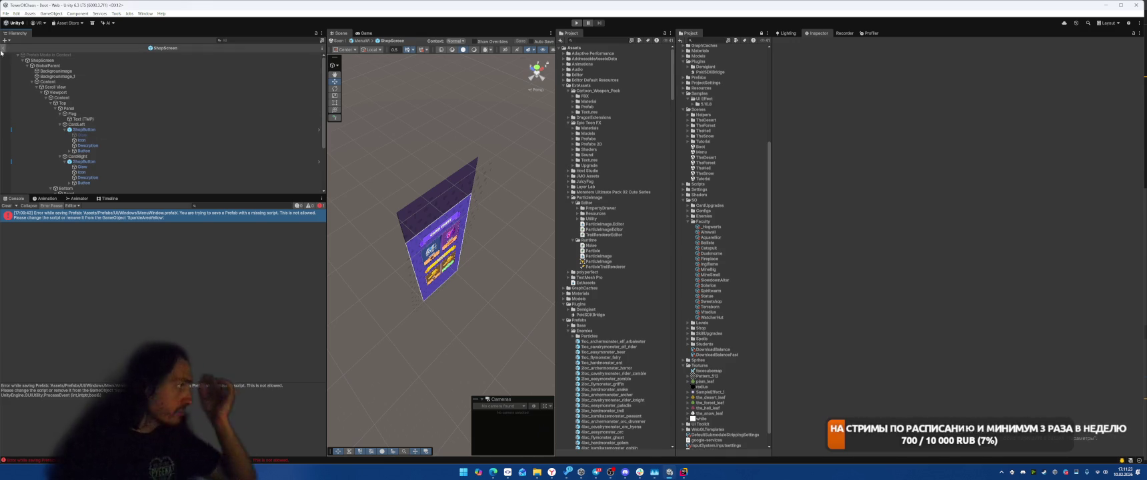
key(ctrl+p)
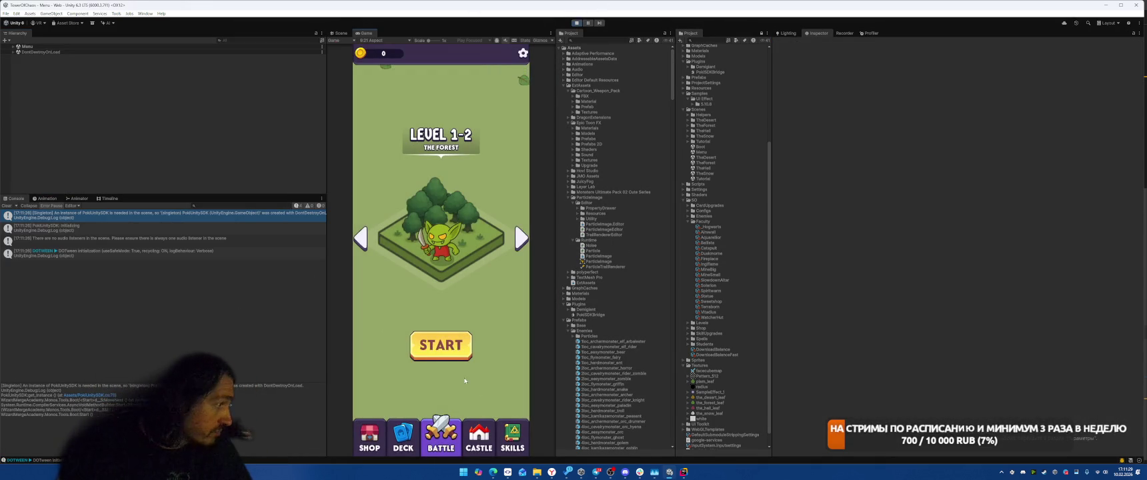
Start Level 1-2 from the menu, stop the game, and clear the console log
click(442, 348)
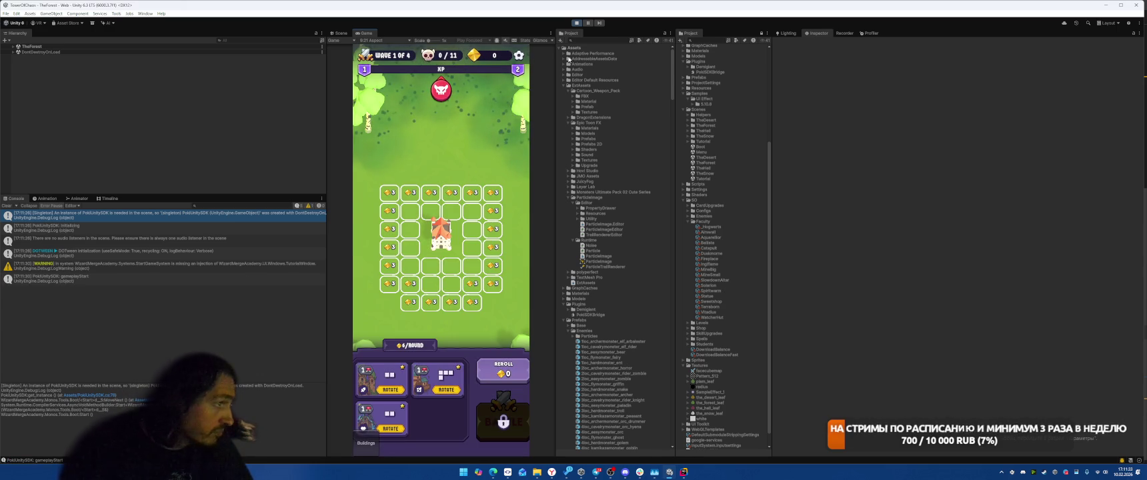
key(ctrl+p)
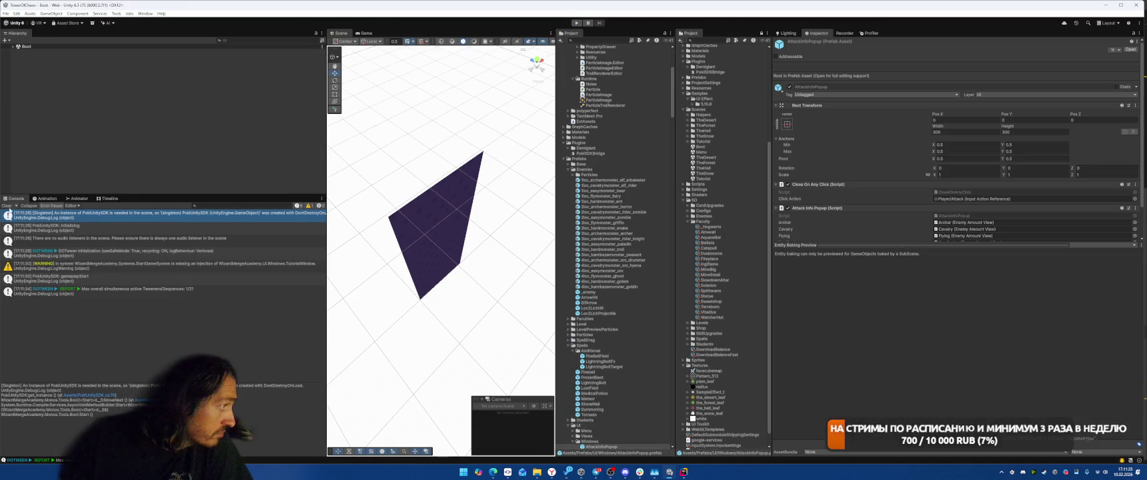
click(117, 268)
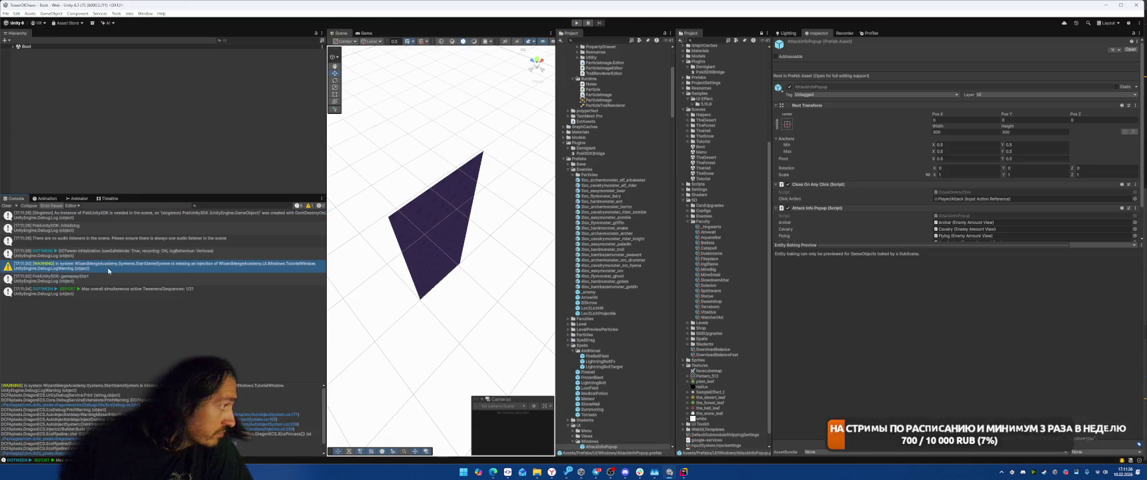
click(7, 206)
click(509, 366)
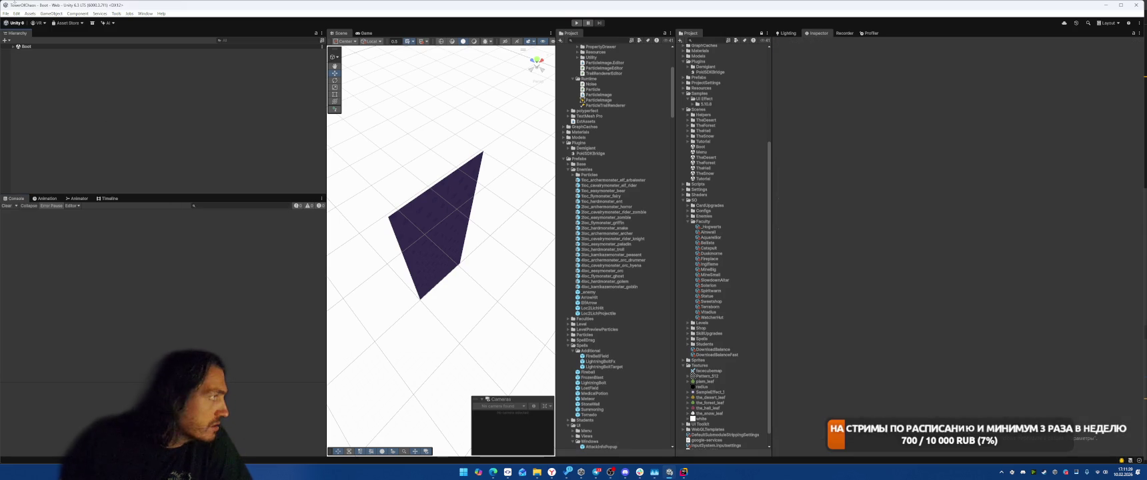
click(145, 14)
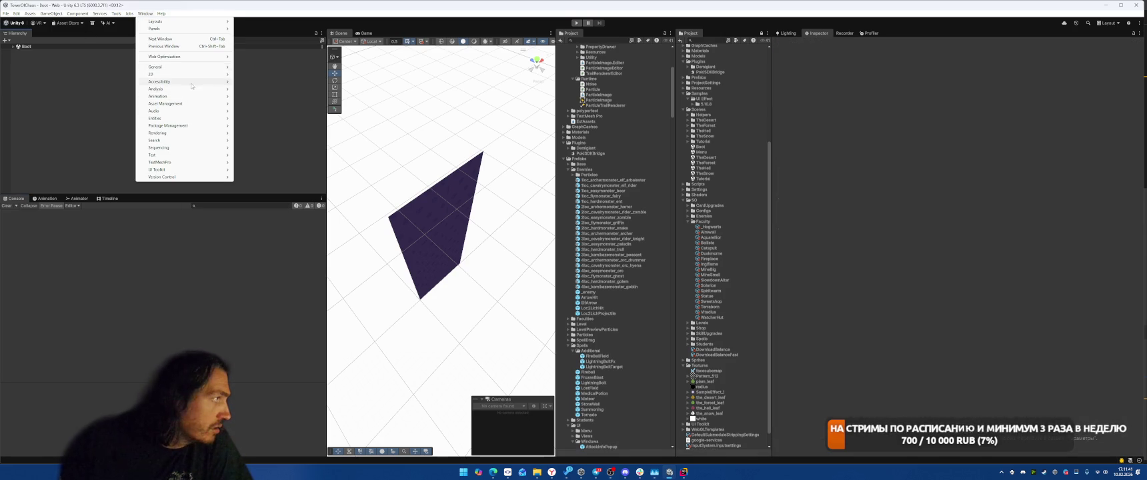
Review resources.assets contents in Project Auditor's Build Size report, then close the auditor
mouse_move(194, 89)
click(293, 128)
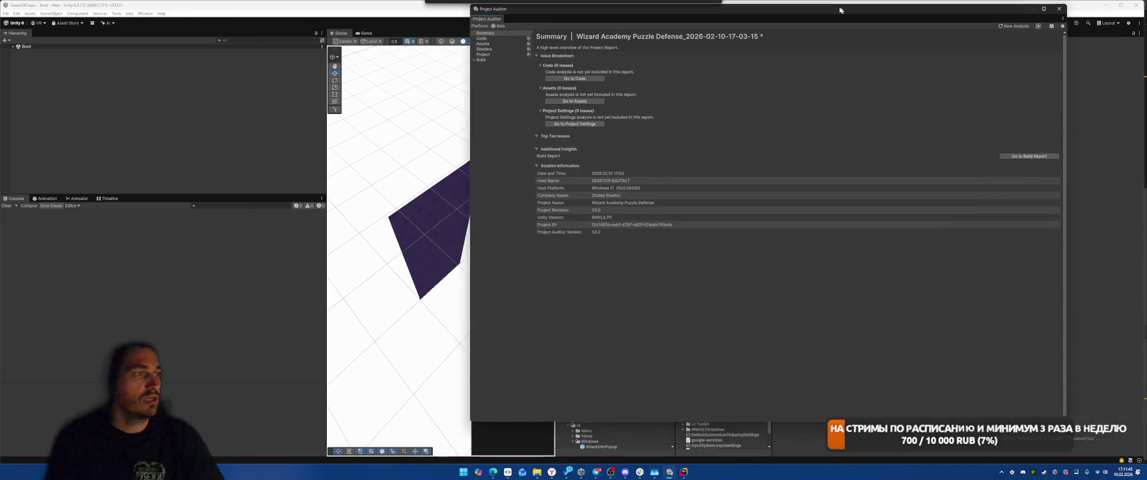
click(480, 54)
key(Down)
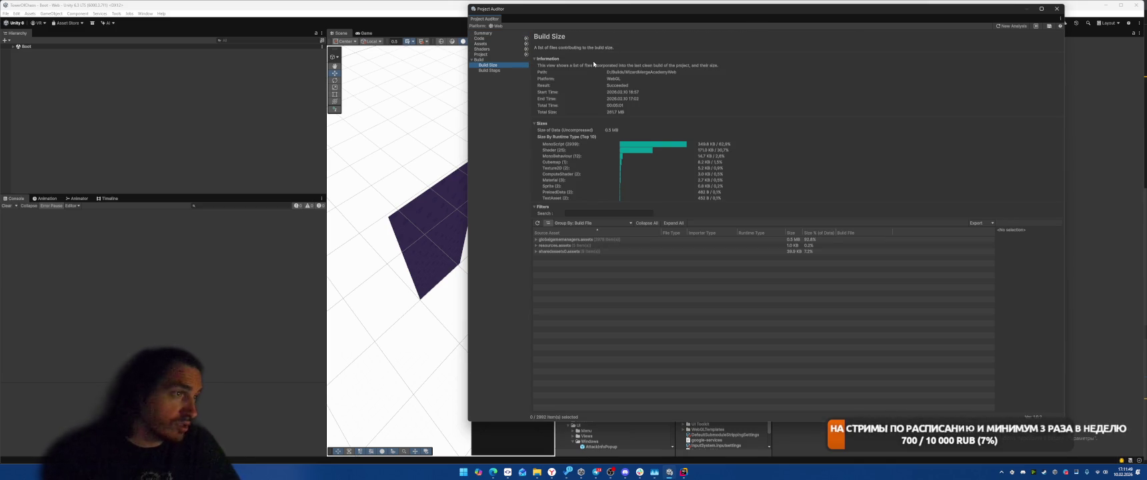
click(536, 245)
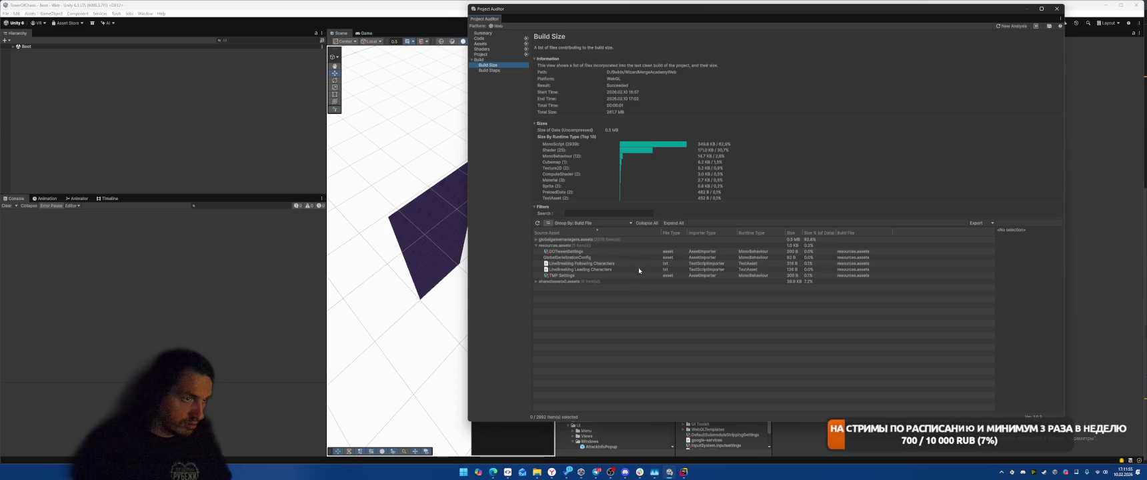
click(1055, 9)
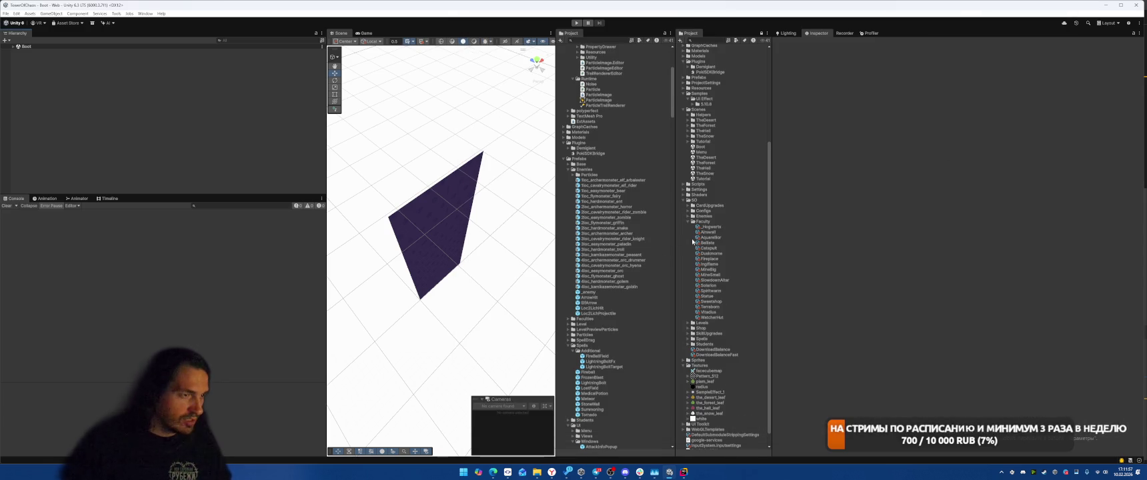
scroll(720, 304, down, 1)
scroll(764, 214, up, 10)
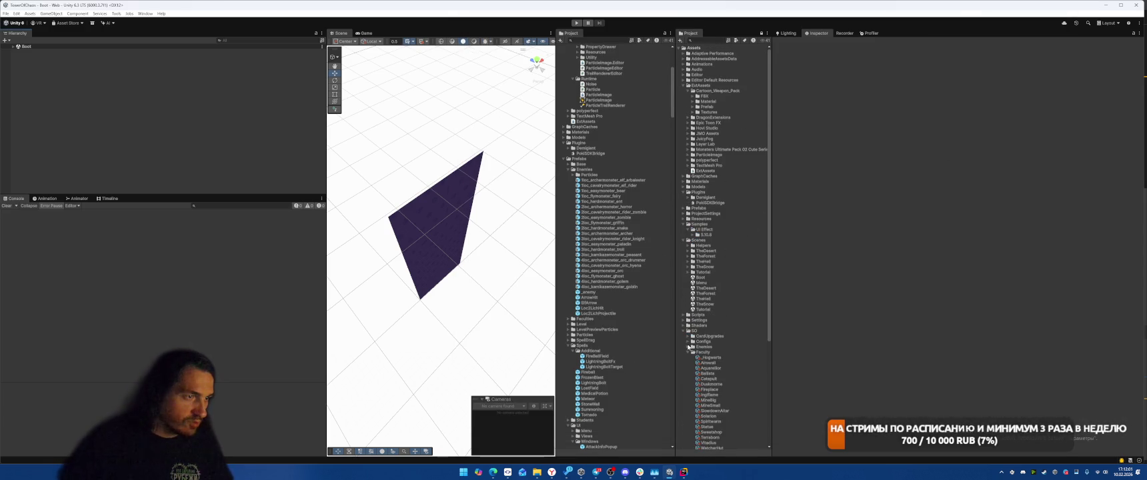
Expand TextMesh Pro's Resources to inspect the LineBreaking Leading and Following Characters assets
click(683, 331)
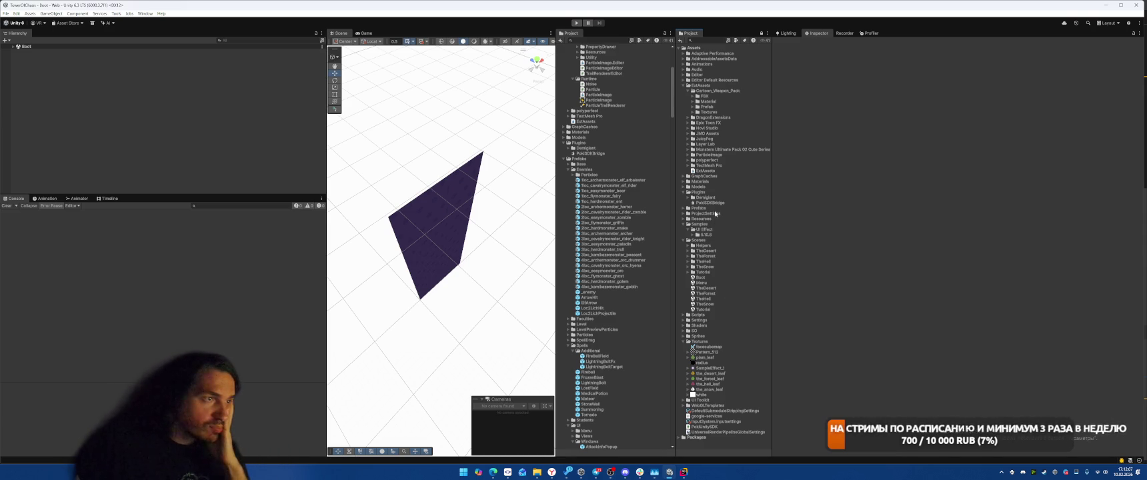
click(687, 168)
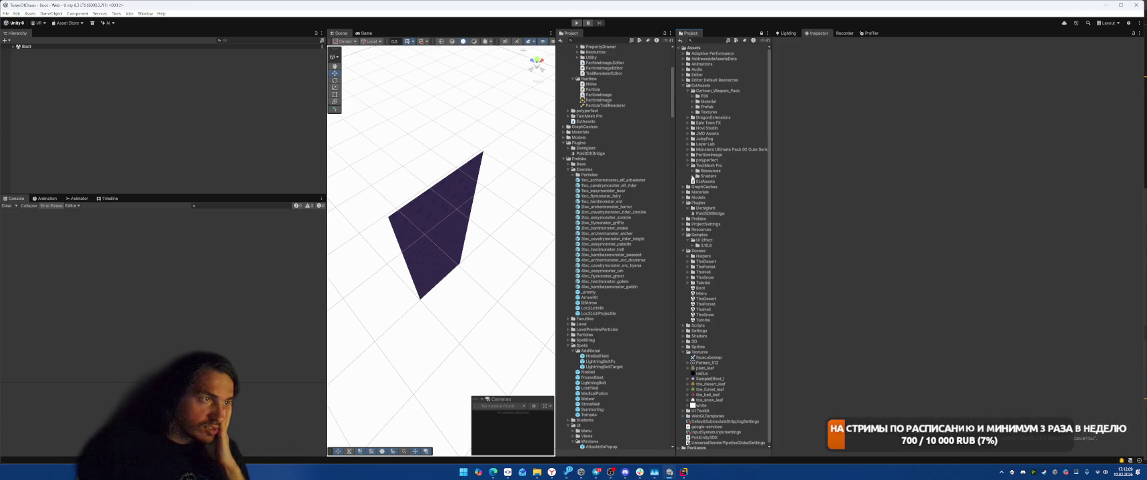
click(692, 176)
click(693, 171)
click(725, 181)
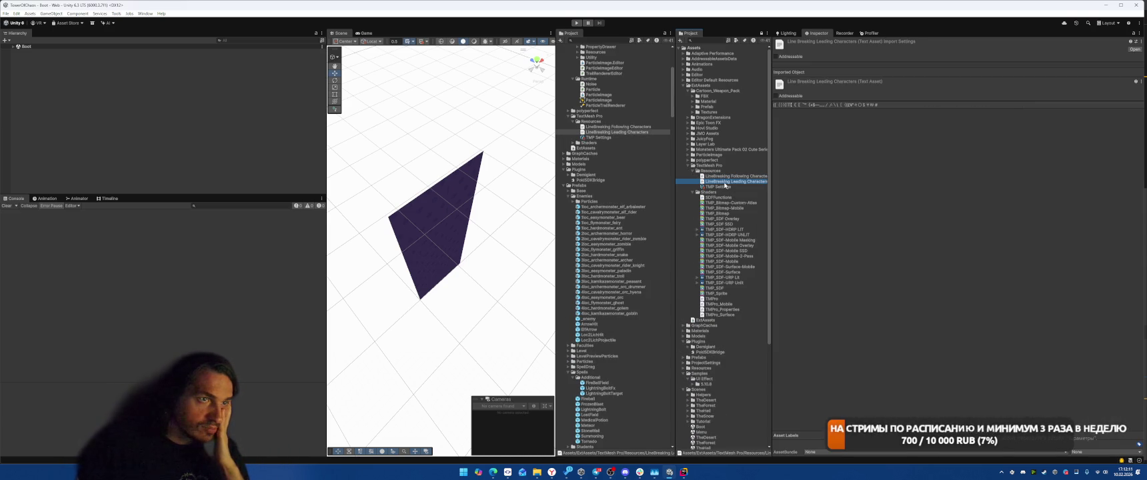
click(728, 176)
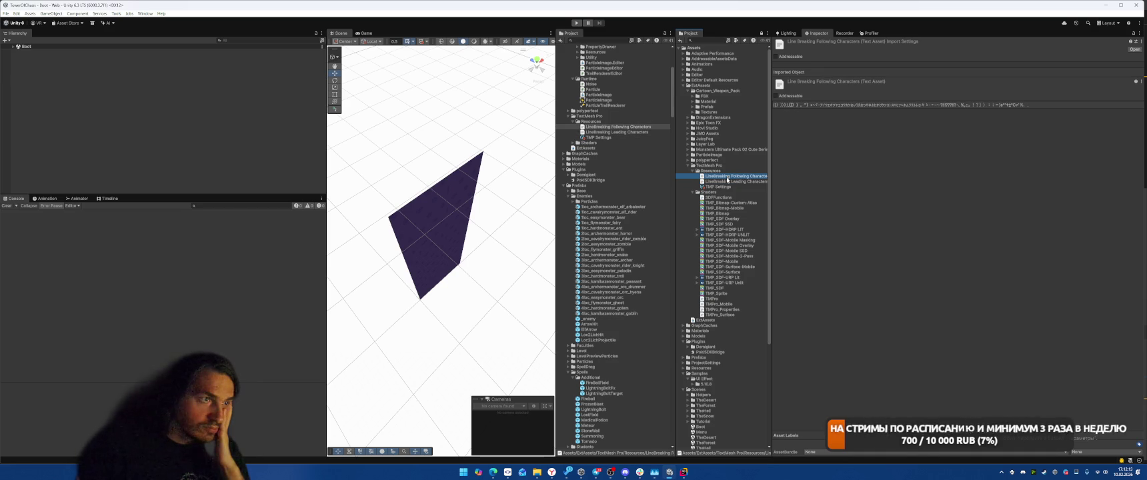
Set Leading and Following Characters in TMP Settings to None
click(717, 186)
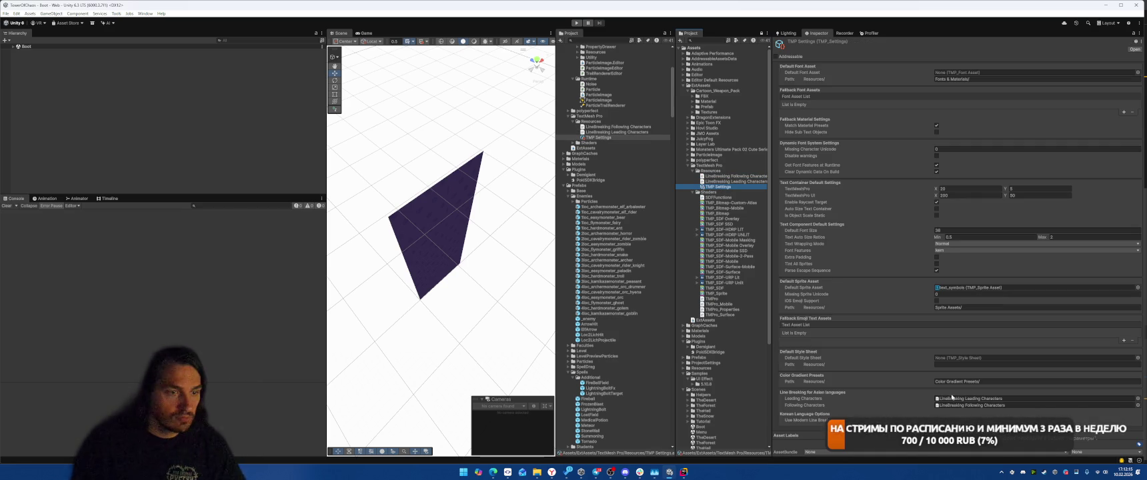
click(959, 399)
key(Delete)
click(958, 405)
key(Delete)
Delete both LineBreaking assets and confirm the deletion
click(733, 176)
shift+click(727, 181)
key(Delete)
key(Return)
click(727, 176)
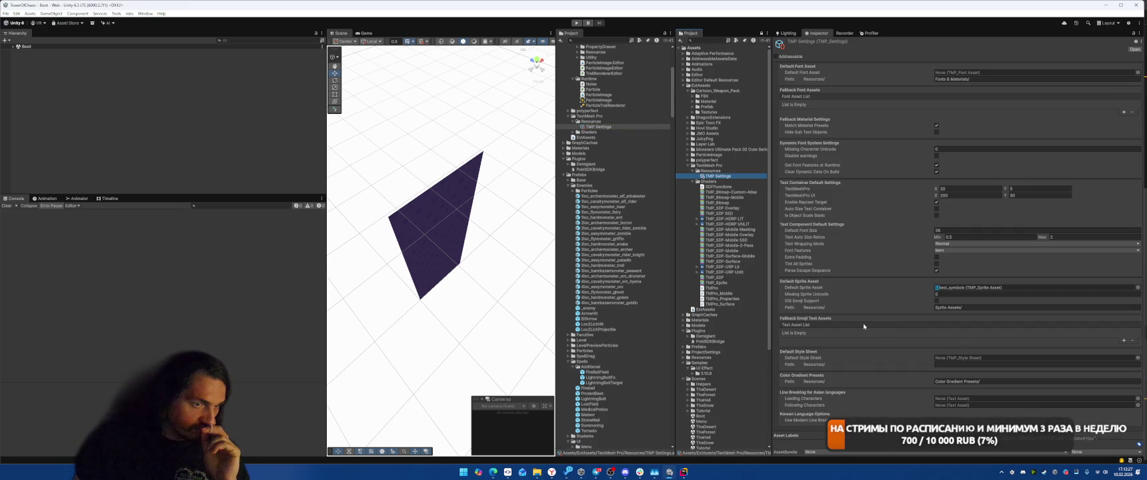
click(126, 146)
click(145, 13)
mouse_move(184, 91)
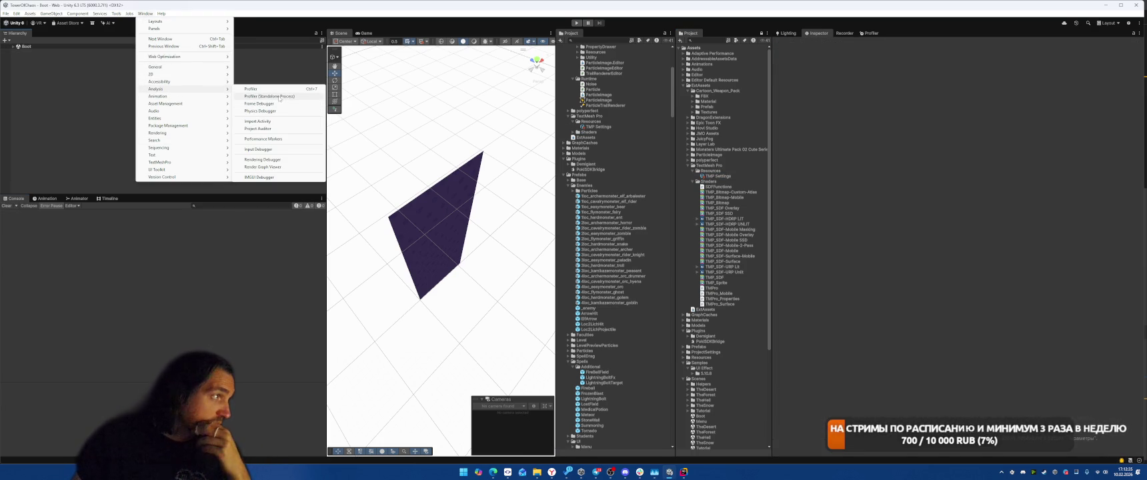
In the Project Auditor's Build Size report, expand resources.assets and inspect the DOTweenSettings and GlobalSerializationConfig entries
click(260, 128)
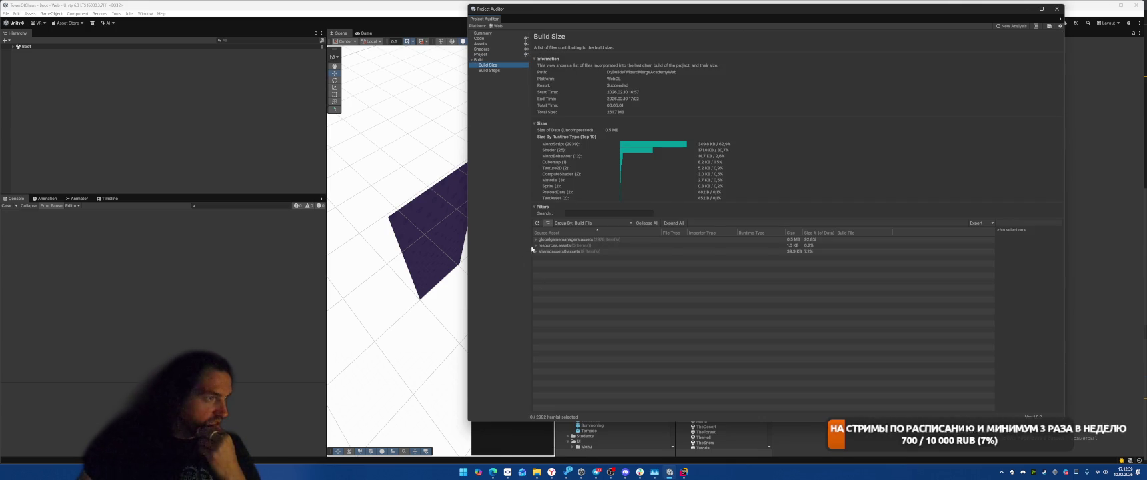
click(536, 245)
click(637, 252)
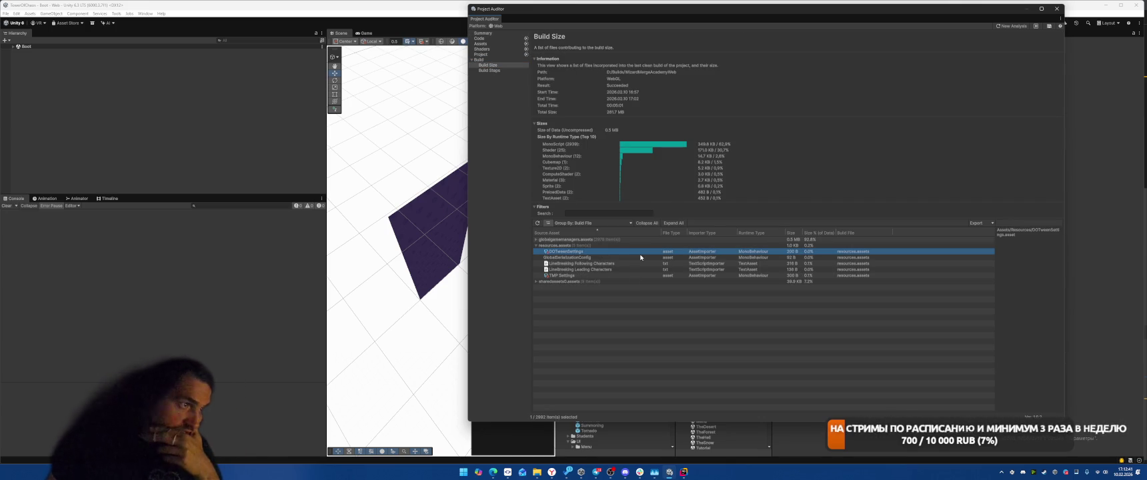
click(640, 257)
drag(709, 18, 240, 37)
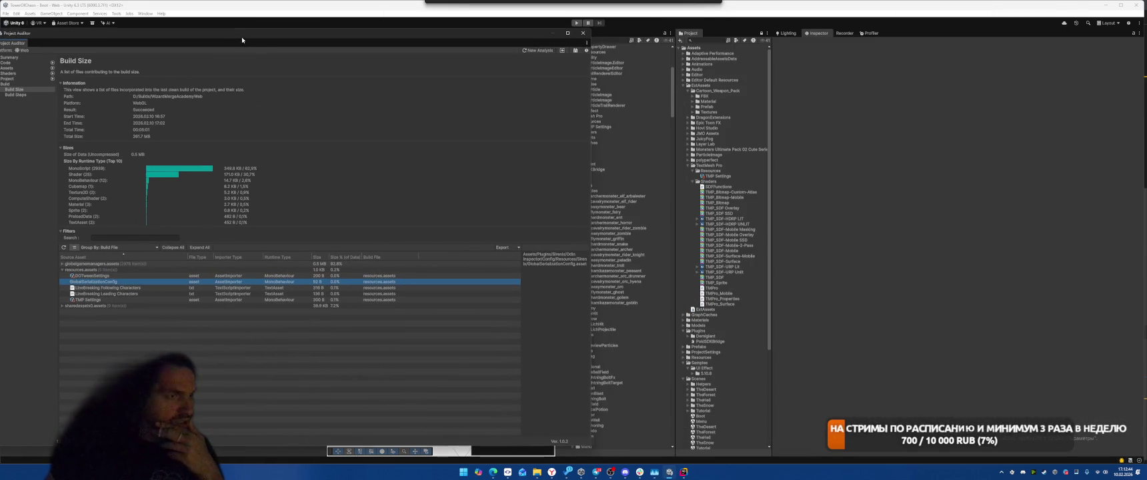
Check the LineBreaking and TMP Settings entries, ping DOTweenSettings into the Inspector, and close the auditor
click(104, 288)
click(107, 295)
key(Up)
key(Up)
click(125, 301)
click(133, 277)
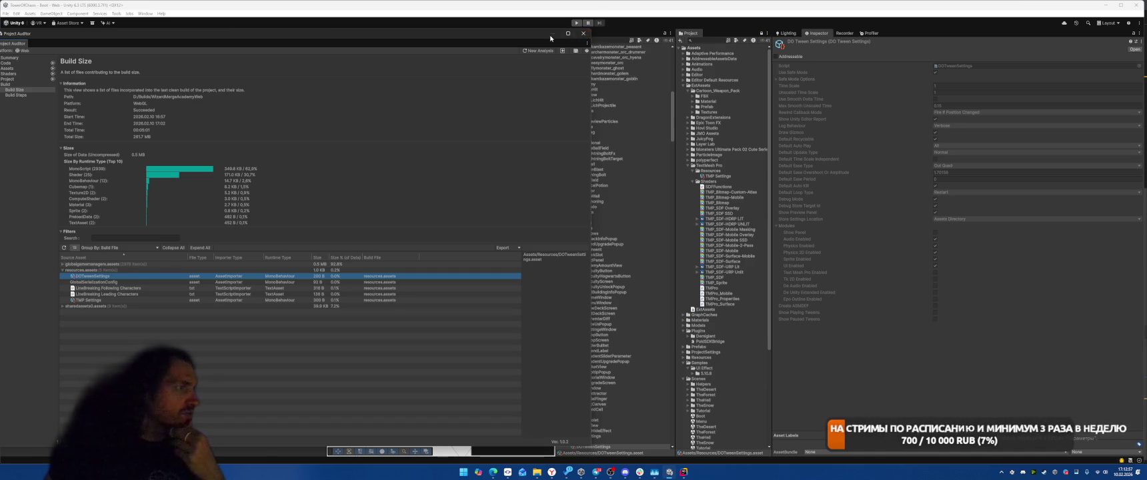
click(583, 33)
click(116, 13)
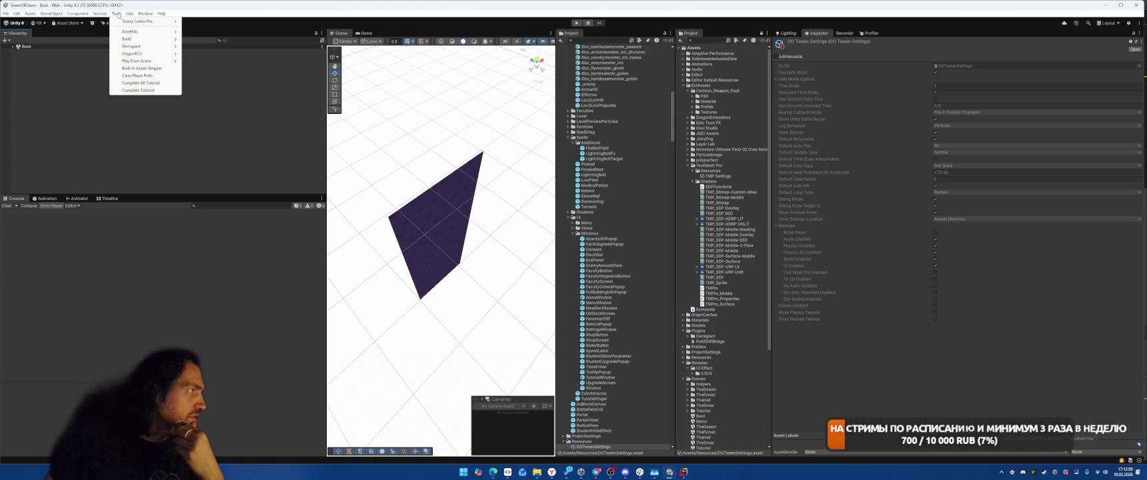
In DOTween Utility Panel preferences, keep the settings location unchanged and enable Editor Report
mouse_move(143, 46)
click(207, 47)
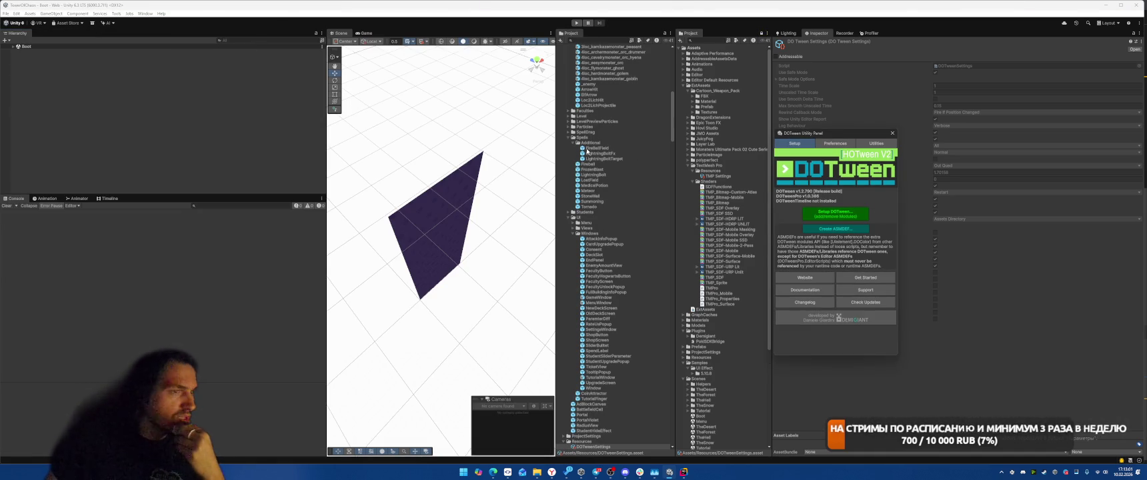
click(834, 143)
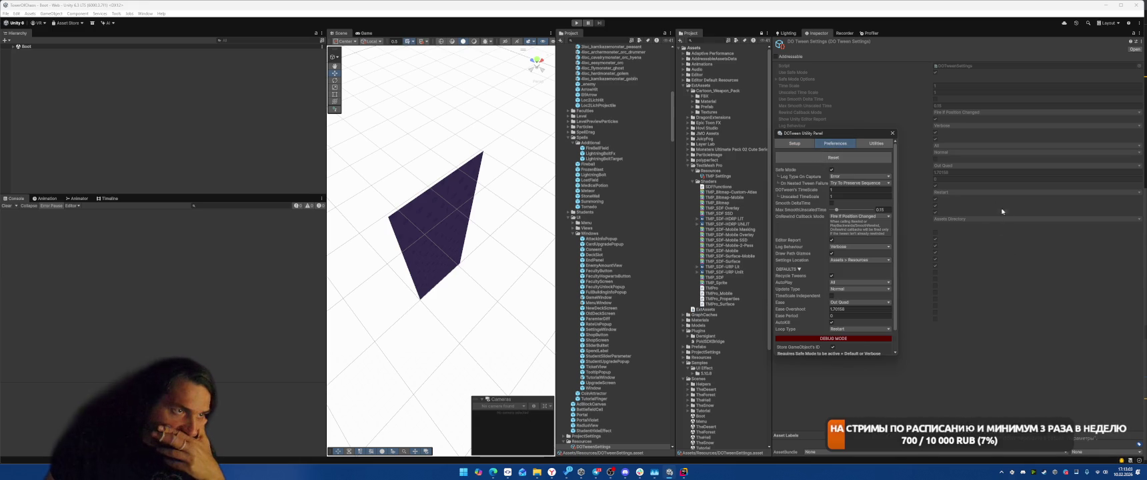
click(848, 260)
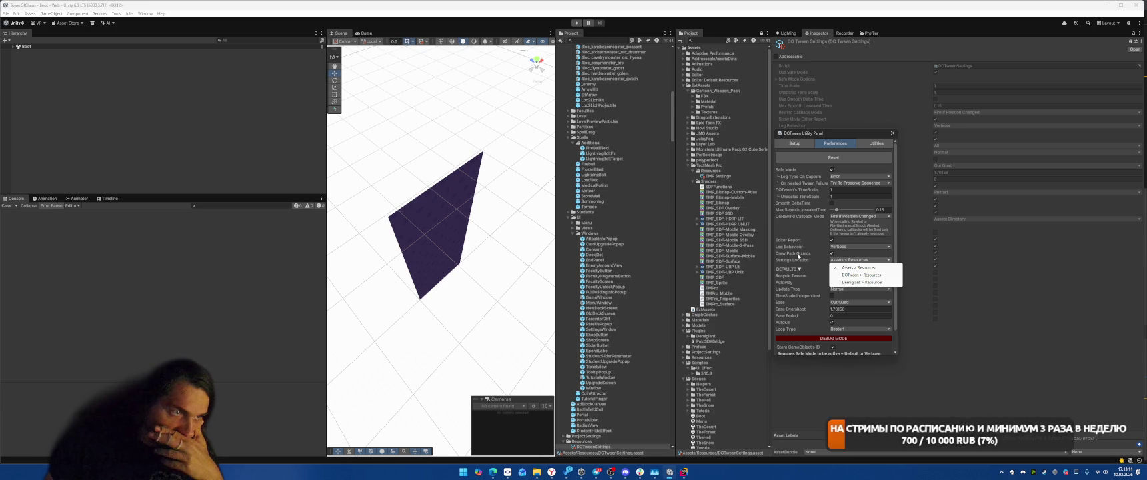
click(793, 243)
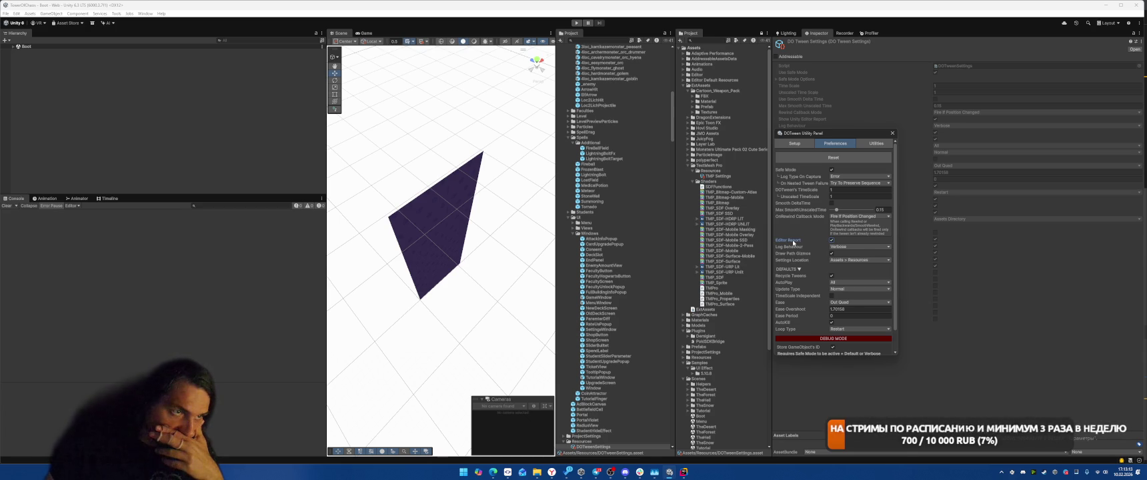
click(831, 243)
scroll(812, 301, down, 1)
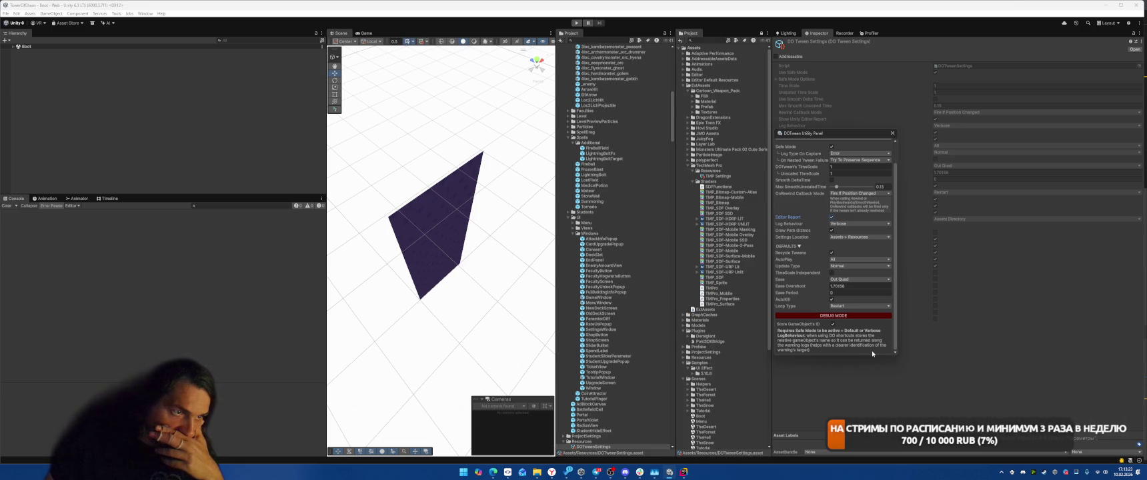
scroll(872, 353, up, 2)
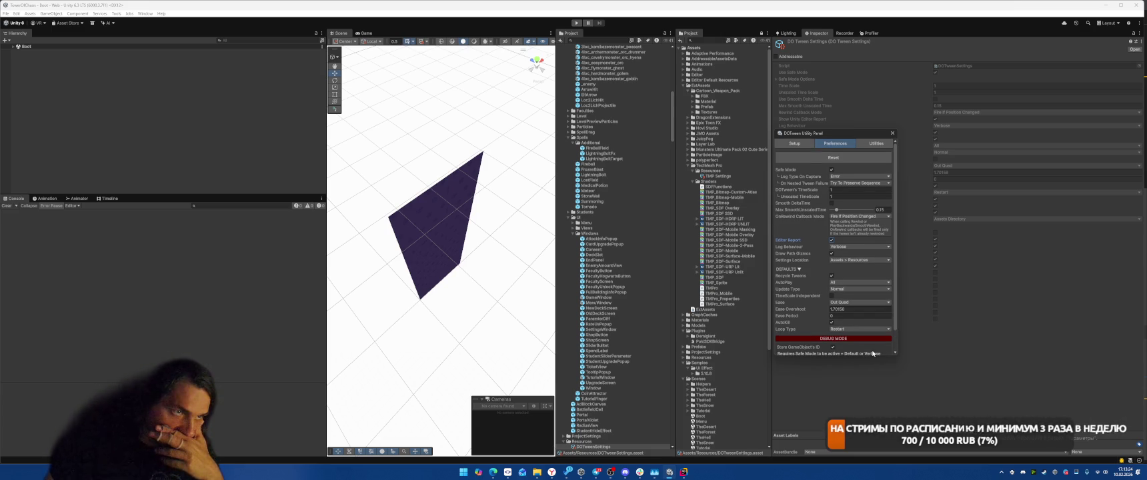
Look over the DOTween utilities and setup pages, close the panel, and bring SmartGit forward
click(867, 145)
click(794, 143)
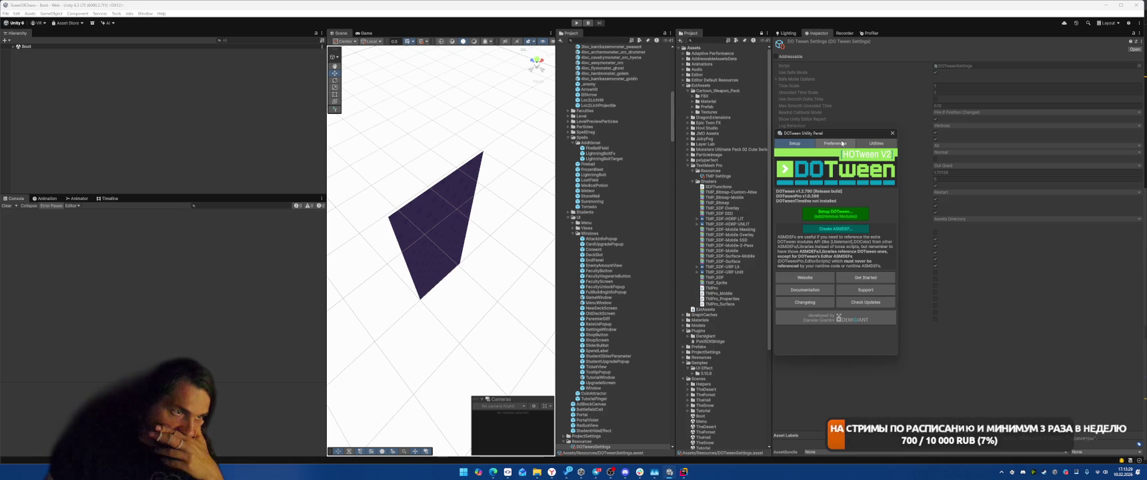
click(891, 133)
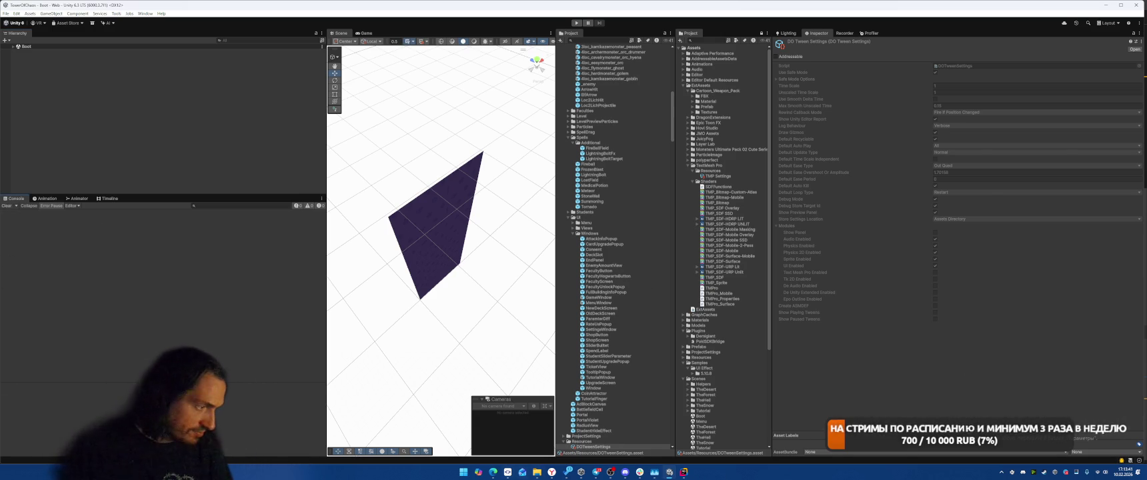
click(508, 471)
Commit all changed files in SmartGit with message 'Удаляодинд', then return to Unity's TMP Settings
click(456, 168)
key(ctrl+a)
right_click(473, 131)
click(527, 176)
text(Удаля)
text(один)
text(д)
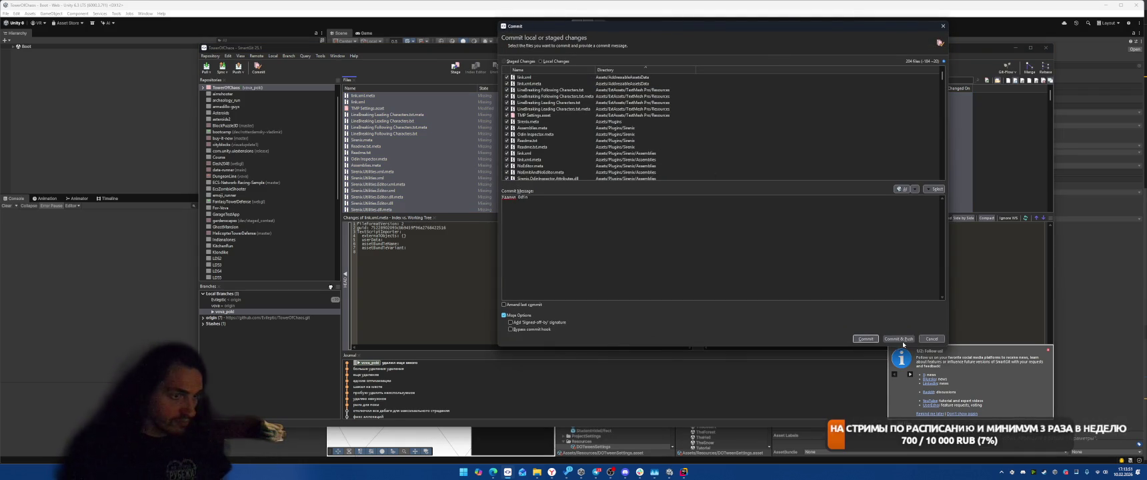
click(860, 340)
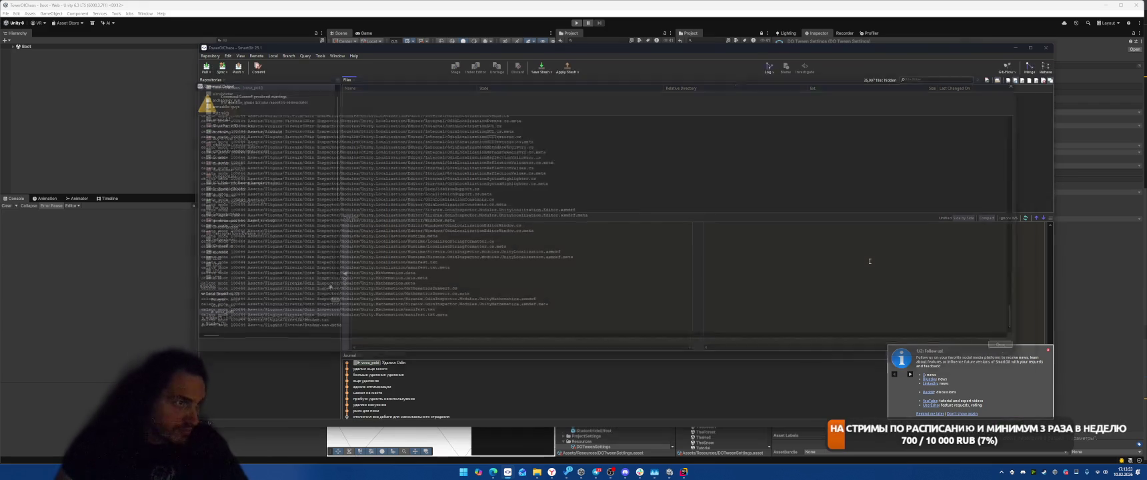
key(alt+Tab)
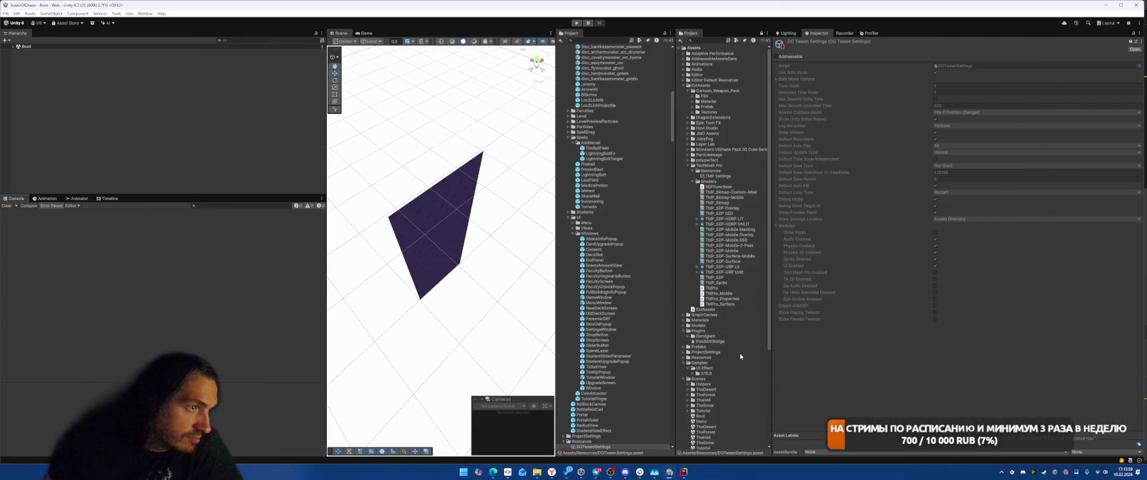
click(723, 176)
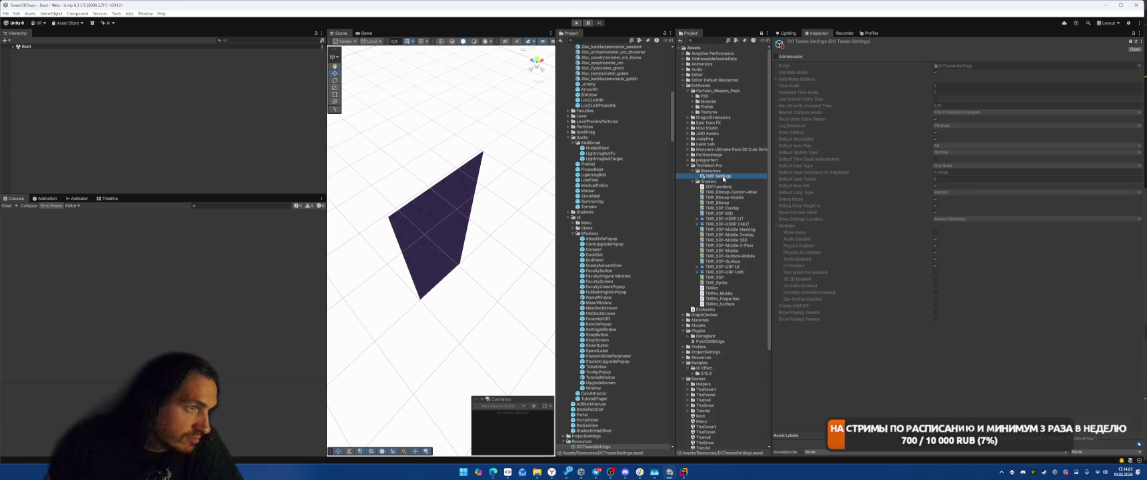
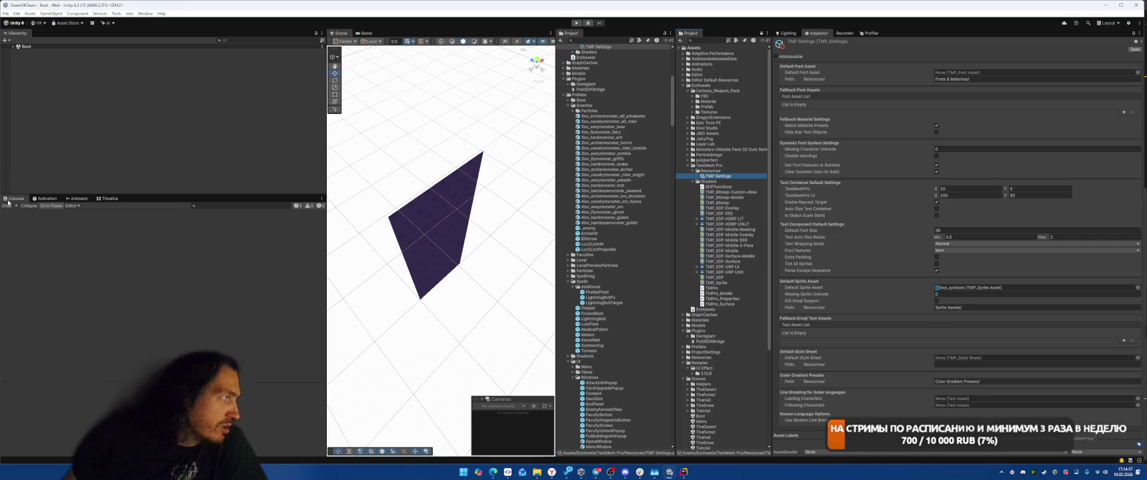
Clear the TMP Settings asset from the Inspector and review the Web platform in Build Profiles
click(76, 146)
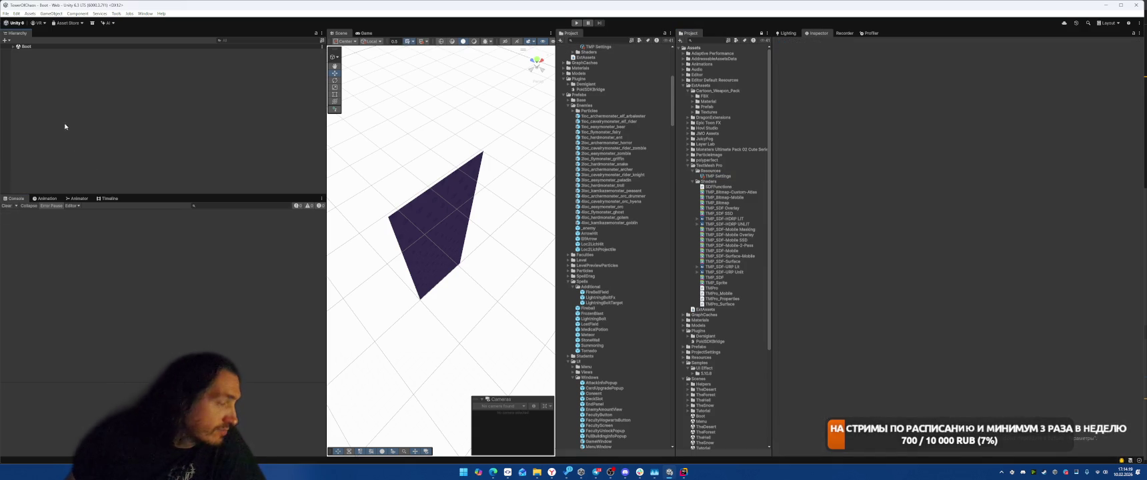
click(15, 13)
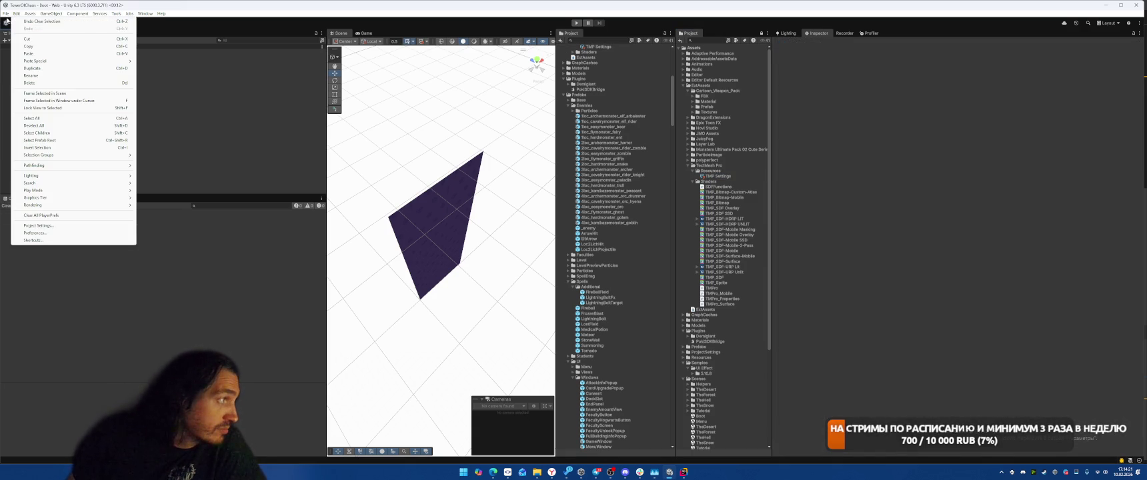
mouse_move(5, 13)
click(30, 97)
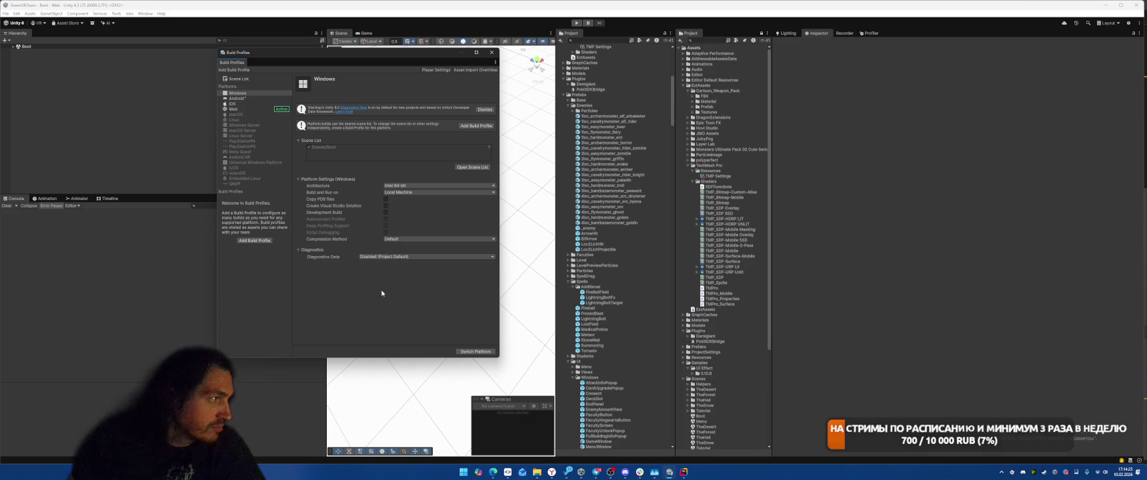
click(240, 109)
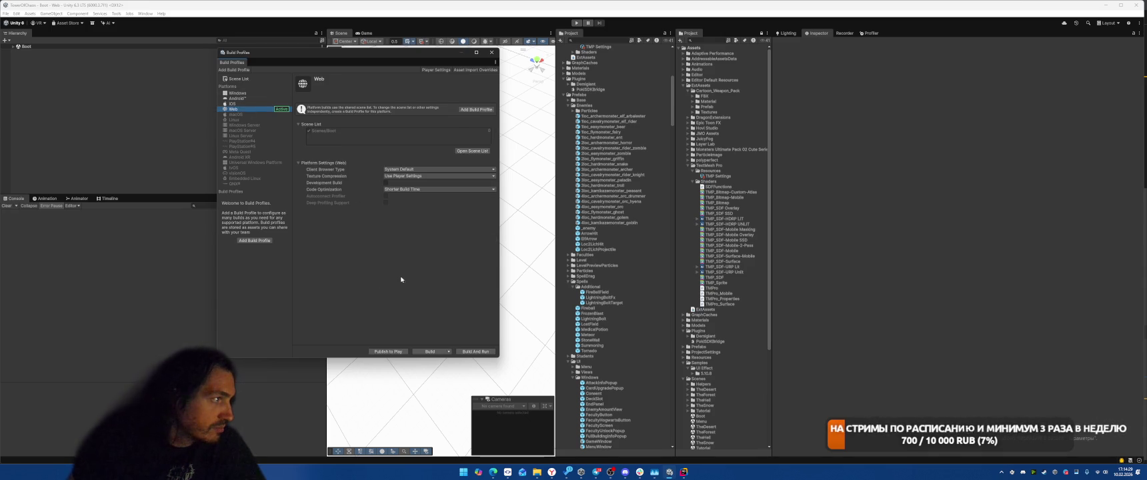
click(490, 53)
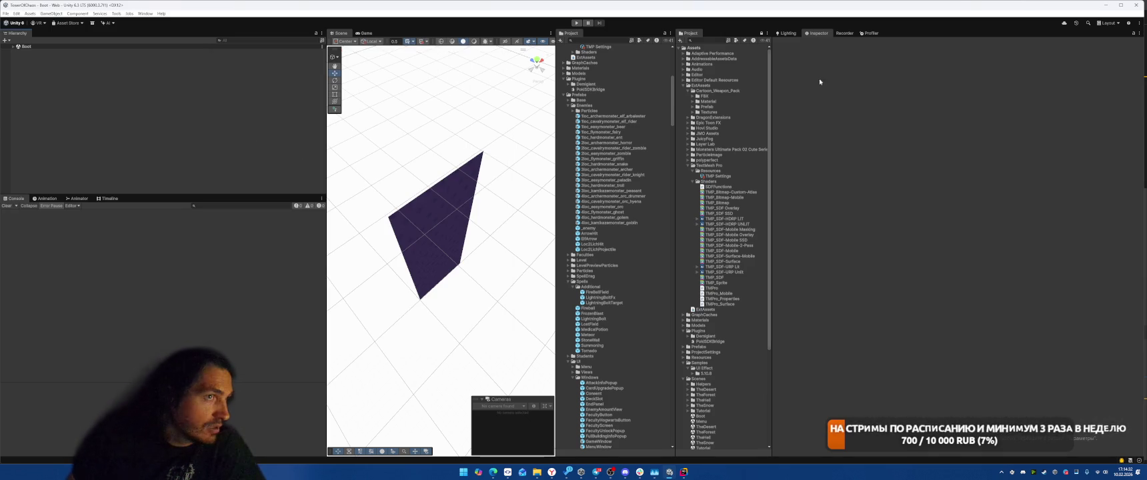
Open the Project Auditor Build Size report with resources.assets and sharedassets0.assets expanded
click(141, 14)
mouse_move(193, 88)
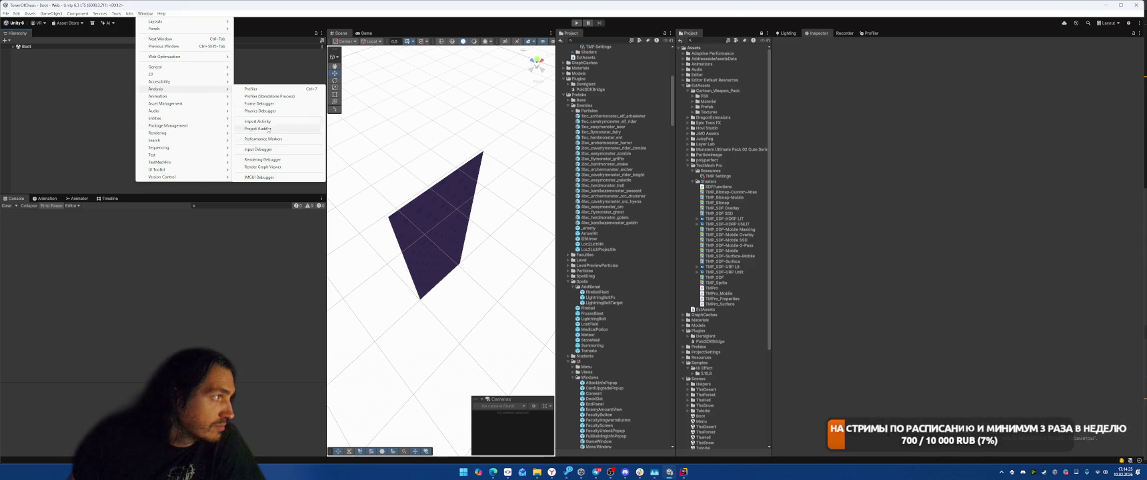
click(268, 129)
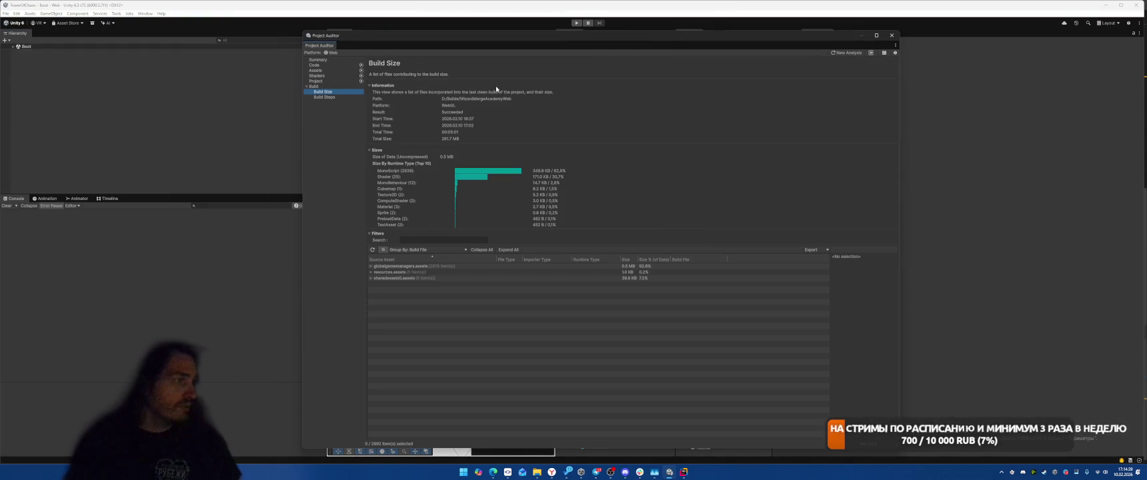
click(371, 272)
click(371, 308)
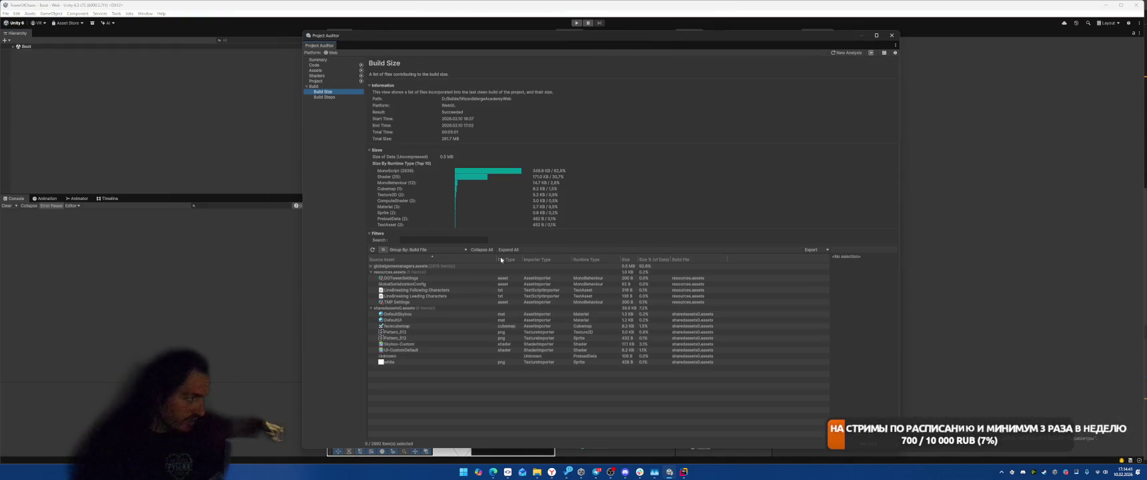
Capture a screenshot of the build size report, then close Project Auditor
key(super+shift+s)
mouse_move(360, 65)
mouse_down()
mouse_move(573, 299)
mouse_move(763, 392)
mouse_up()
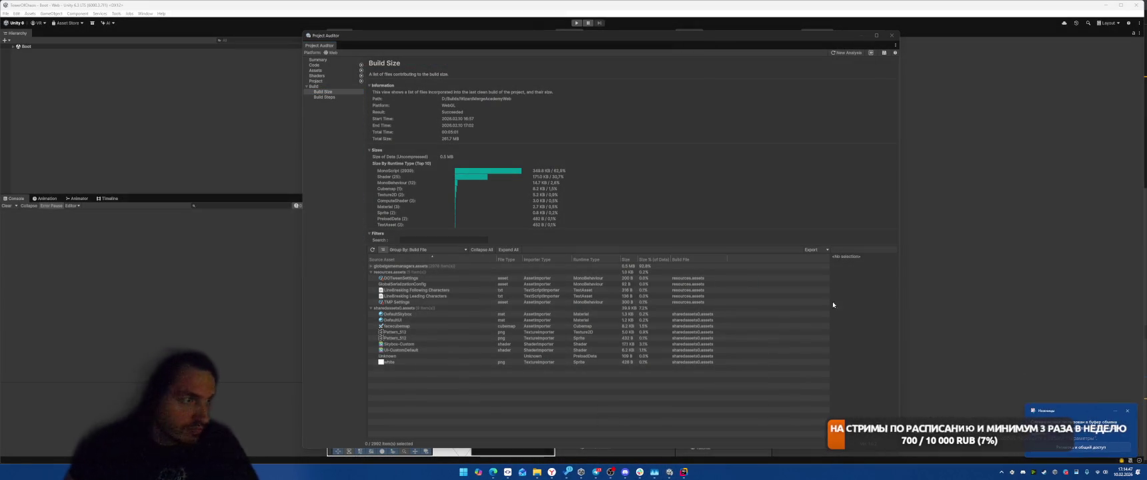
click(1069, 48)
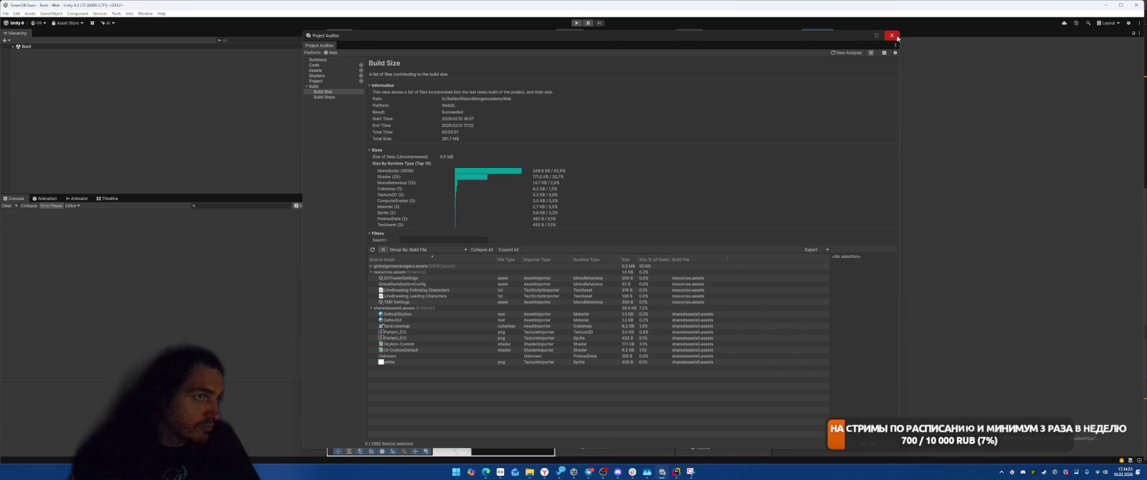
click(891, 35)
click(6, 13)
Choose Clean Build for the Web profile and confirm the output folder
click(40, 96)
click(450, 351)
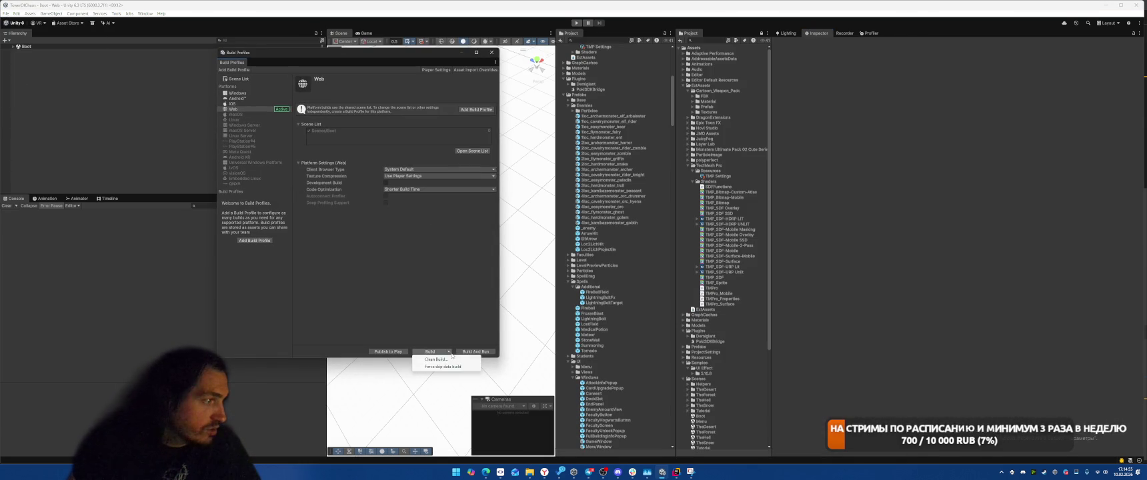
click(444, 360)
click(373, 374)
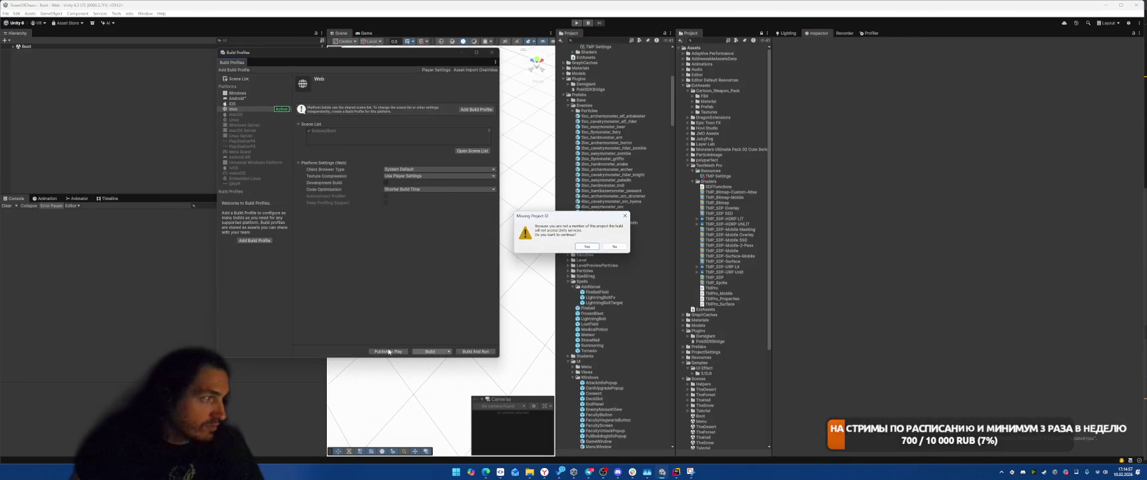
Answer the Missing Project ID warning, close Project Settings, and start the Web build again
click(614, 246)
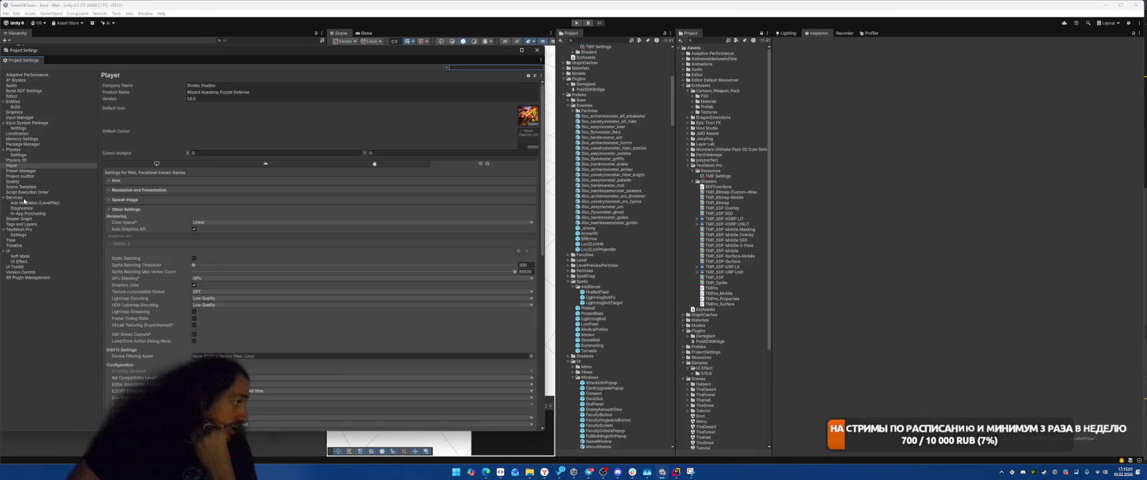
click(540, 51)
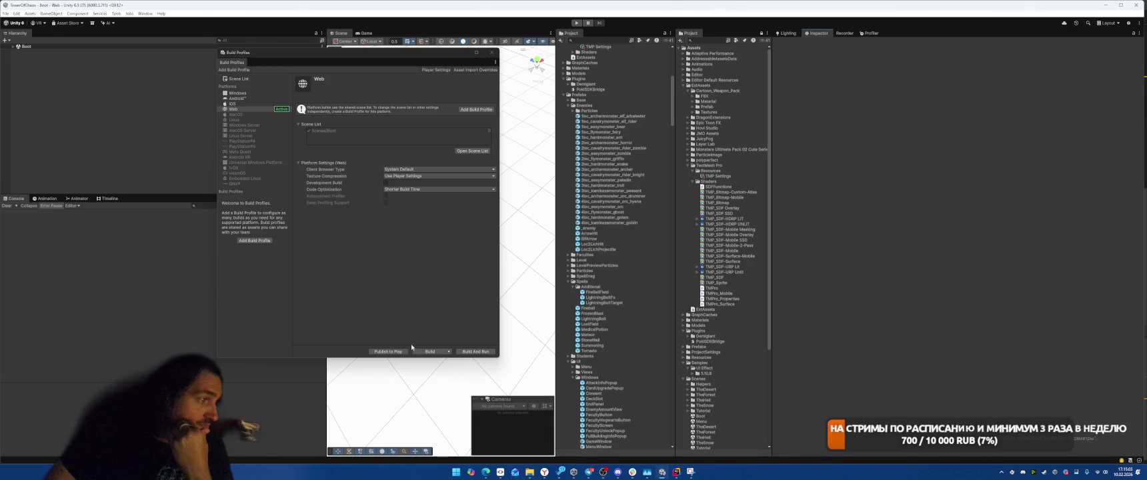
click(427, 351)
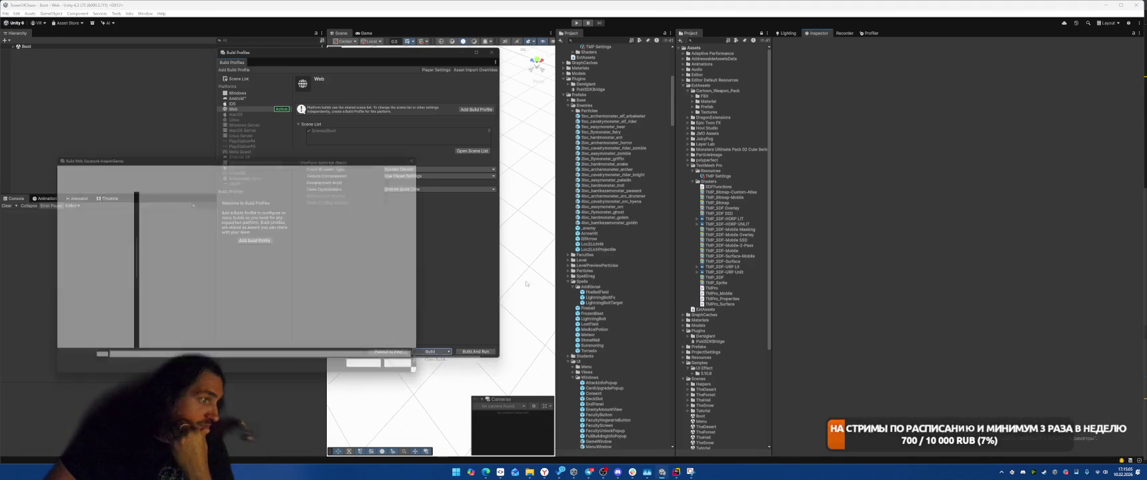
click(378, 374)
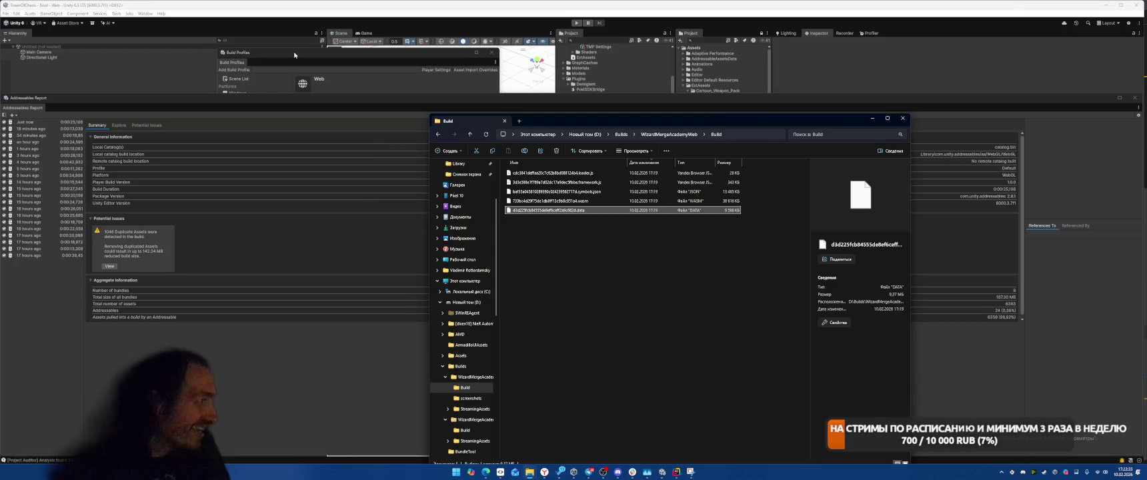
Bring up the editor's Window menu list
click(146, 13)
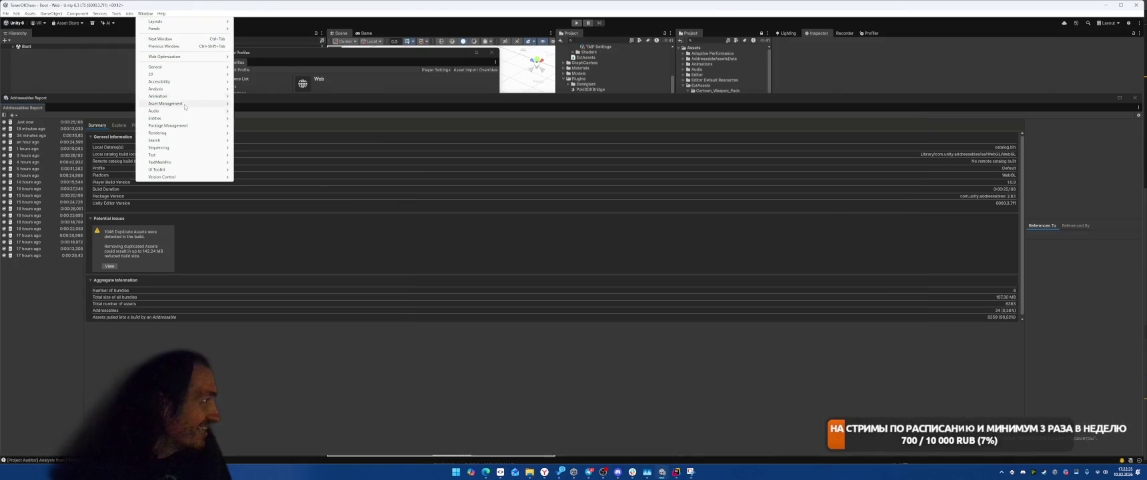
Run a new Project Auditor analysis and show Build Size with sharedassets0.assets selected
mouse_move(193, 89)
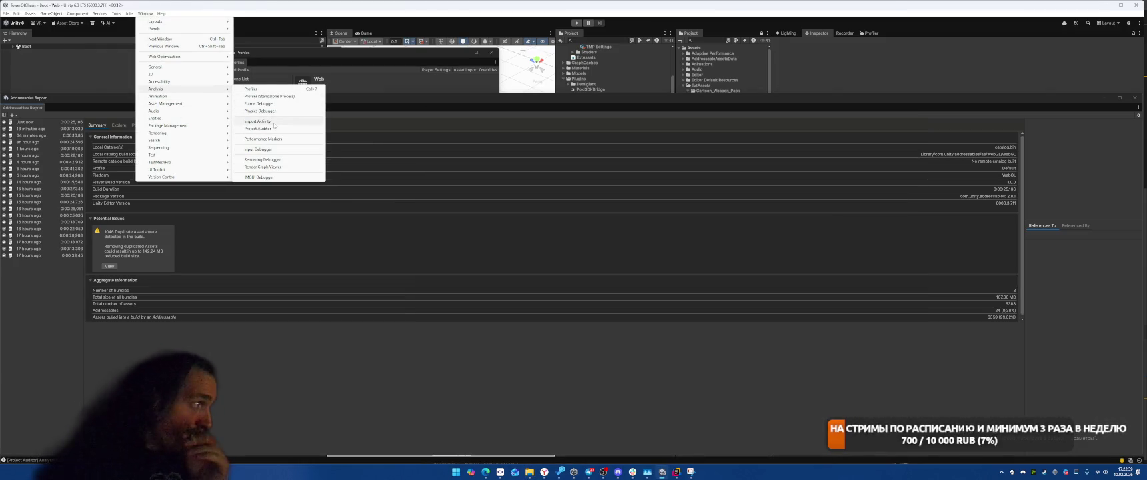
click(288, 128)
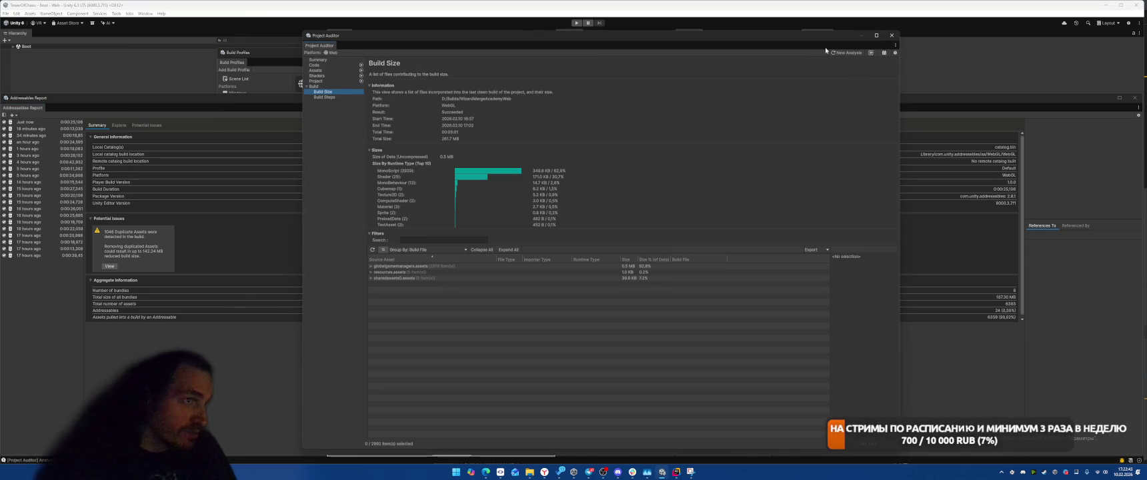
click(846, 52)
key(Return)
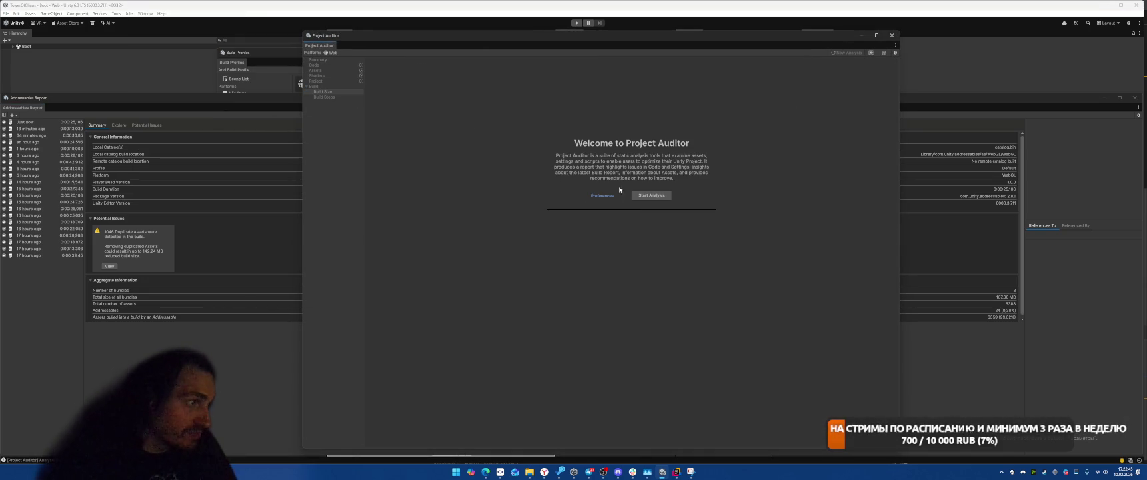
click(650, 196)
click(313, 86)
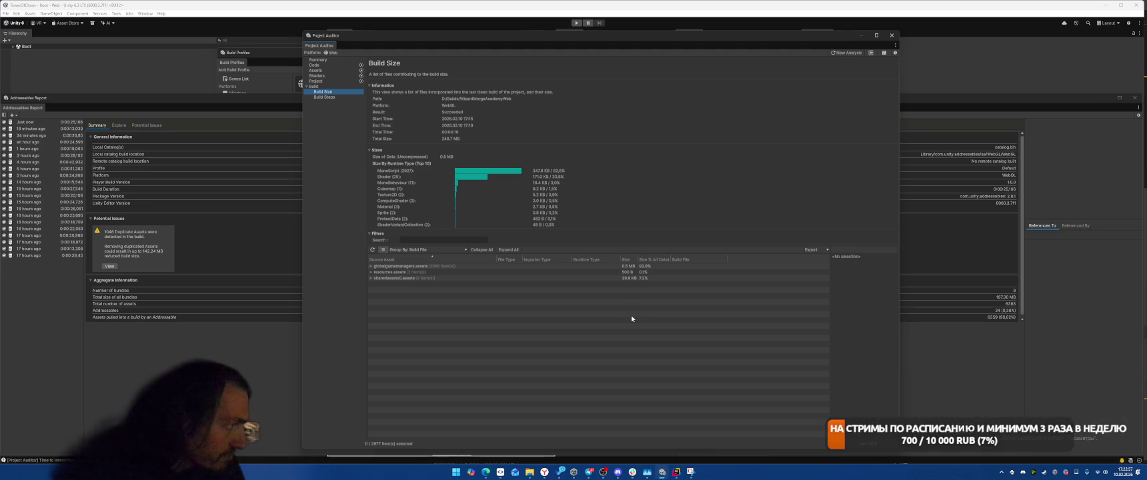
click(514, 277)
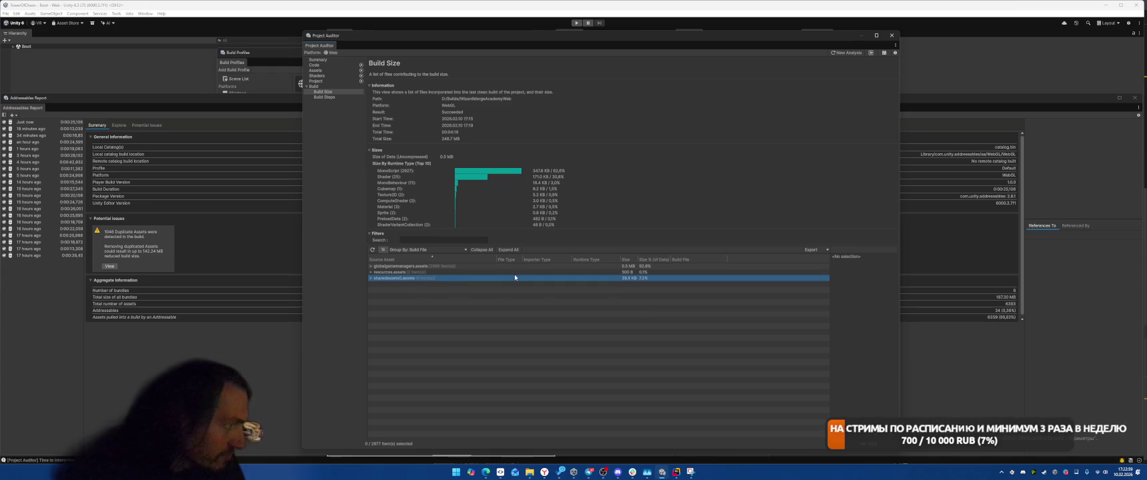
Expand sharedassets0.assets and resources.assets and browse DOTweenSettings, TMP Settings, facecubemap, Pattern_512 and DefaultSkybox
double_click(514, 277)
click(514, 274)
double_click(514, 274)
click(514, 276)
key(Down)
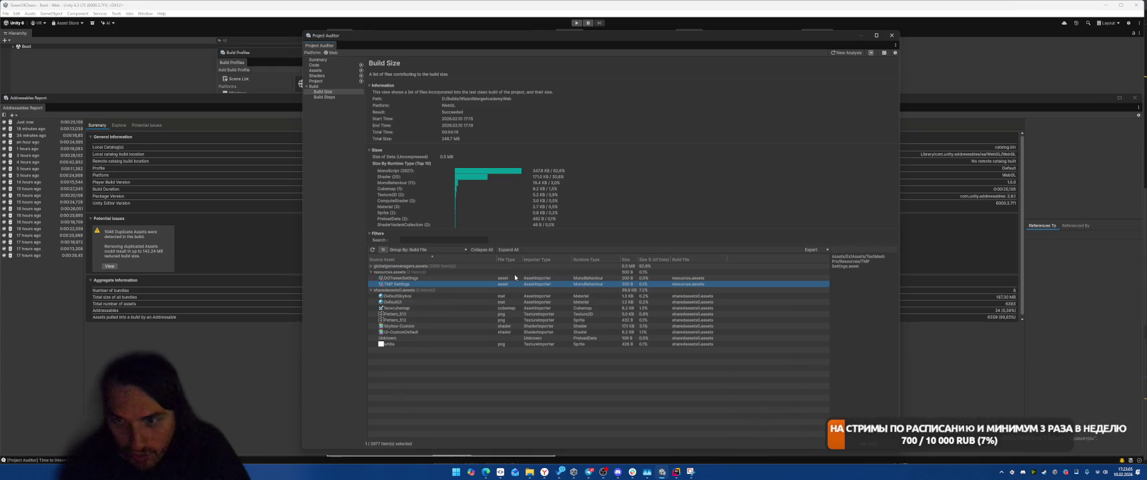
key(Down)
key(Down)
key(Down)
key(Down)
key(Down)
key(Down)
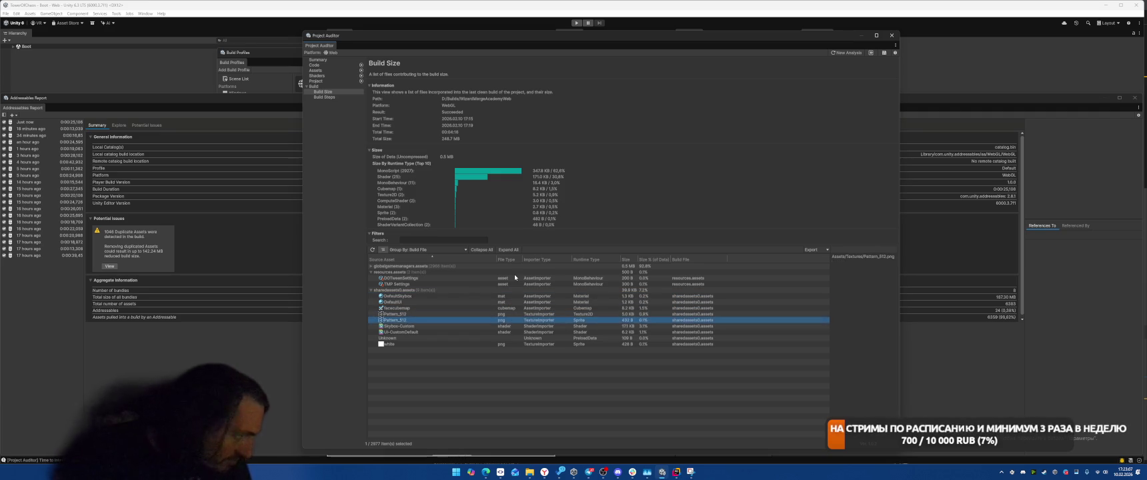
key(Up)
key(Up)
key(Up)
key(Up)
key(Up)
key(Up)
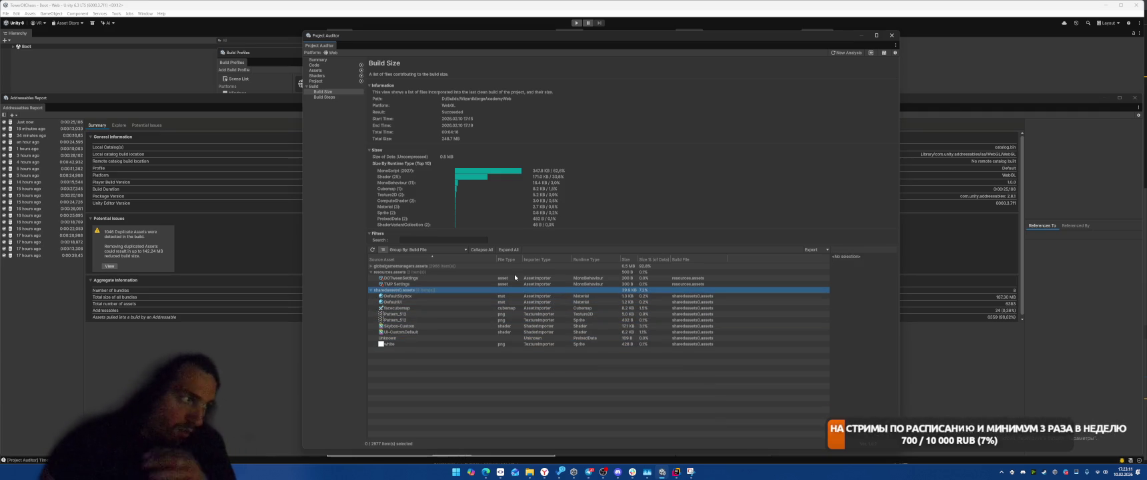
key(Up)
key(Up)
key(Up)
key(Up)
key(Down)
key(Down)
key(Down)
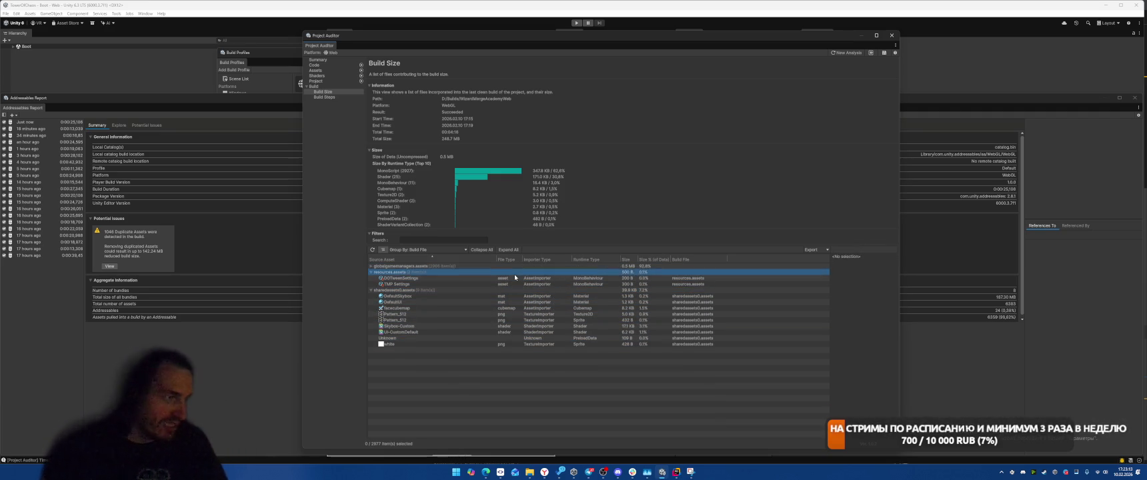
key(Up)
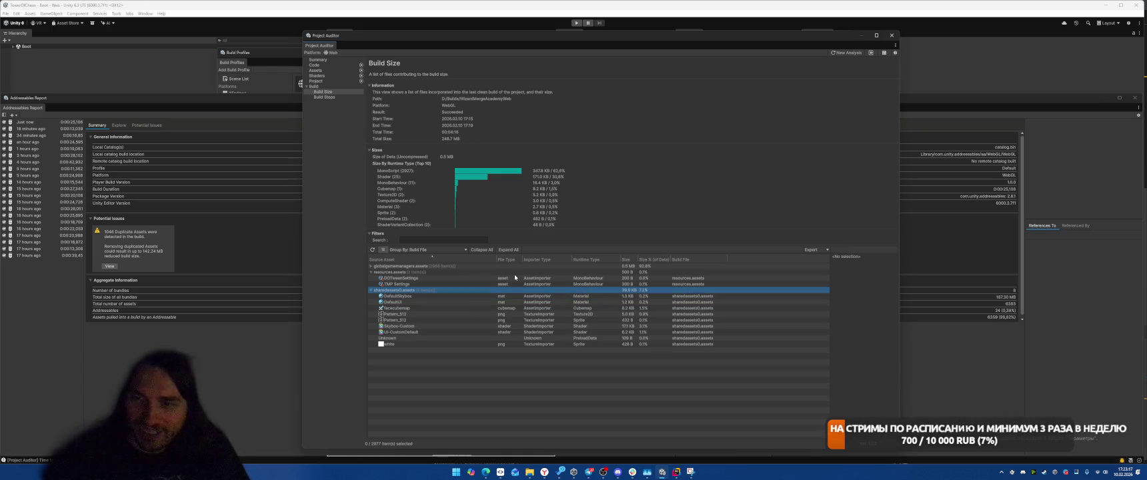
key(Up)
key(Up)
key(Up)
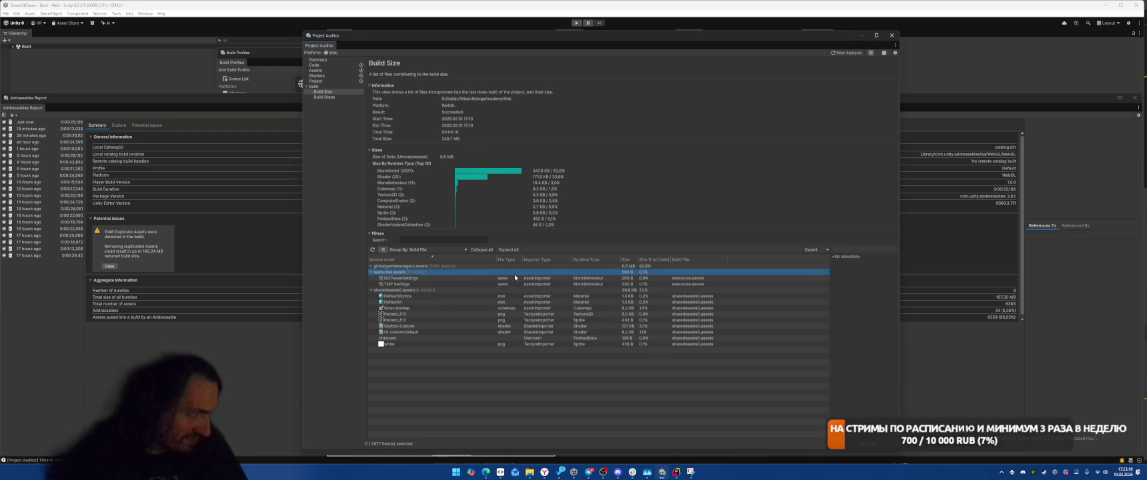
Expand globalgamemanagers.assets and scroll through its MonoScript entries
key(Up)
key(Right)
scroll(507, 278, down, 5)
scroll(613, 328, down, 8)
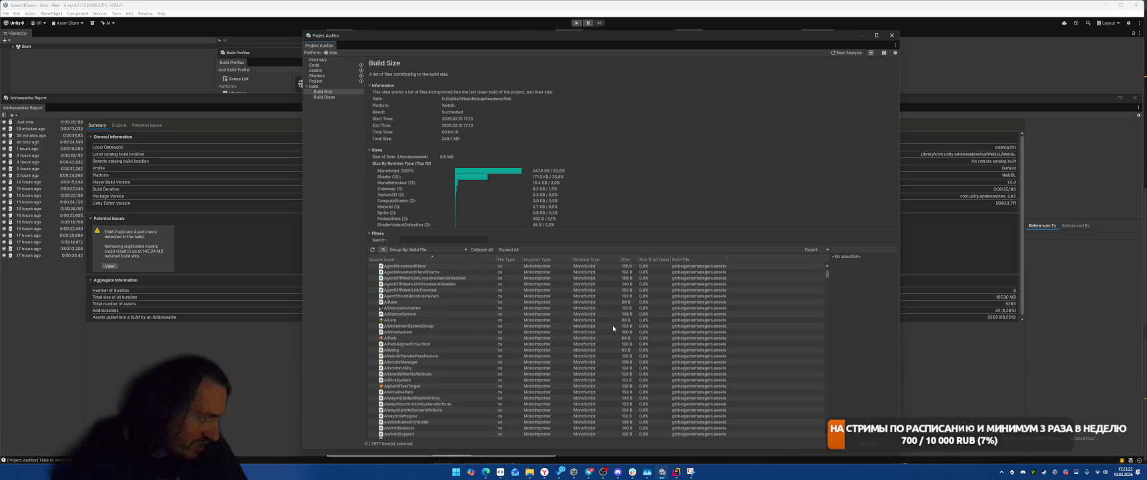
scroll(608, 305, up, 13)
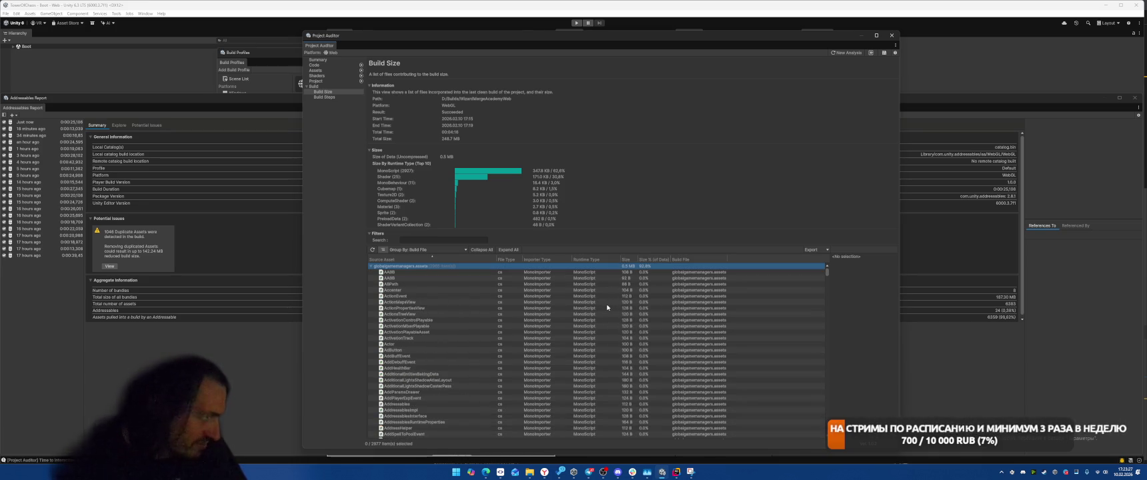
key(Left)
key(Down)
key(Up)
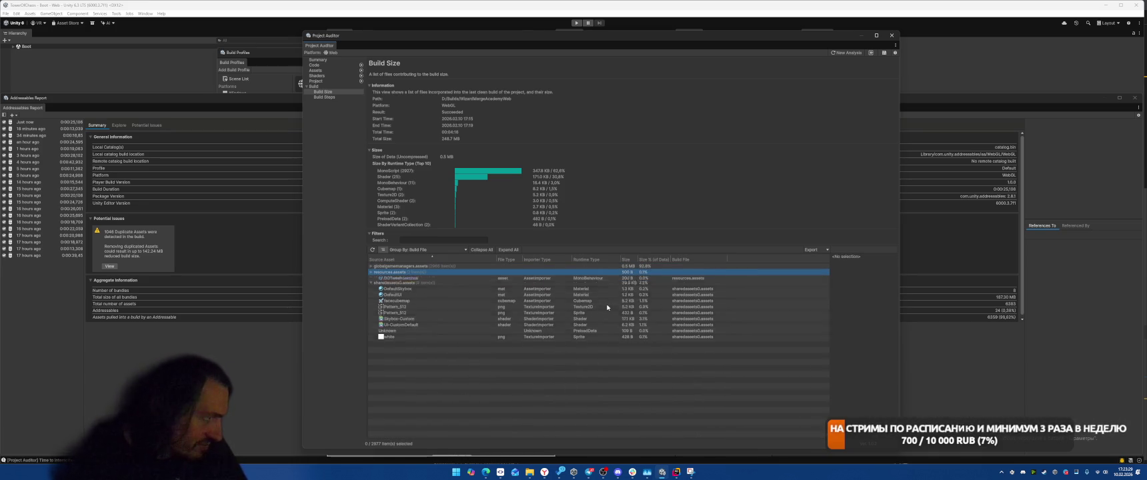
key(Right)
scroll(720, 313, down, 2)
drag(827, 273, 827, 437)
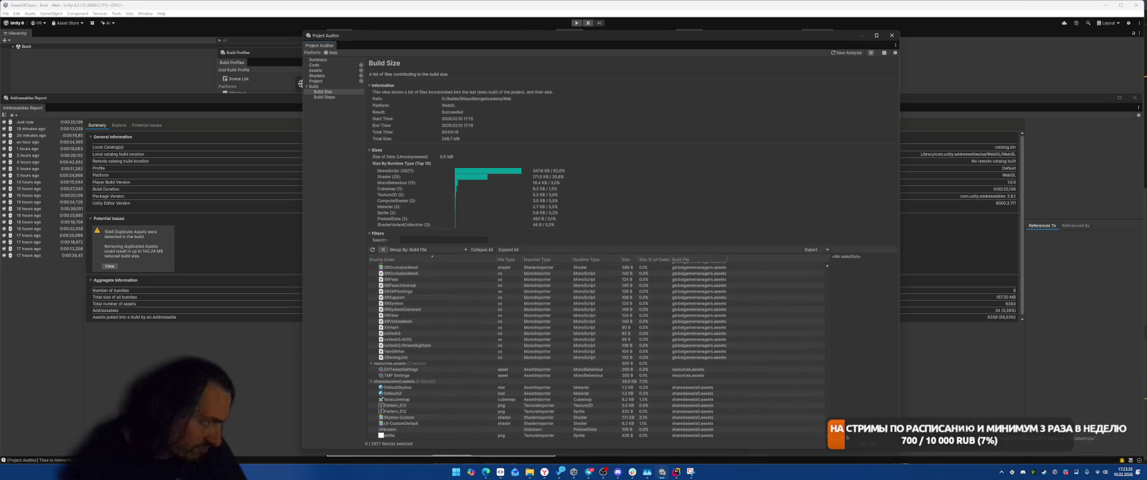
click(409, 252)
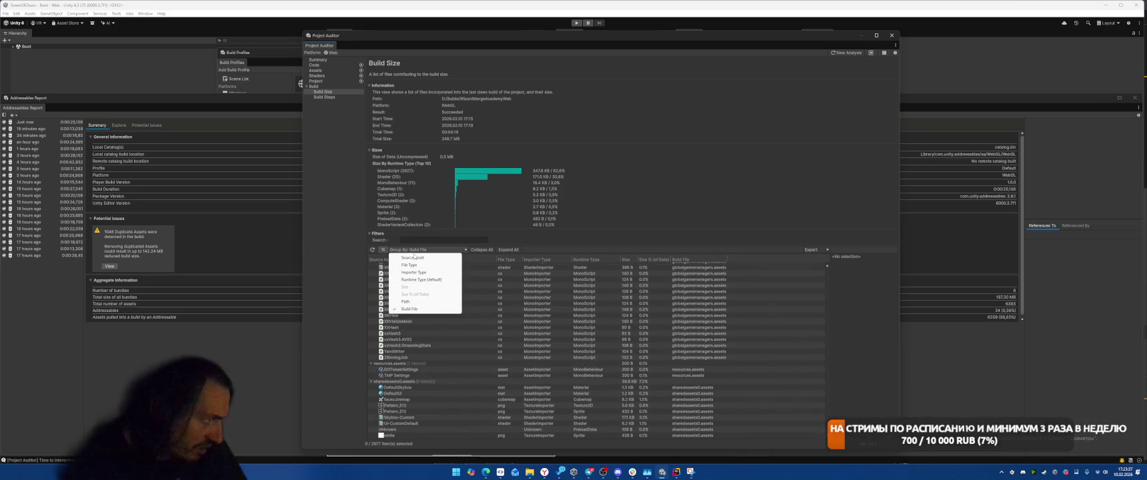
Group the build-size list by Path and widen the Source Asset column
click(420, 303)
scroll(553, 356, up, 5)
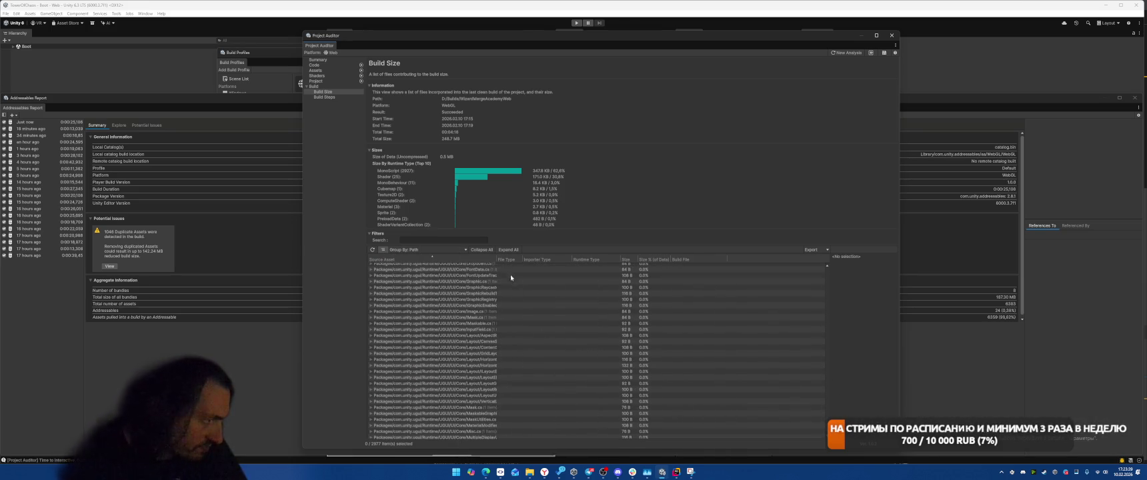
drag(498, 259, 590, 275)
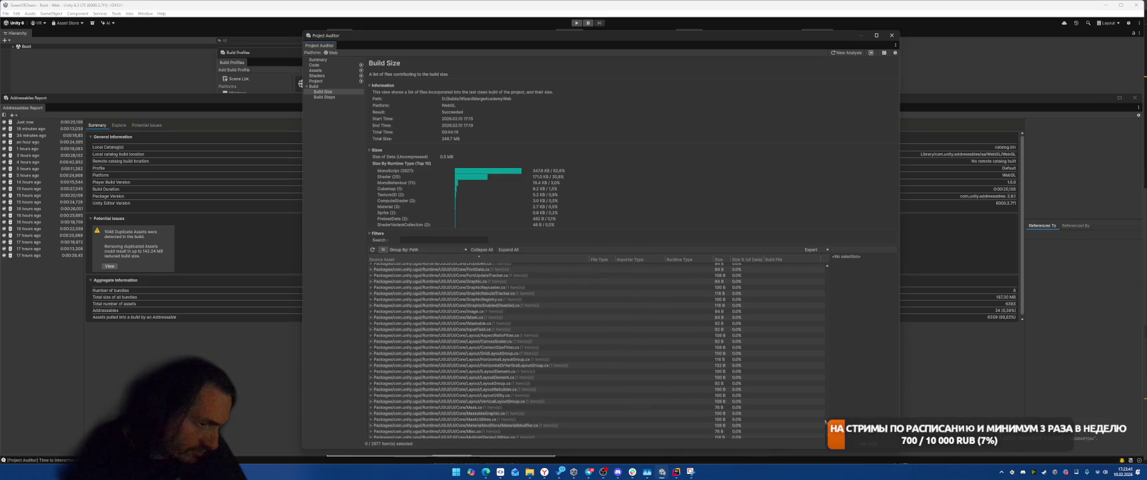
drag(827, 297, 839, 282)
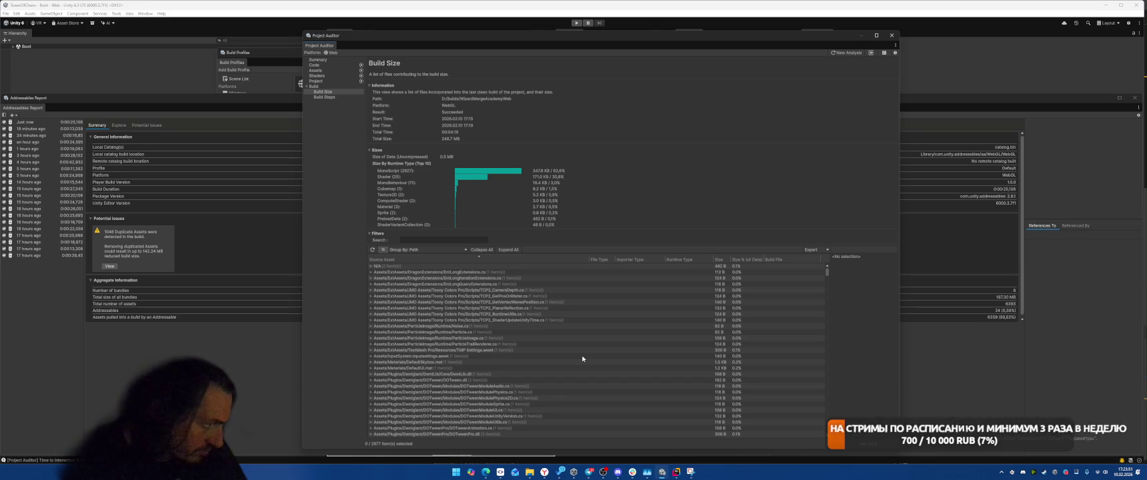
Expand the ShaderUpdateUnityTime, RuntimeUtils, PlanarReflection, GetVertexWavesPosition and CameraDepth entries
click(615, 320)
key(Right)
key(Up)
key(Right)
key(Up)
key(Right)
key(Up)
key(Right)
key(Up)
key(Right)
Expand GetPosOnWater and the EntLongQuery, EntLongIteration and EntLong extension entries
key(Up)
key(Right)
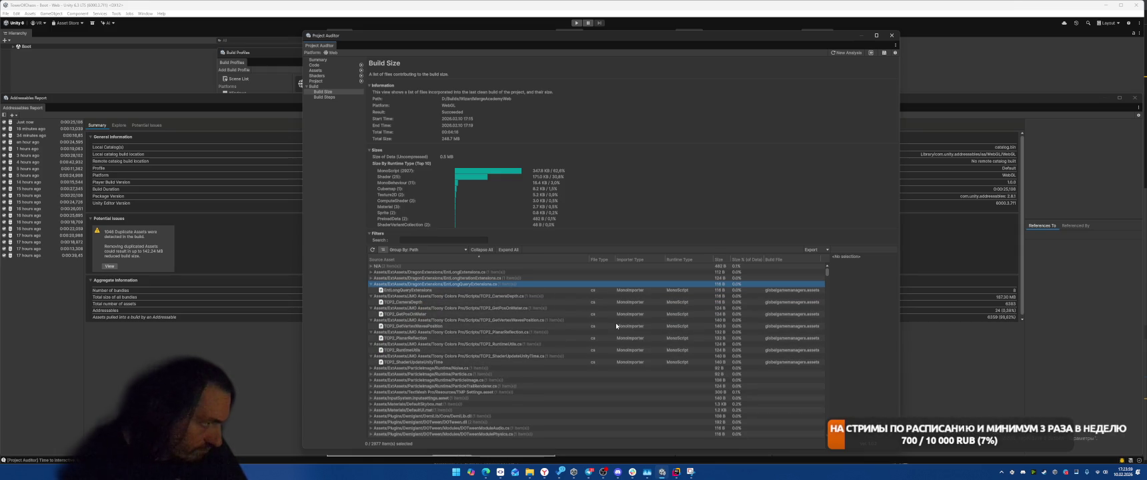
key(Up)
key(Right)
key(Up)
key(Right)
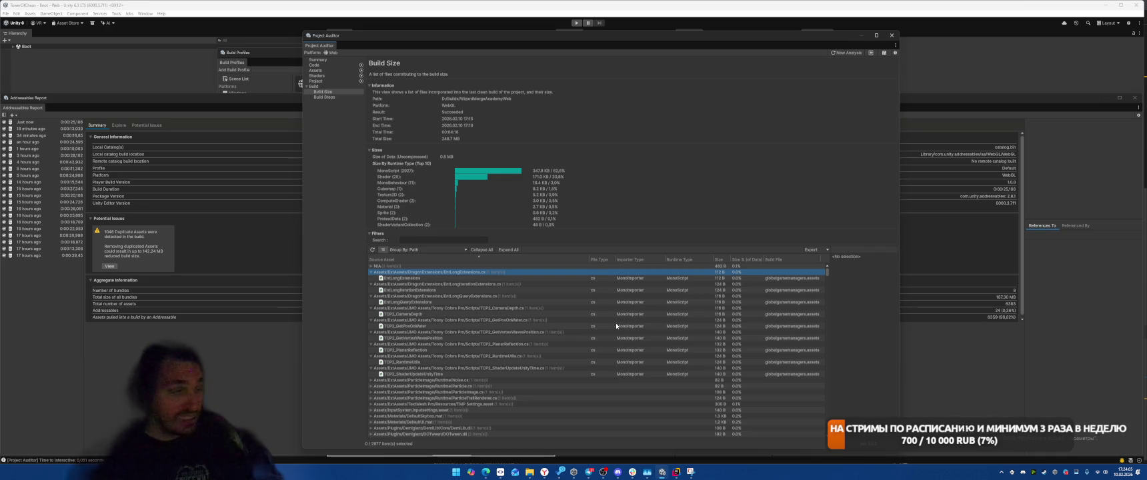
Scroll down through the path-grouped build-size list
scroll(543, 371, down, 1)
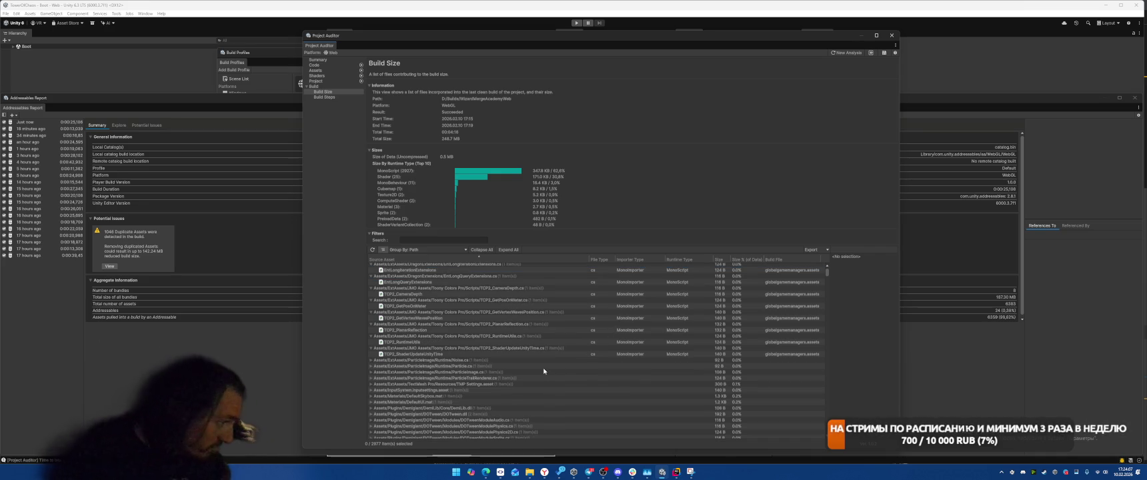
scroll(544, 371, down, 2)
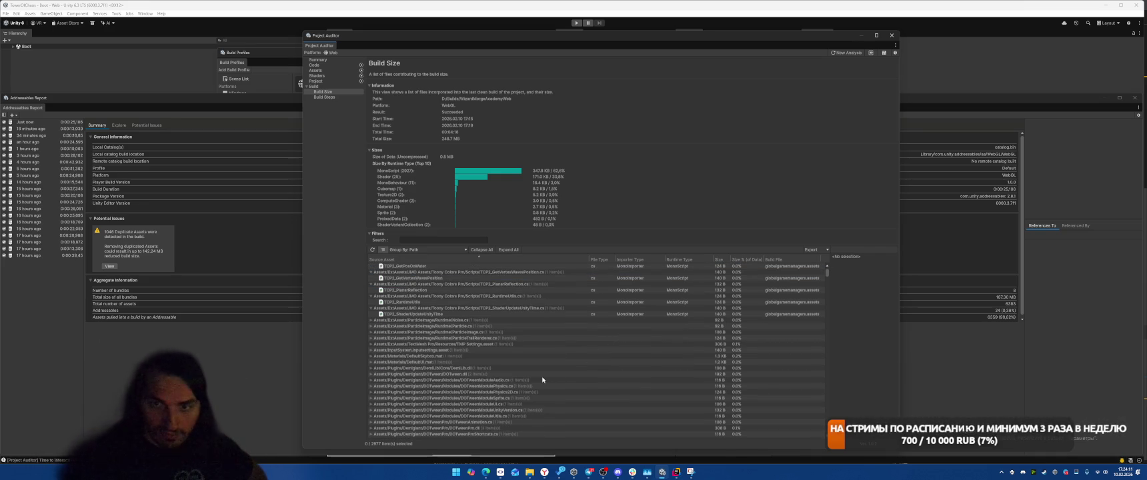
scroll(542, 379, down, 3)
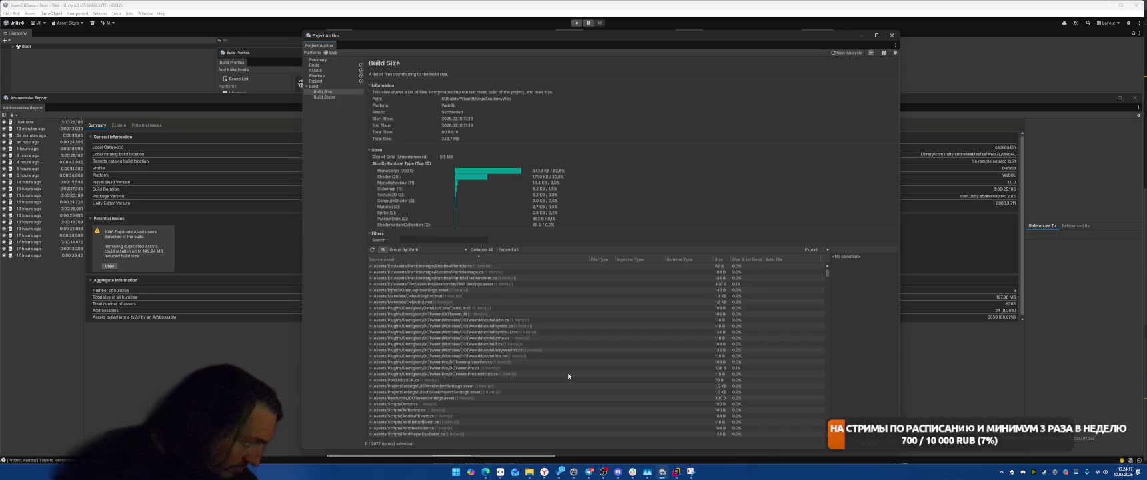
scroll(568, 376, down, 5)
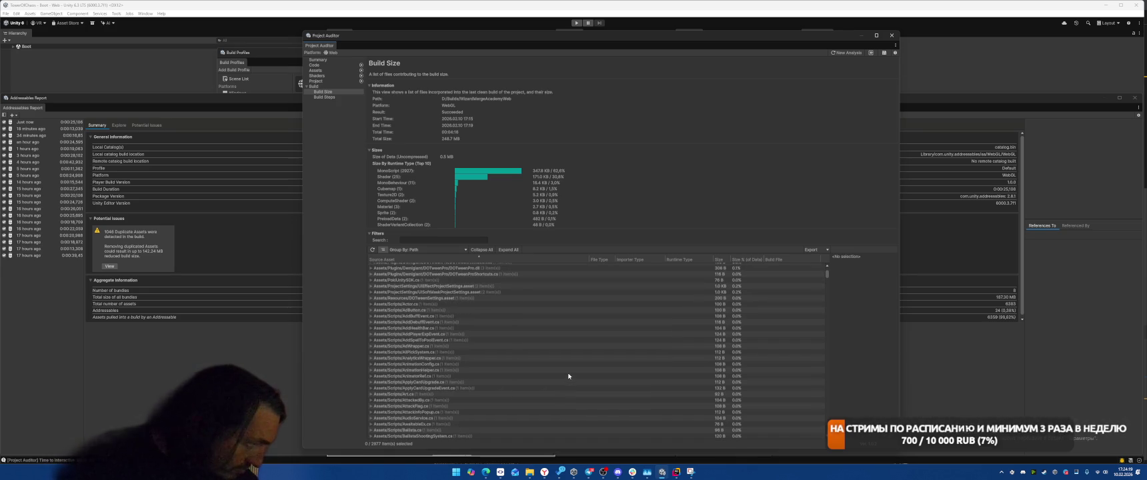
scroll(568, 376, down, 20)
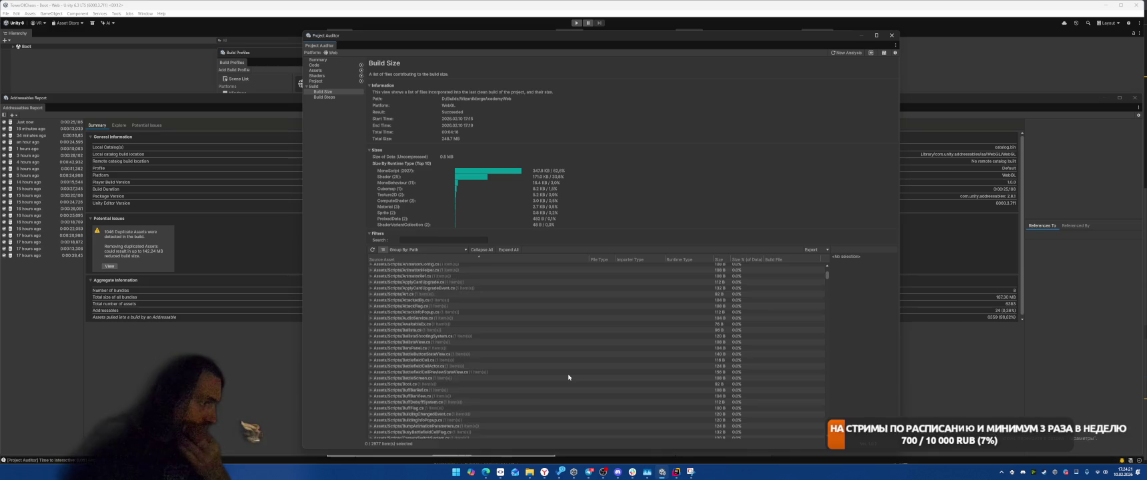
scroll(570, 377, down, 15)
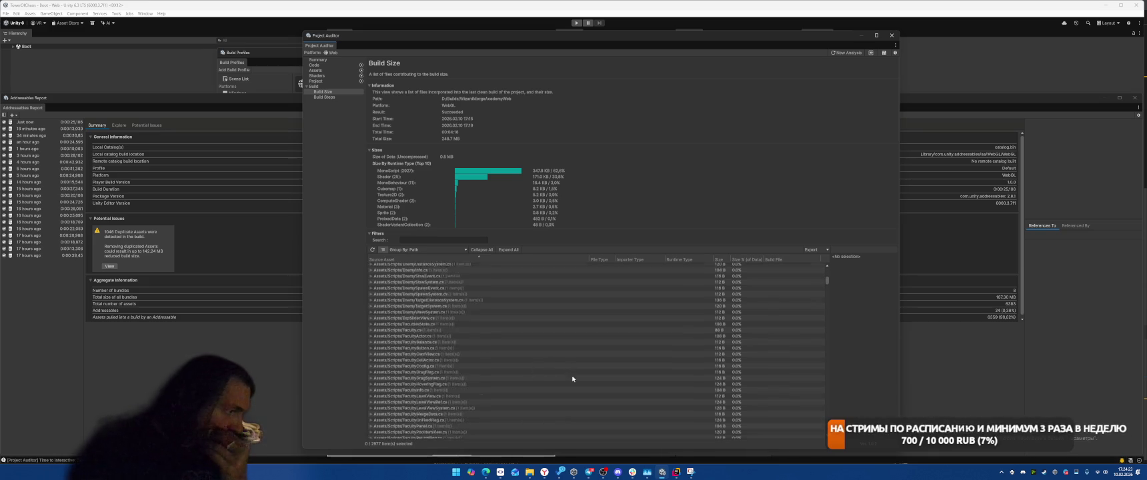
scroll(579, 376, down, 10)
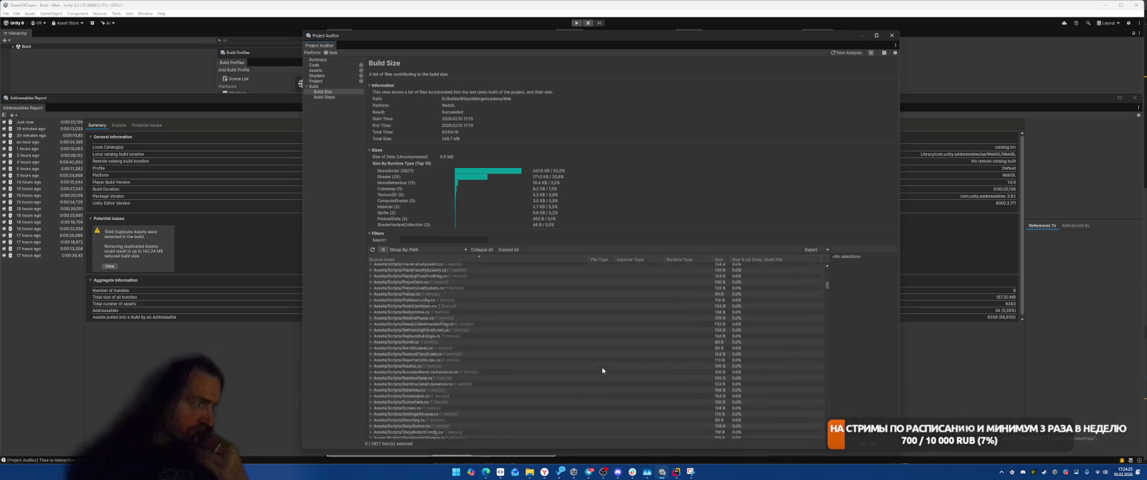
scroll(594, 360, down, 15)
scroll(585, 365, down, 15)
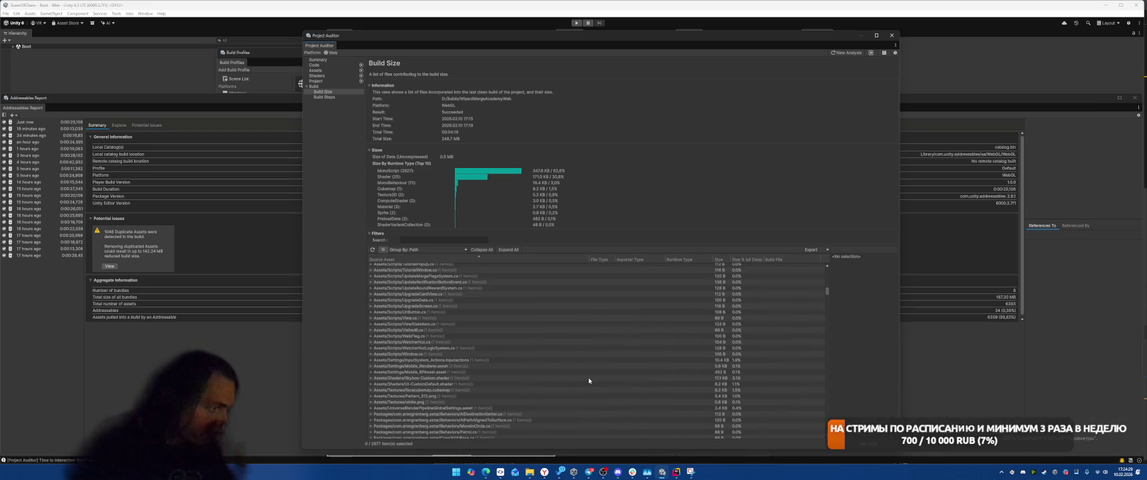
scroll(588, 377, down, 5)
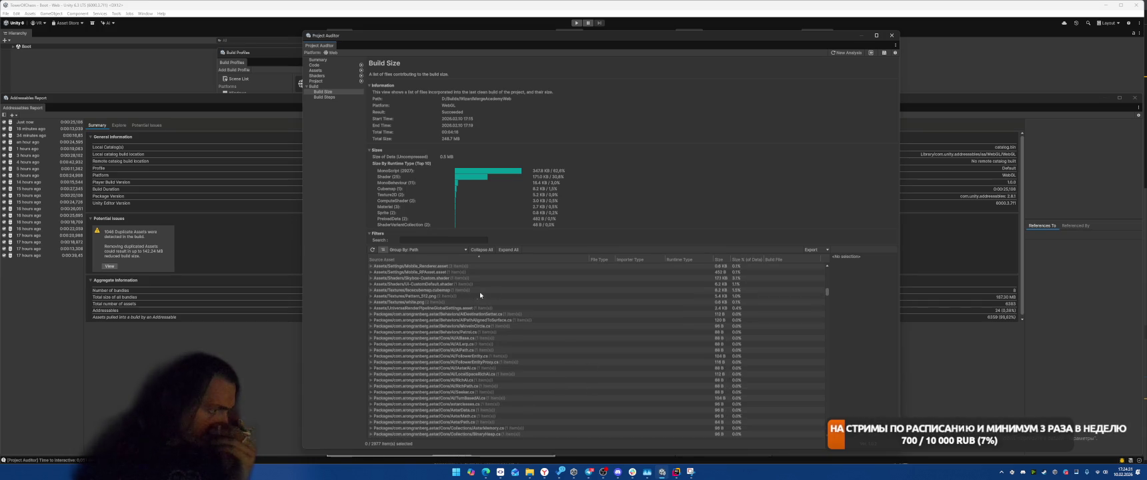
scroll(574, 353, down, 10)
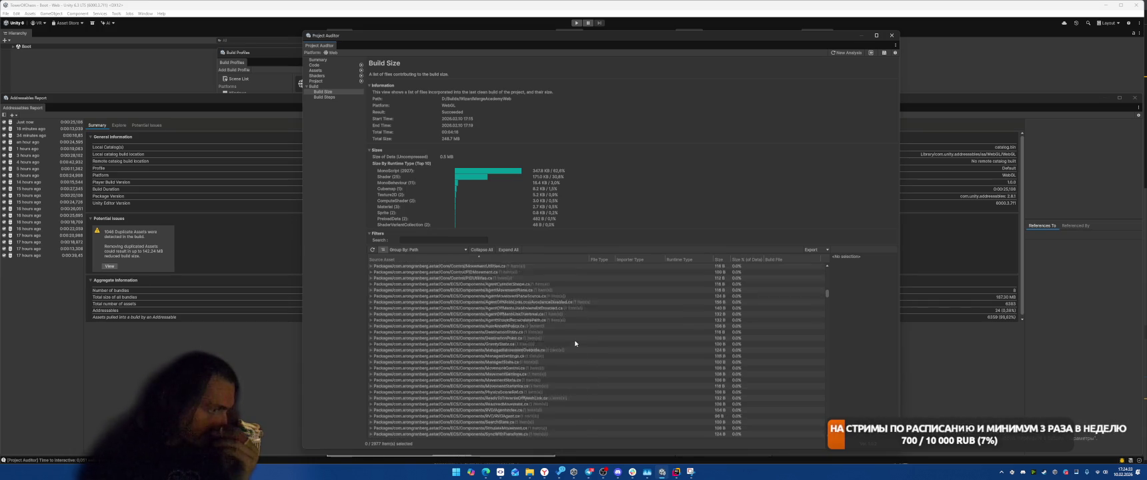
scroll(581, 345, down, 15)
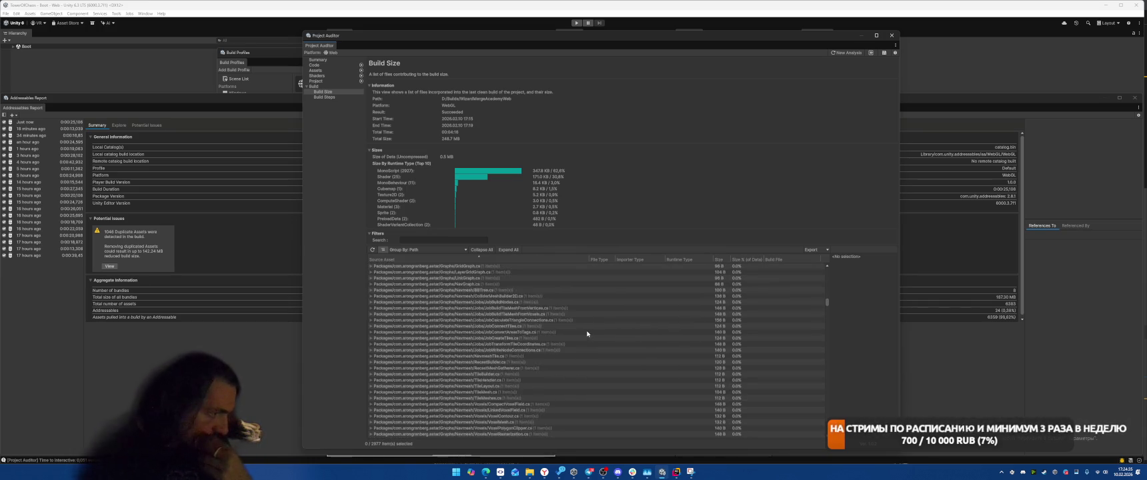
scroll(594, 333, down, 7)
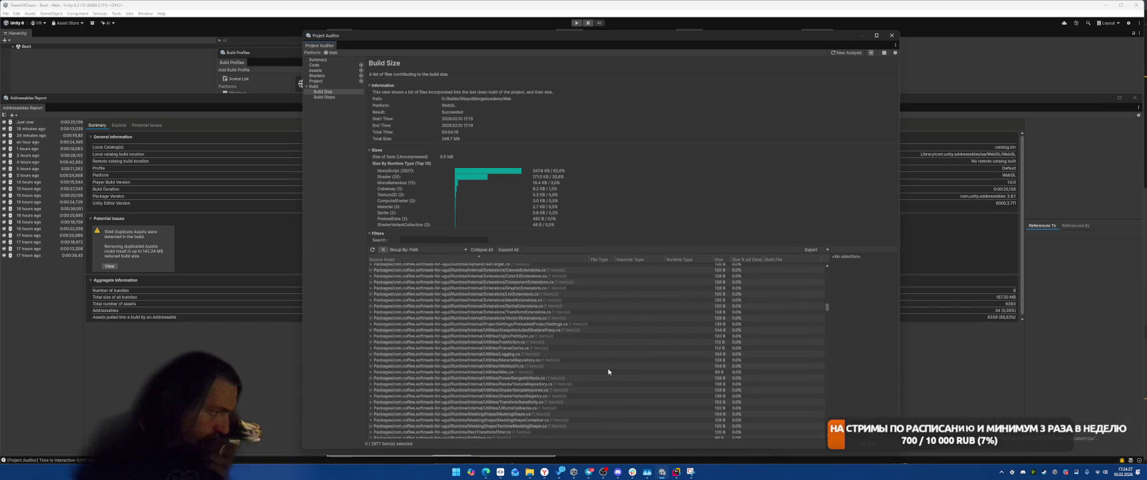
scroll(610, 367, down, 10)
scroll(615, 360, down, 20)
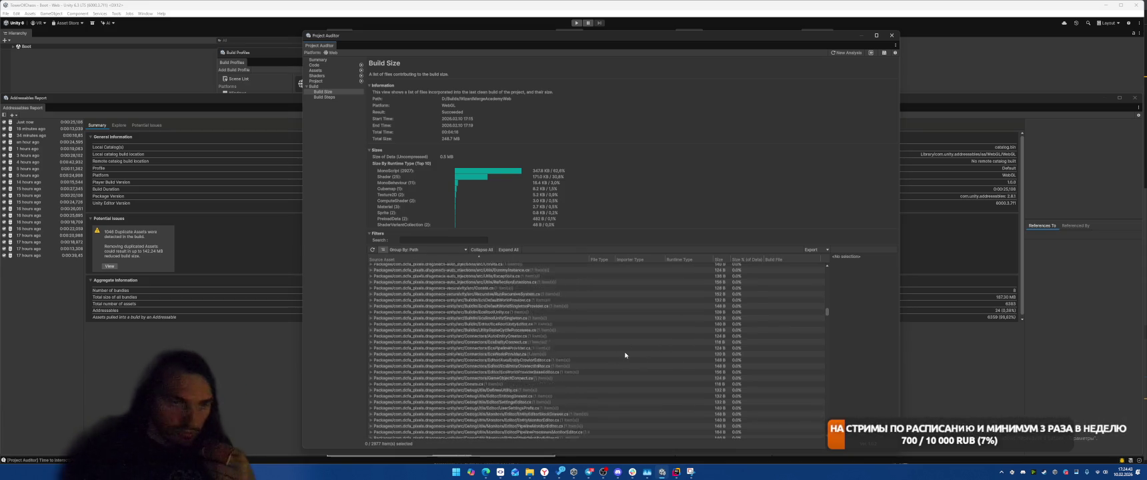
scroll(620, 352, down, 15)
scroll(634, 349, down, 12)
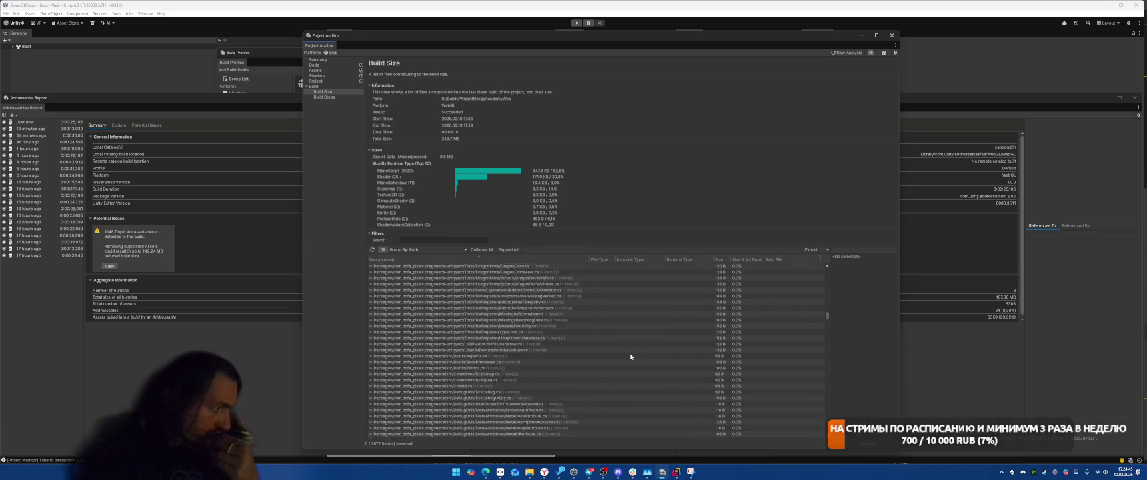
scroll(634, 349, down, 12)
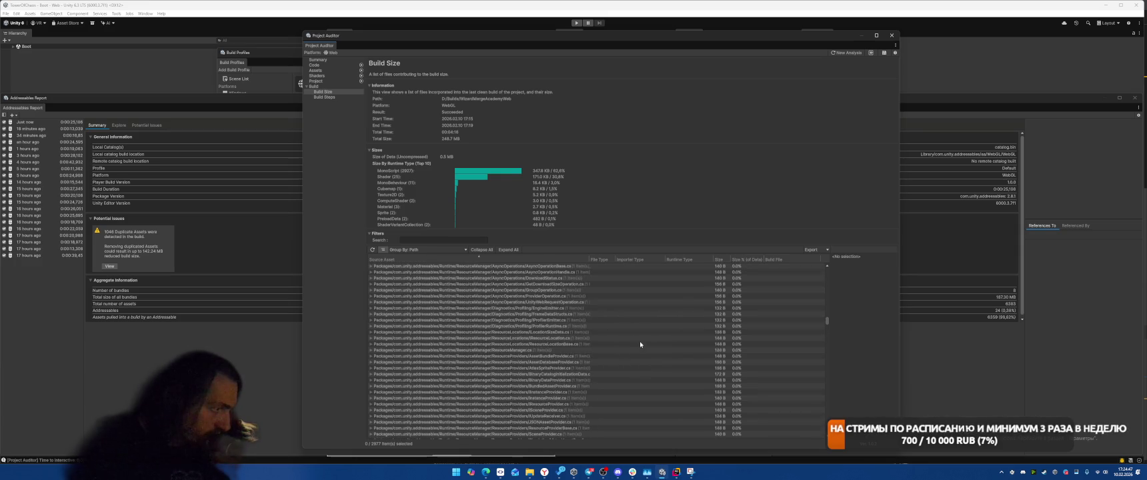
scroll(640, 344, down, 7)
scroll(639, 347, down, 7)
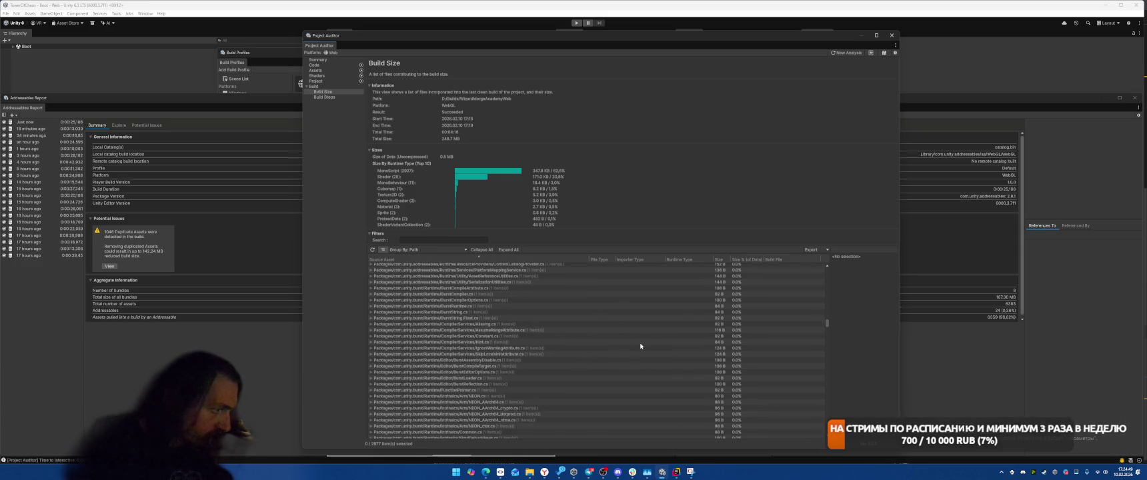
scroll(639, 344, down, 20)
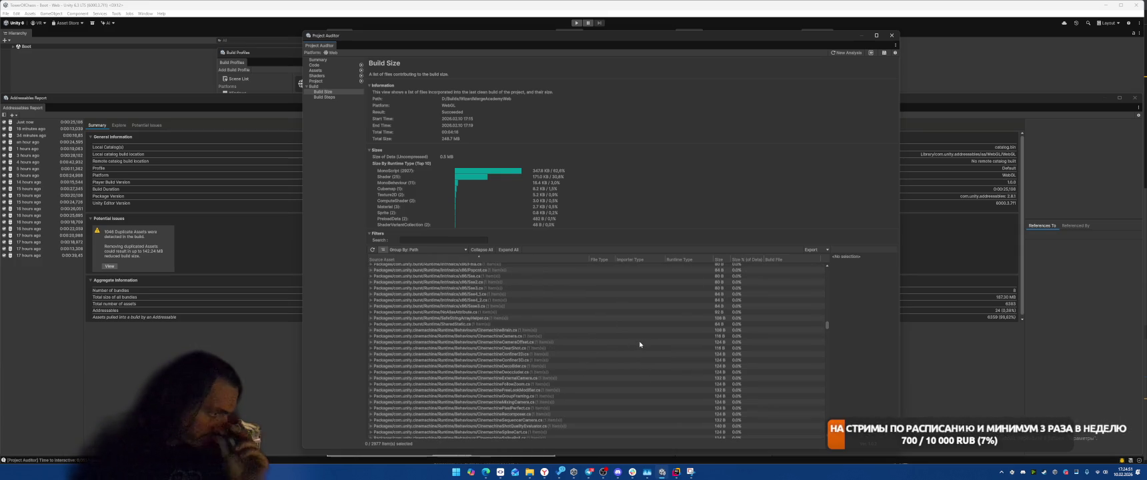
scroll(637, 344, down, 5)
scroll(639, 340, down, 10)
scroll(640, 346, down, 12)
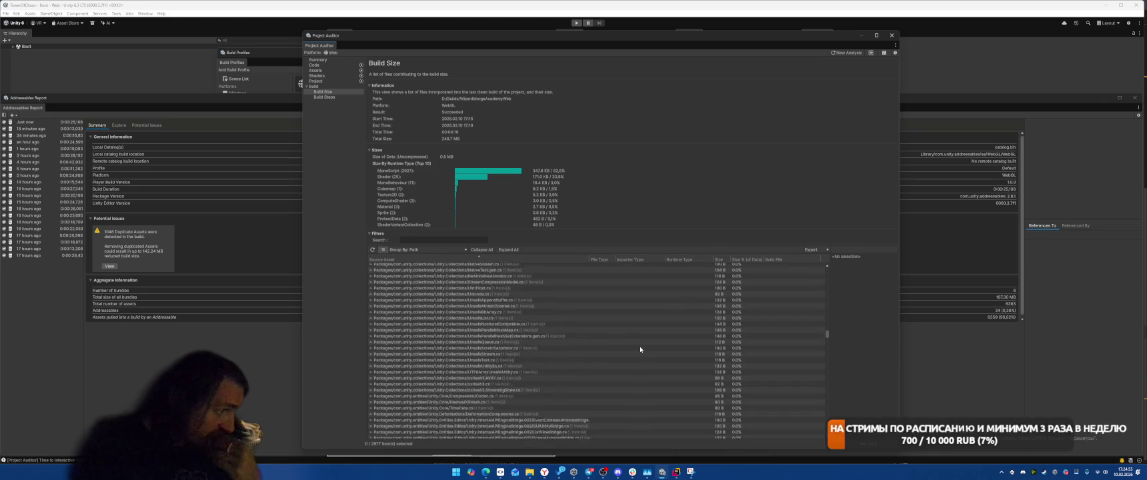
scroll(638, 347, down, 5)
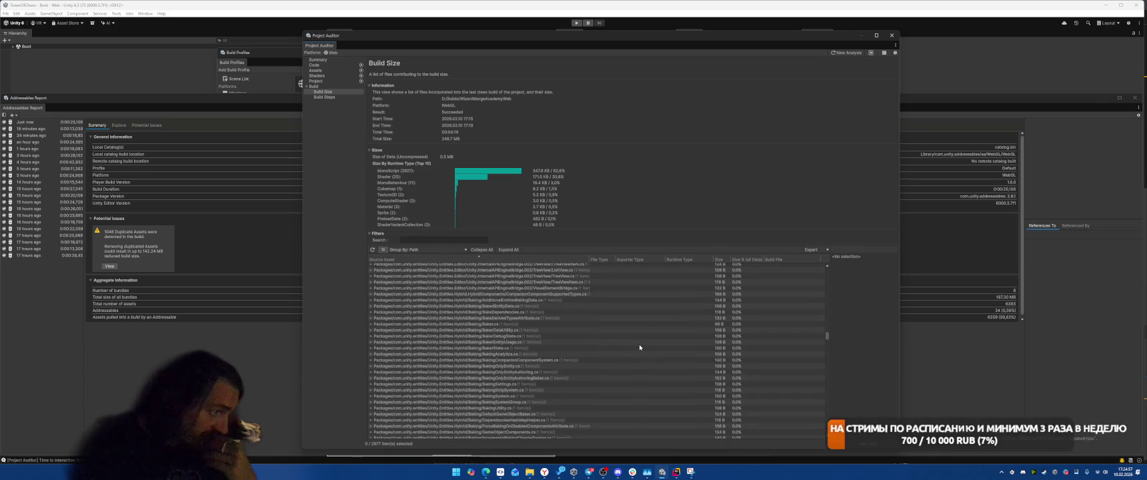
scroll(640, 345, down, 10)
scroll(640, 345, down, 3)
scroll(639, 345, down, 9)
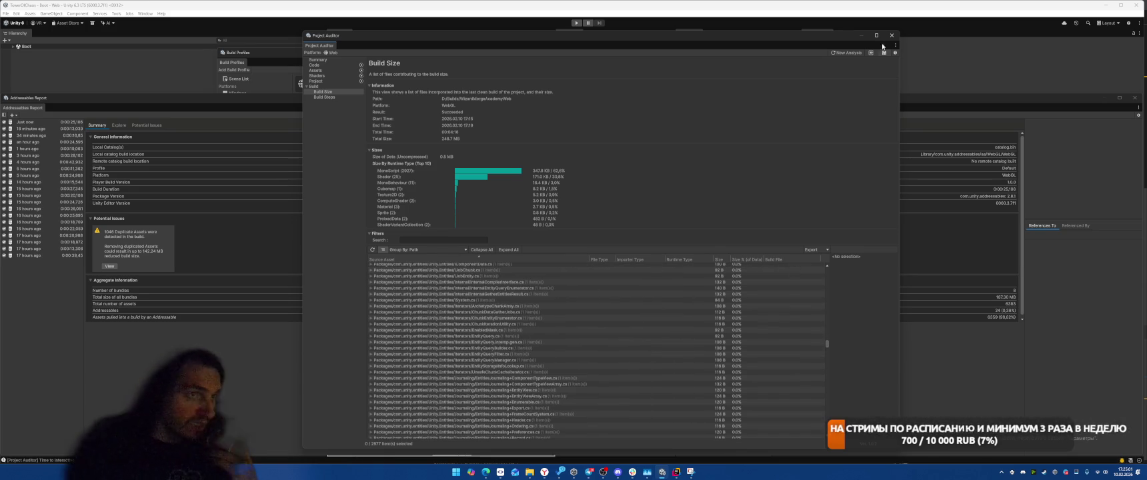
Close Project Auditor, open Submodule Stripping, and launch the WizardMergeAcademyWeb build
click(257, 90)
click(144, 13)
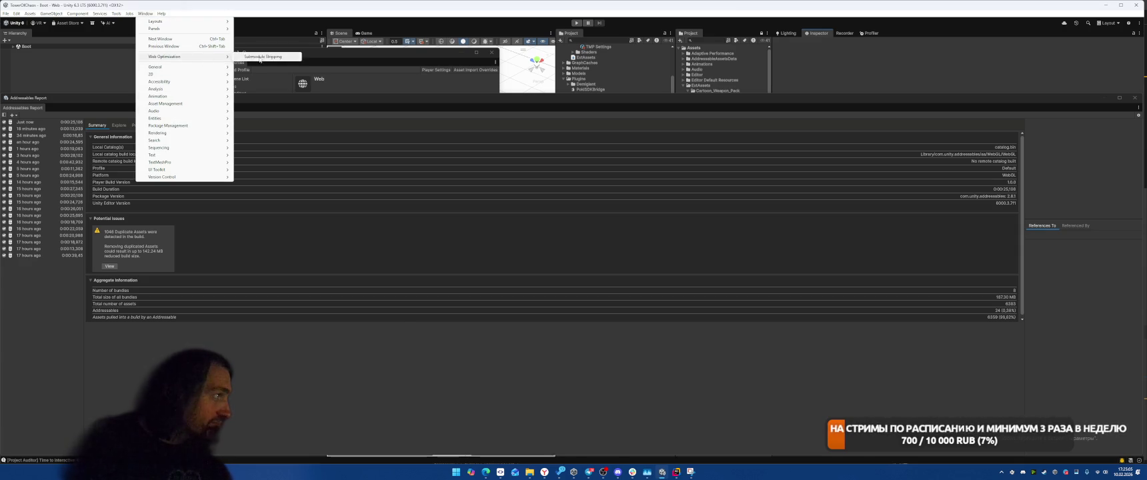
click(261, 57)
double_click(451, 267)
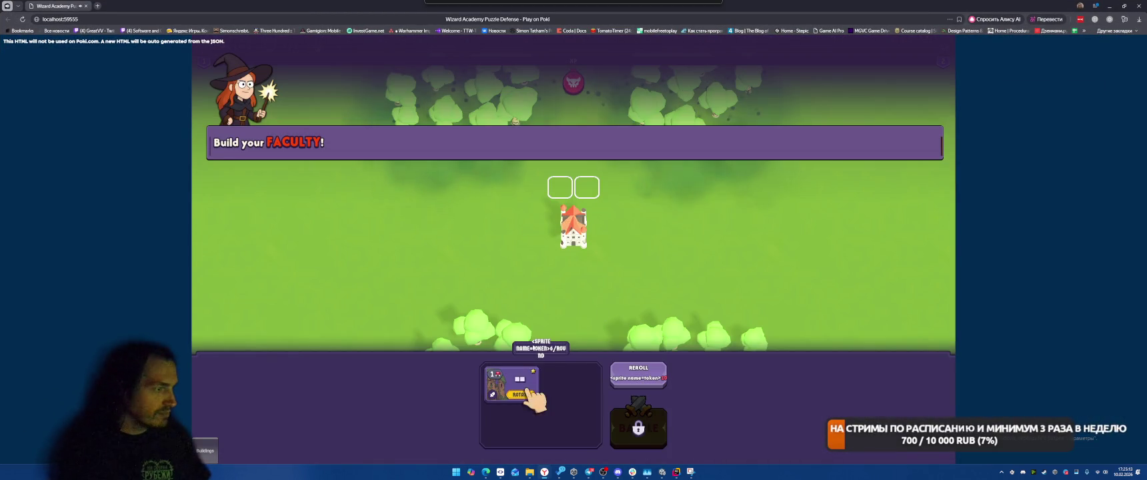
Place a building, start the first wave, and cast Meteor on the enemies
click(586, 208)
click(638, 430)
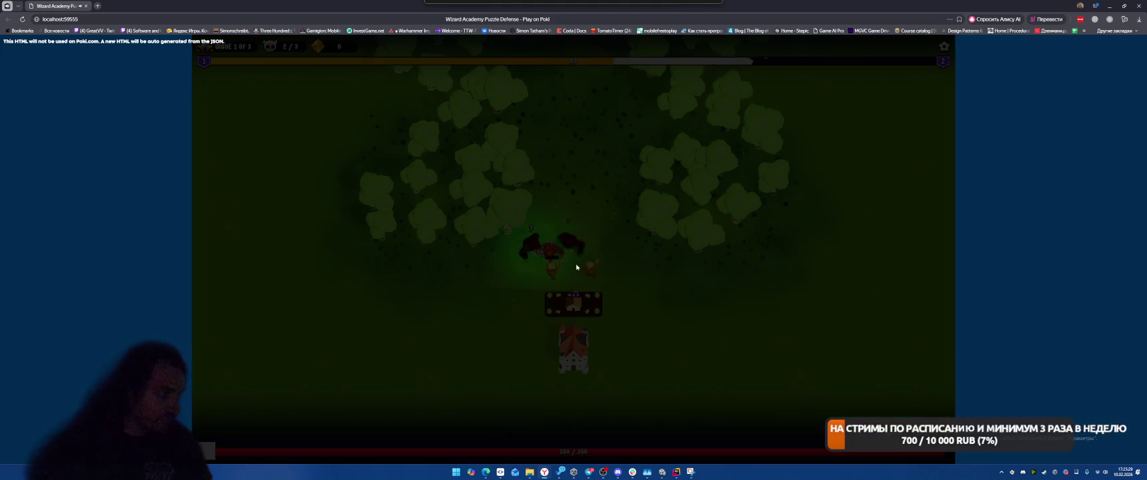
click(573, 266)
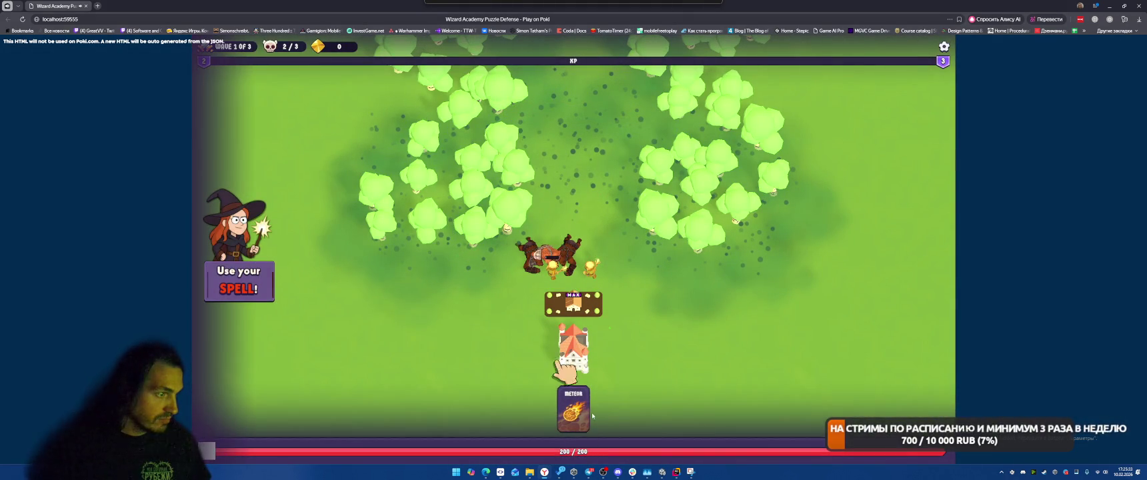
click(588, 407)
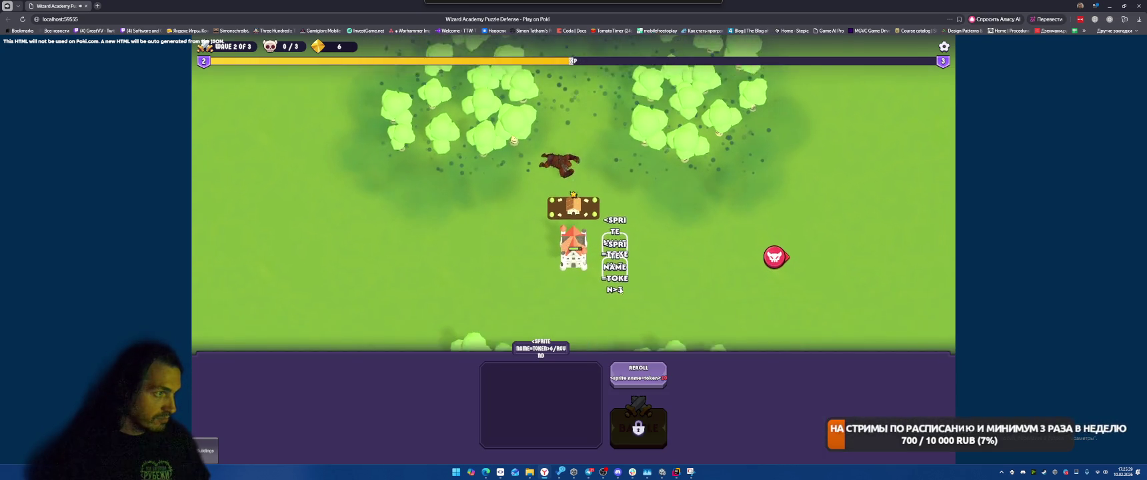
Buy and place a second building beside the tower, start the battle, and drop Meteors on enemies
click(613, 245)
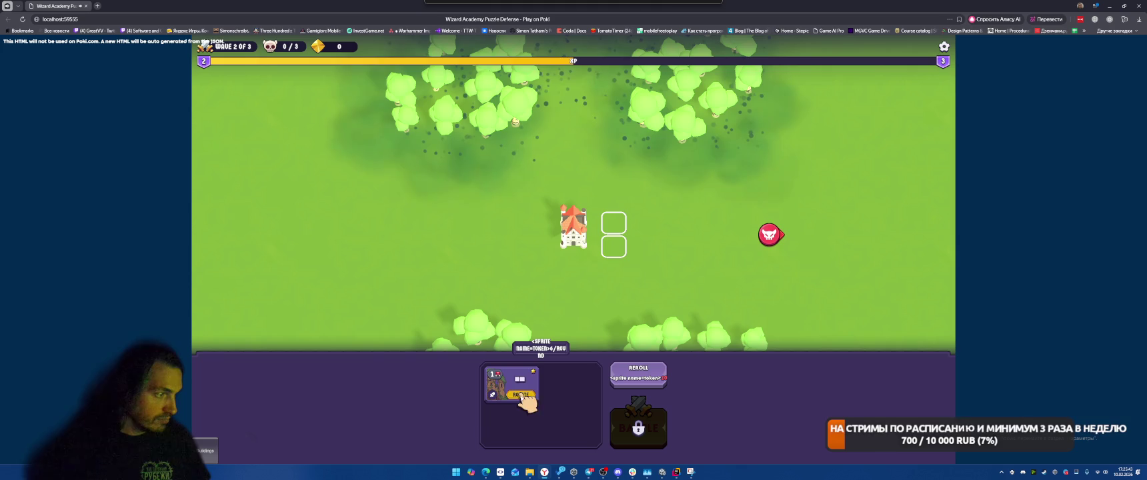
click(613, 235)
click(638, 427)
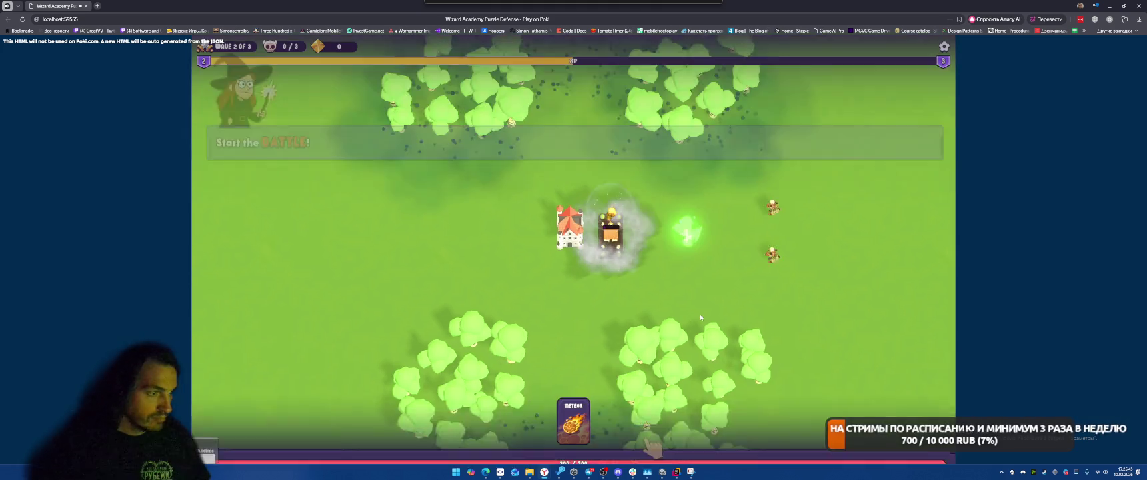
mouse_move(573, 408)
mouse_down()
mouse_move(606, 320)
mouse_move(664, 246)
mouse_up()
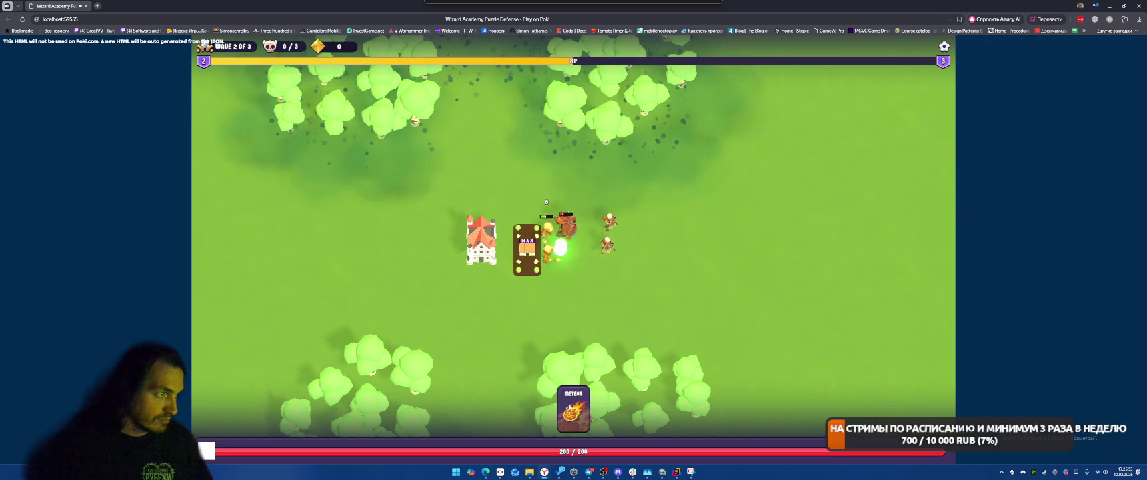
drag(570, 408, 564, 228)
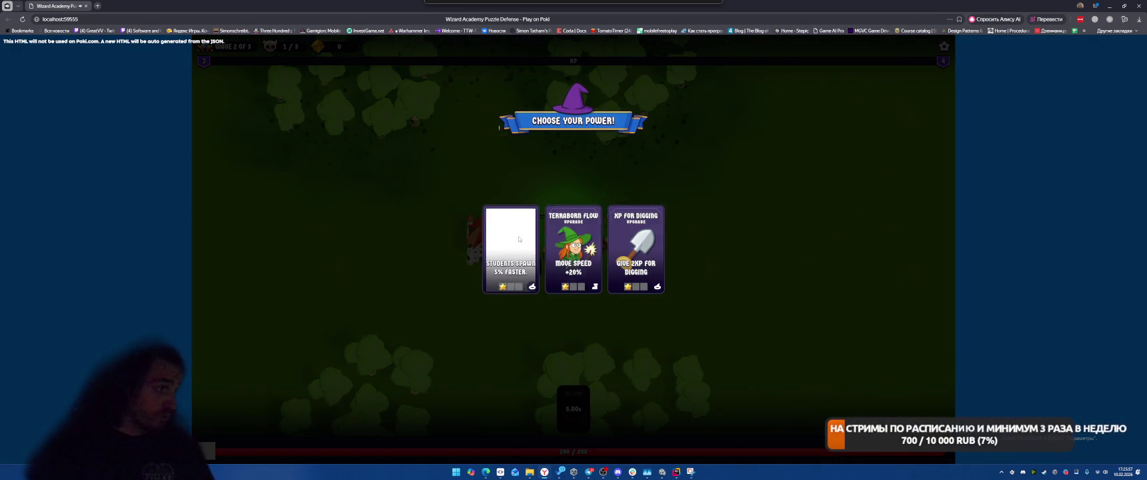
Take the Students spawn 5% faster upgrade, cast Meteor, place a building, and start the next wave
click(519, 239)
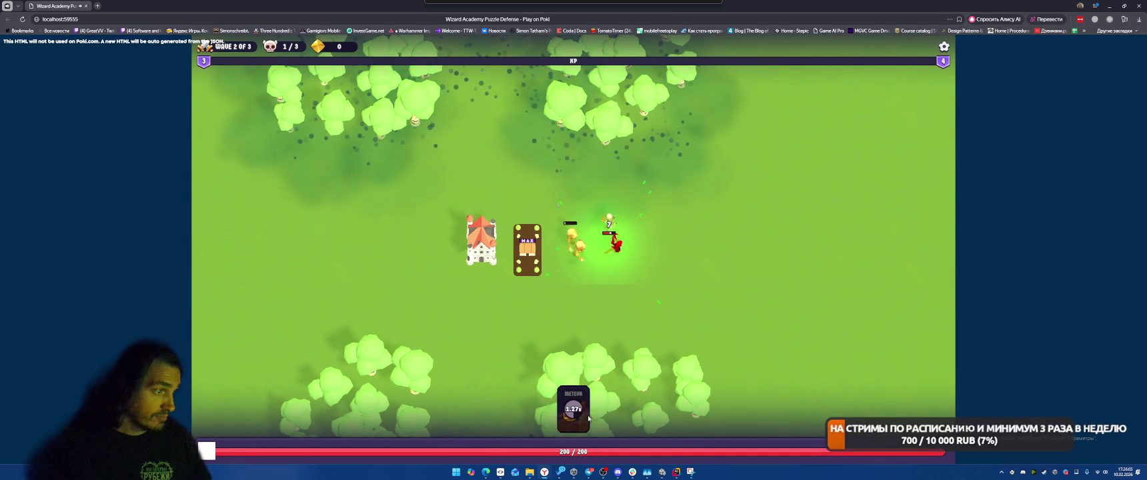
drag(585, 417, 614, 254)
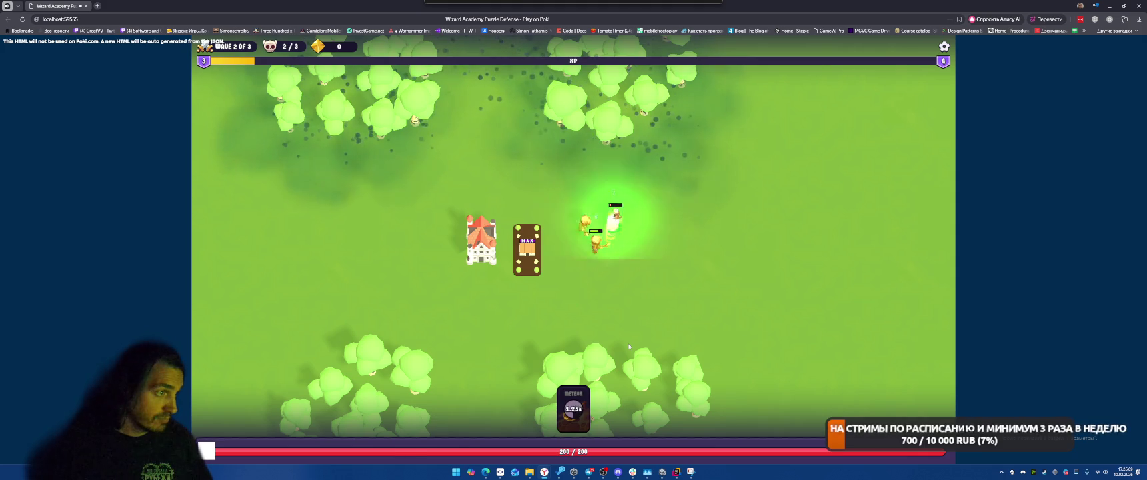
mouse_move(512, 383)
mouse_down()
mouse_move(603, 244)
mouse_move(613, 246)
mouse_up()
click(638, 428)
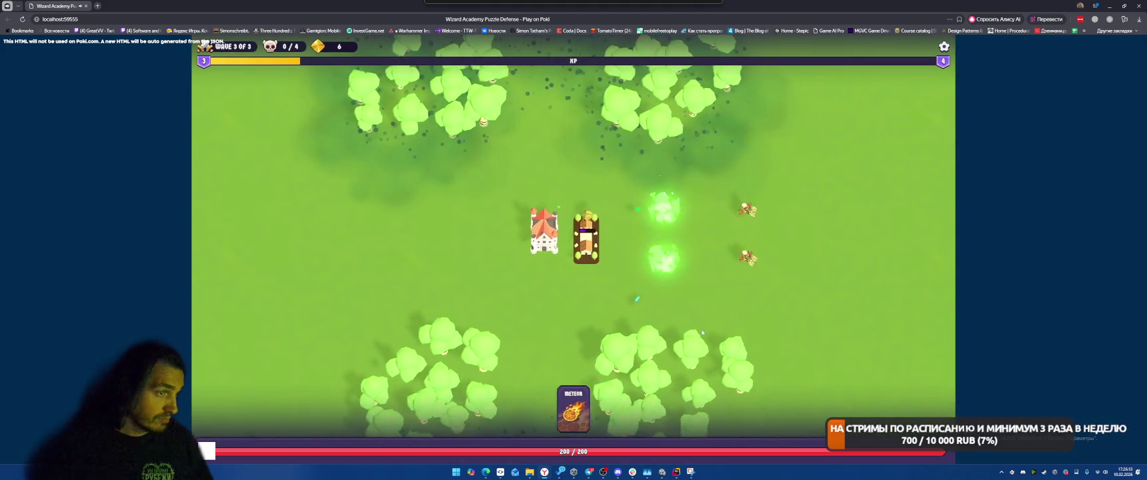
Cast three Meteors to clear the wave and claim the victory rewards
mouse_move(575, 408)
mouse_down()
mouse_move(655, 273)
mouse_move(653, 247)
mouse_up()
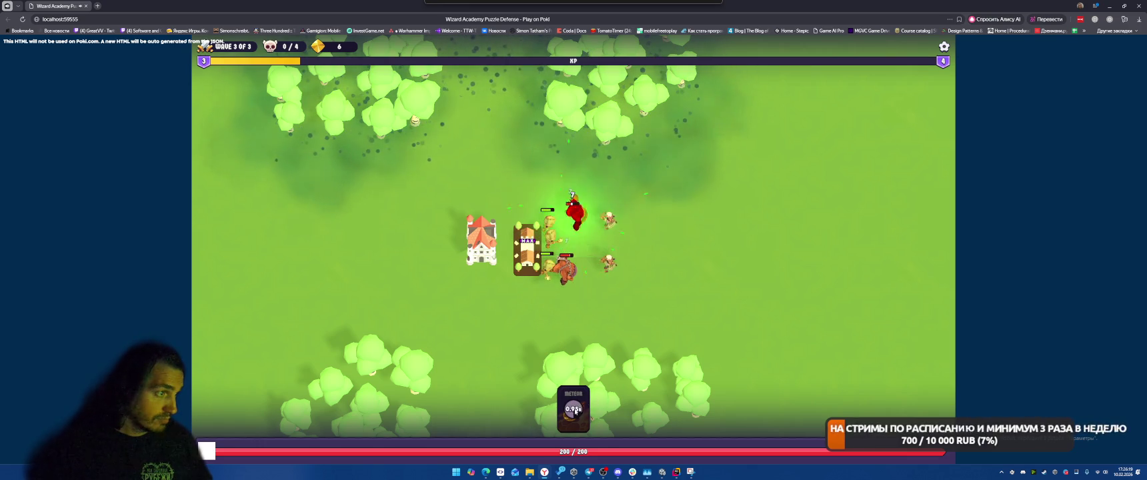
drag(573, 409, 580, 226)
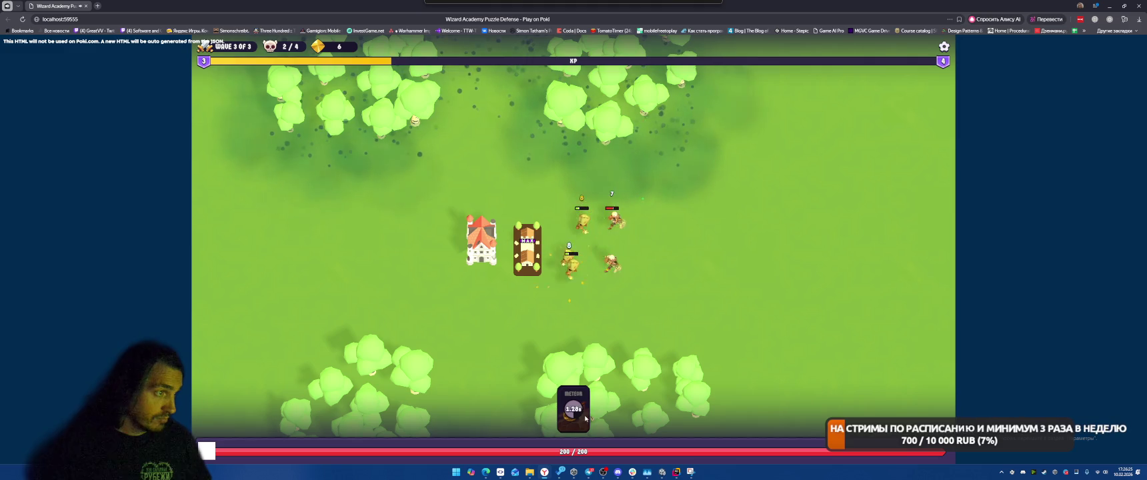
drag(573, 408, 616, 227)
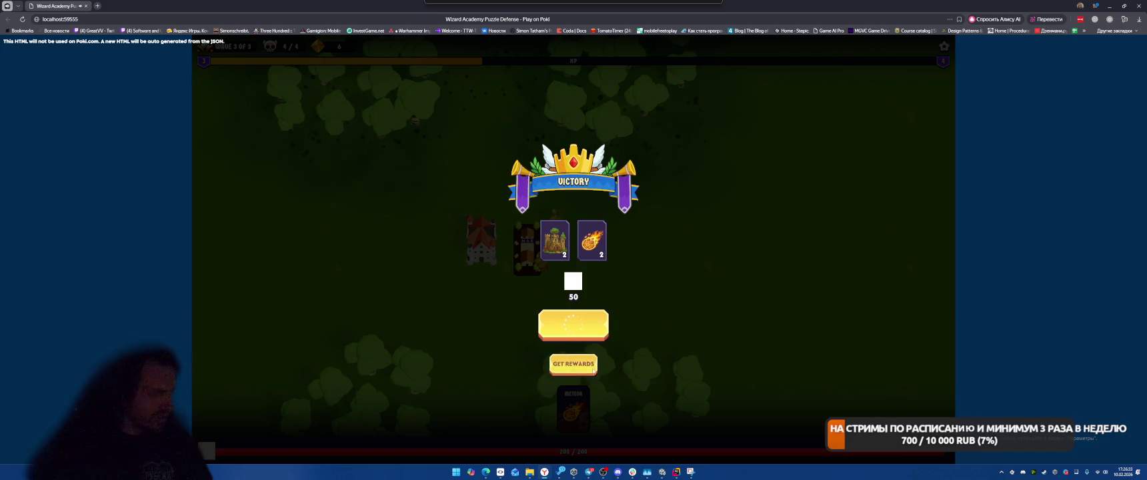
click(572, 369)
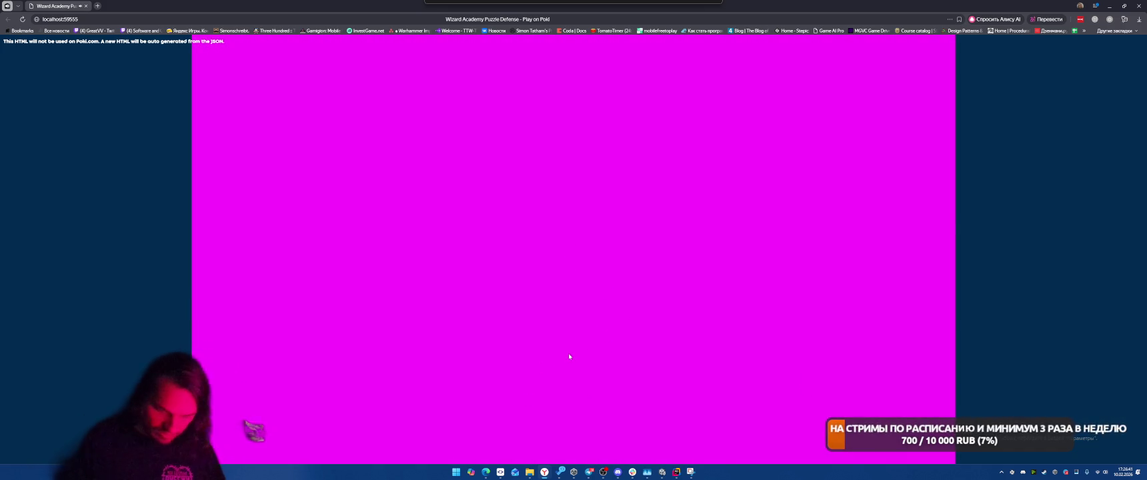
Check the browser console with F12, close it, then add Solarion and Chain Lightning to the deck
key(F12)
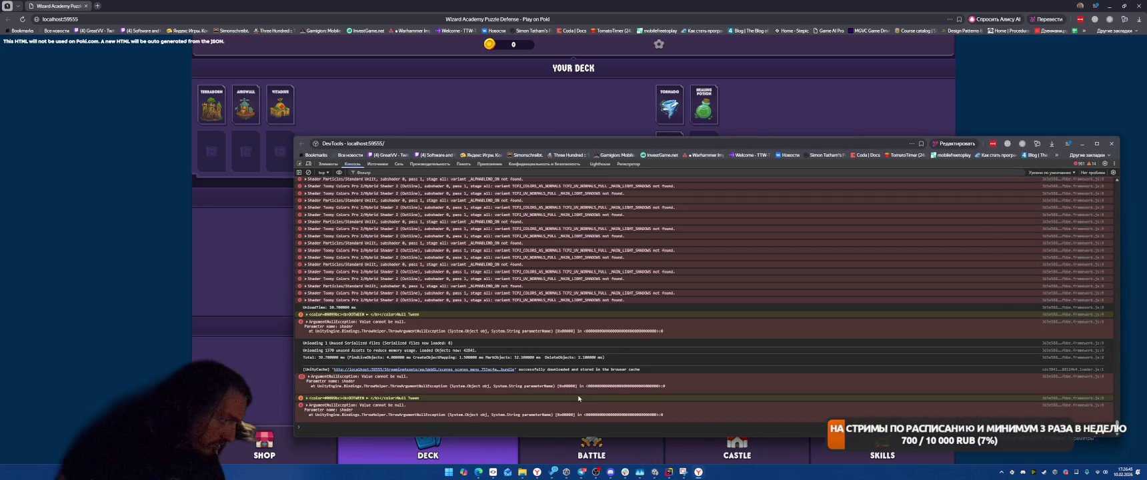
scroll(578, 398, up, 5)
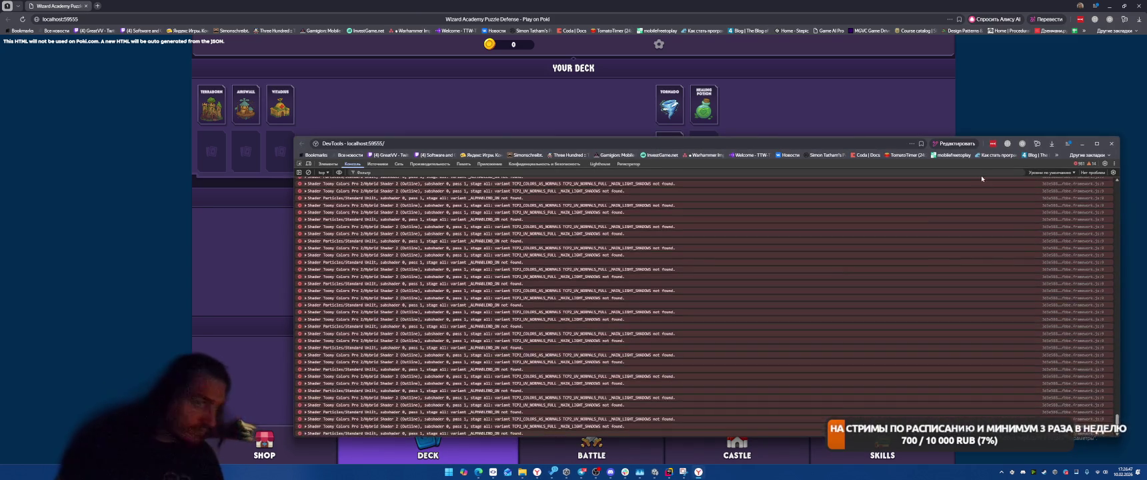
click(1111, 144)
click(495, 242)
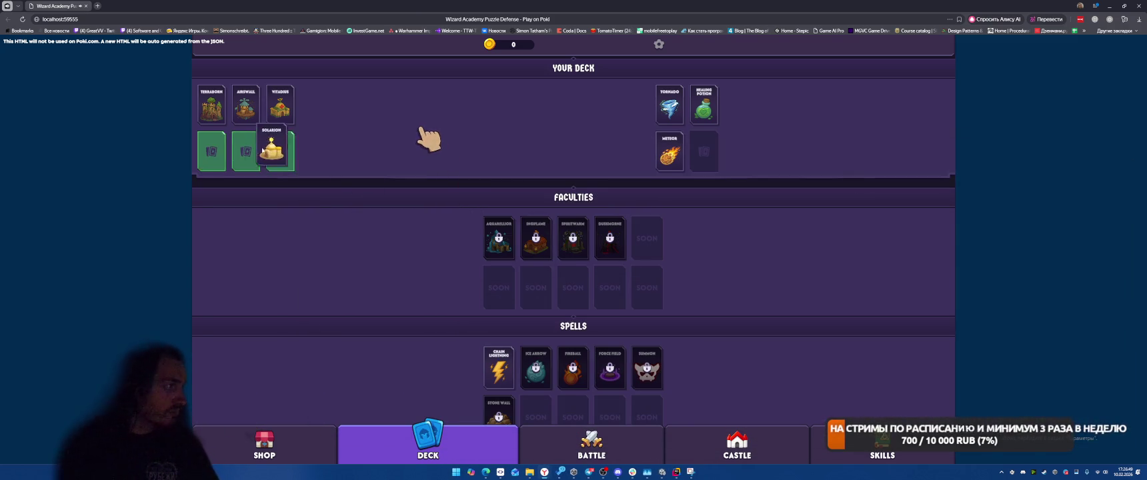
click(509, 357)
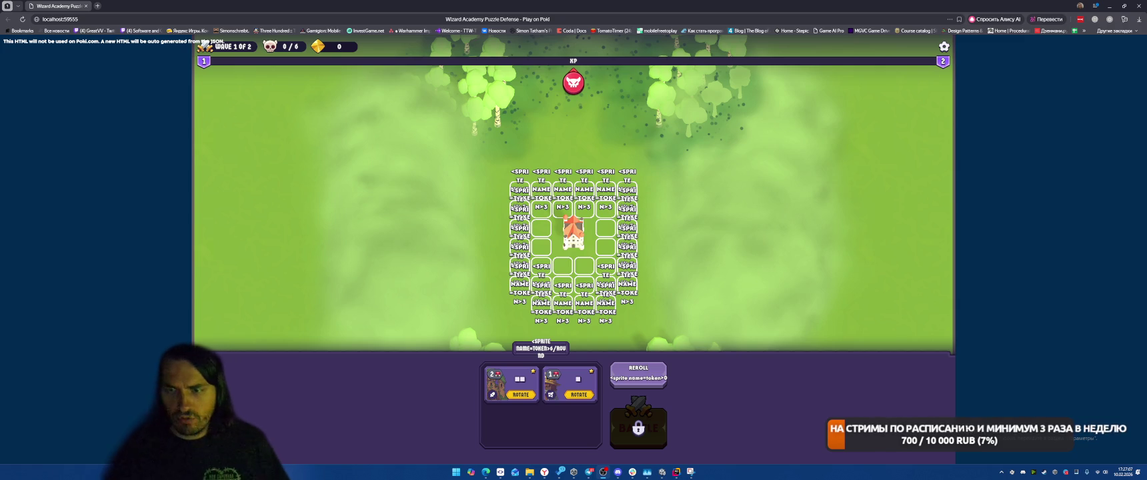
Place two tower pieces on the grid, merge them into a larger building, and start the battle
drag(511, 383, 552, 203)
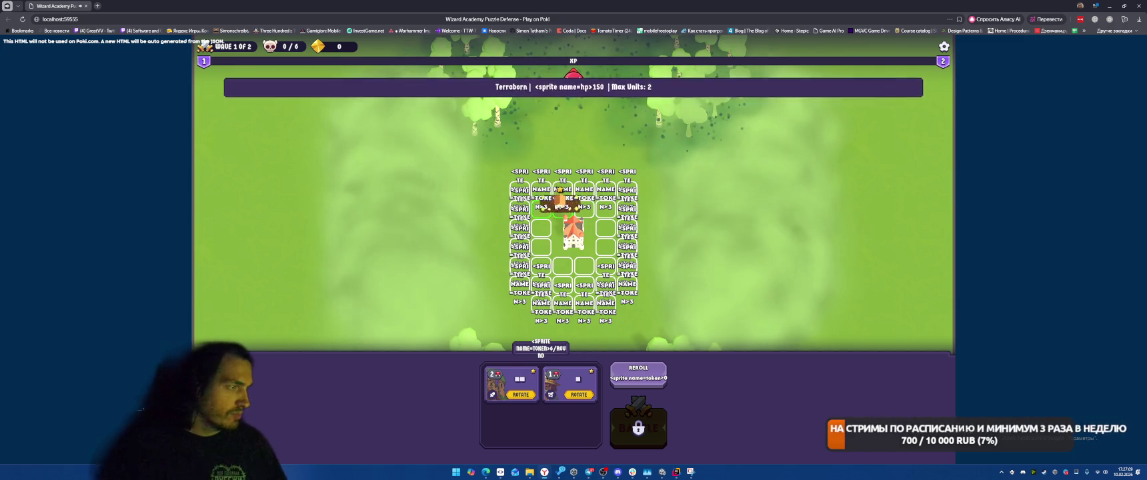
drag(570, 384, 584, 200)
mouse_move(511, 383)
mouse_down()
mouse_move(540, 380)
mouse_move(576, 210)
mouse_move(552, 203)
mouse_up()
click(647, 442)
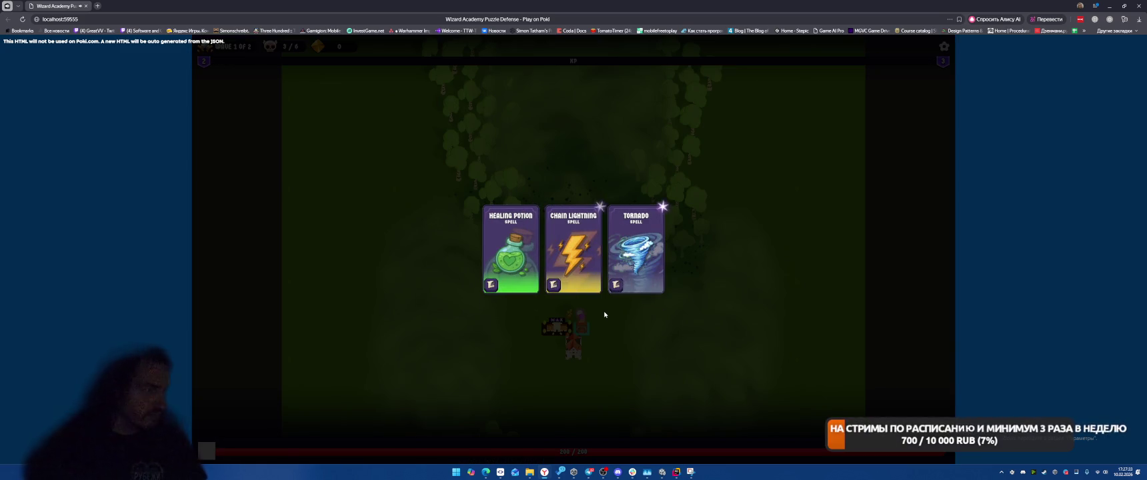
Choose the Tornado spell, cast it twice on the enemies to clear wave 1, then minimize the browser
click(633, 249)
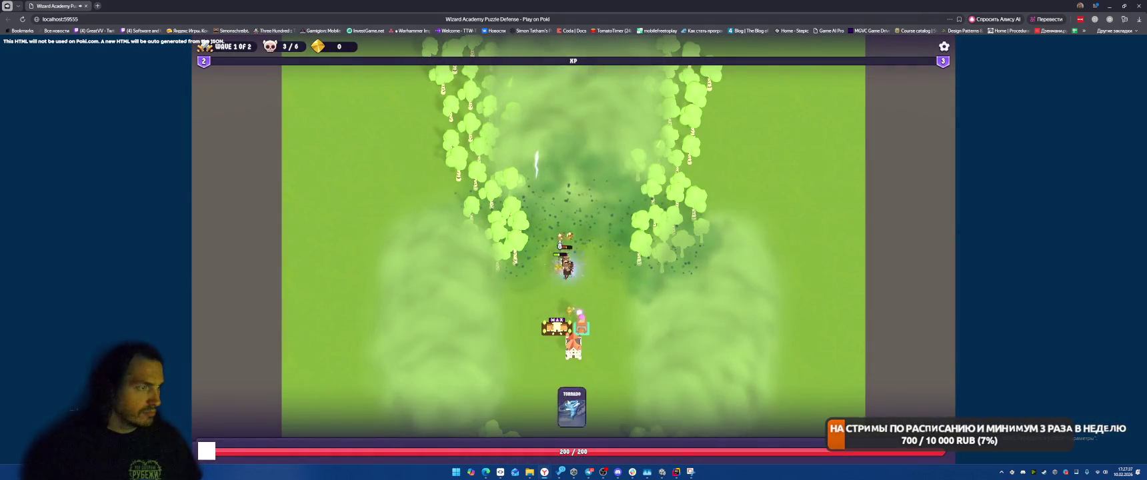
click(586, 412)
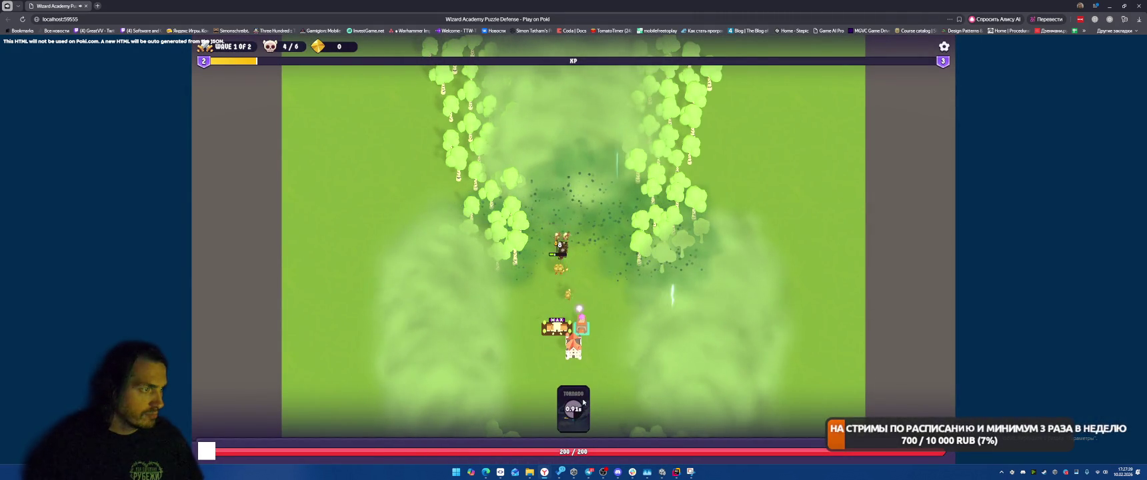
click(581, 404)
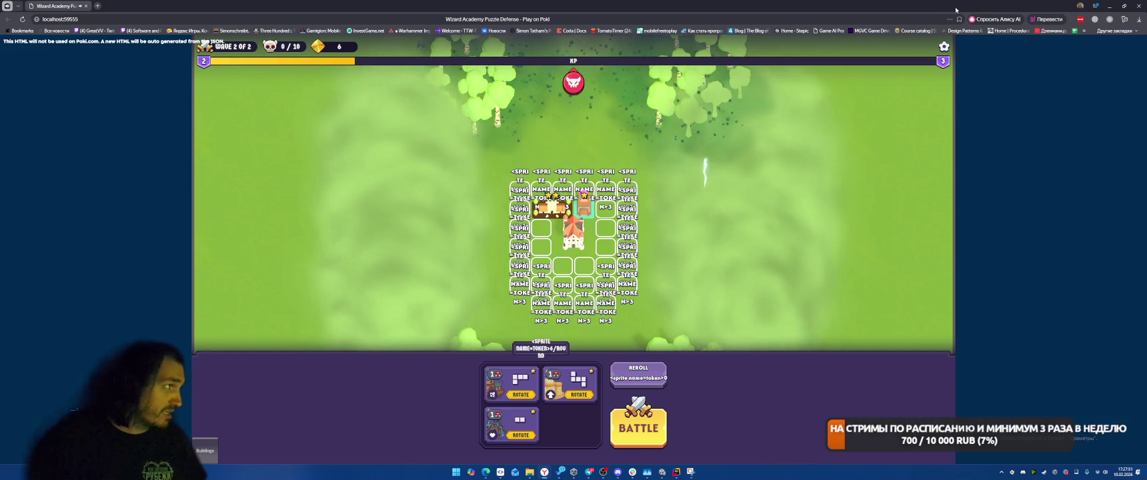
click(1108, 6)
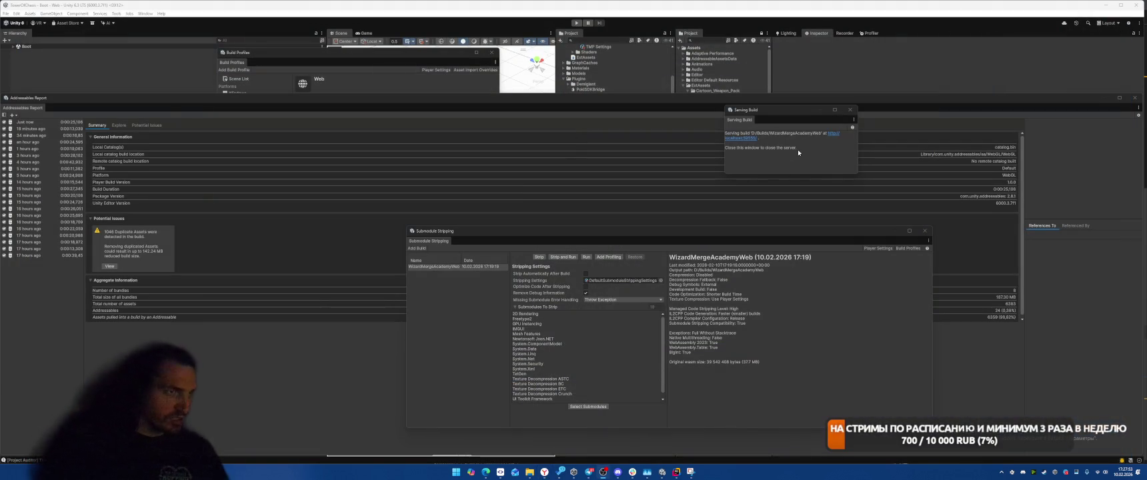
Stop serving the web build, review the Submodules To Strip list, and launch Strip and Run
click(849, 109)
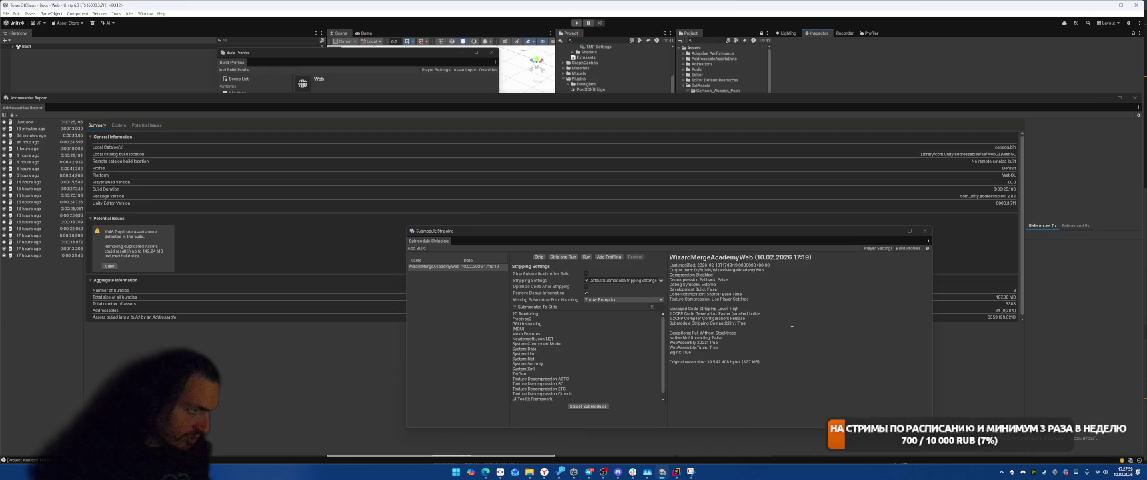
scroll(576, 348, down, 1)
scroll(580, 351, up, 1)
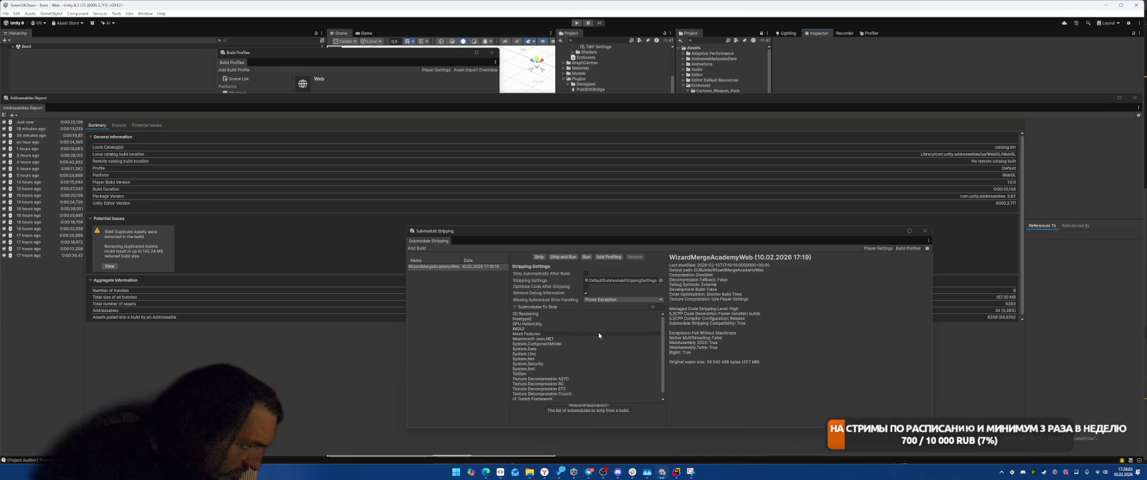
scroll(607, 343, down, 1)
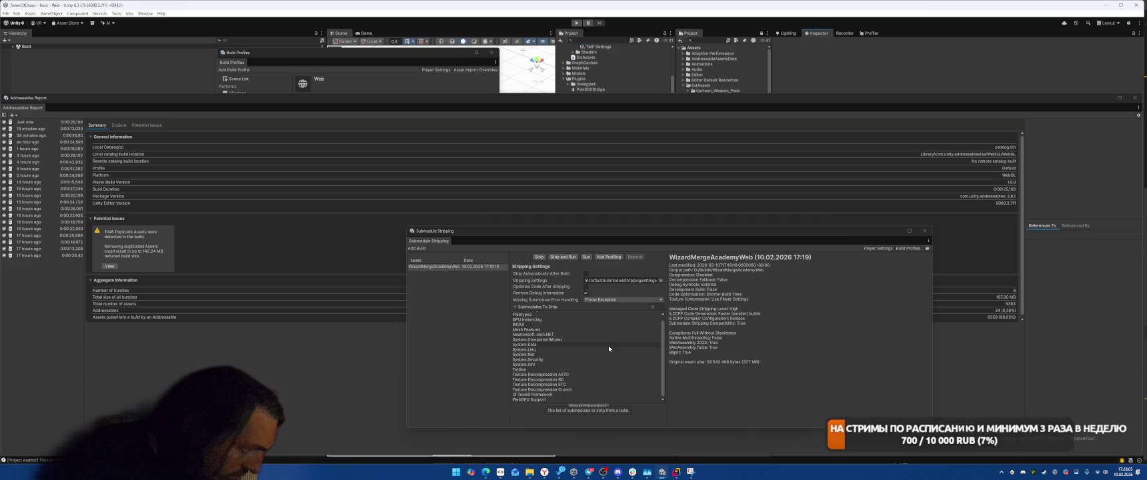
click(562, 257)
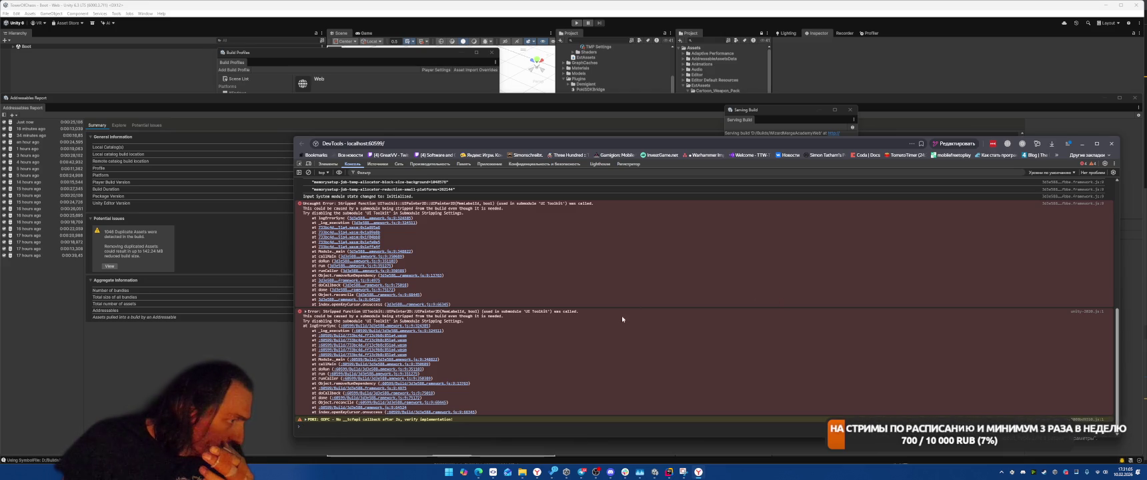
Review the stripped UI Toolkit submodule errors in the DevTools console, then close the console
scroll(622, 319, up, 5)
scroll(630, 343, down, 5)
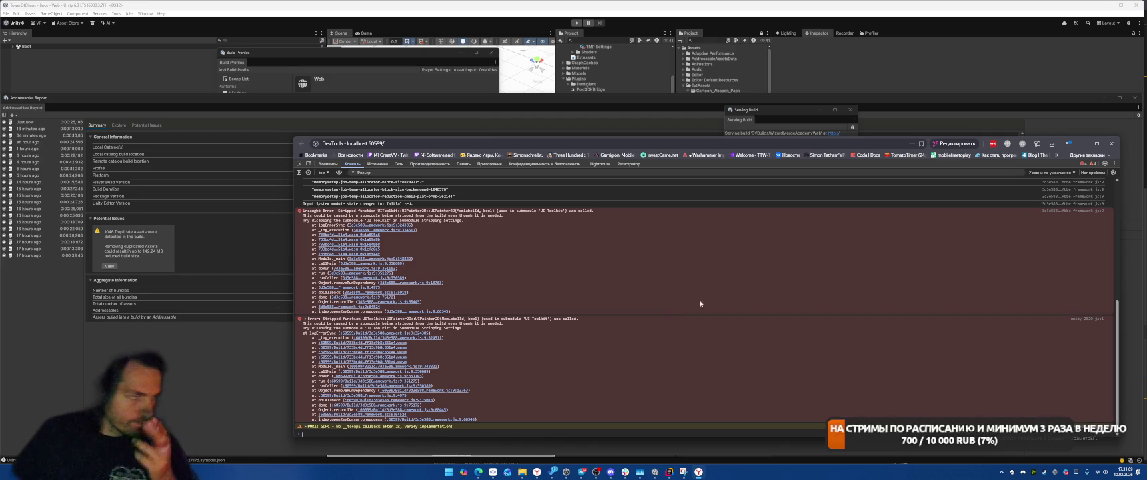
click(1110, 144)
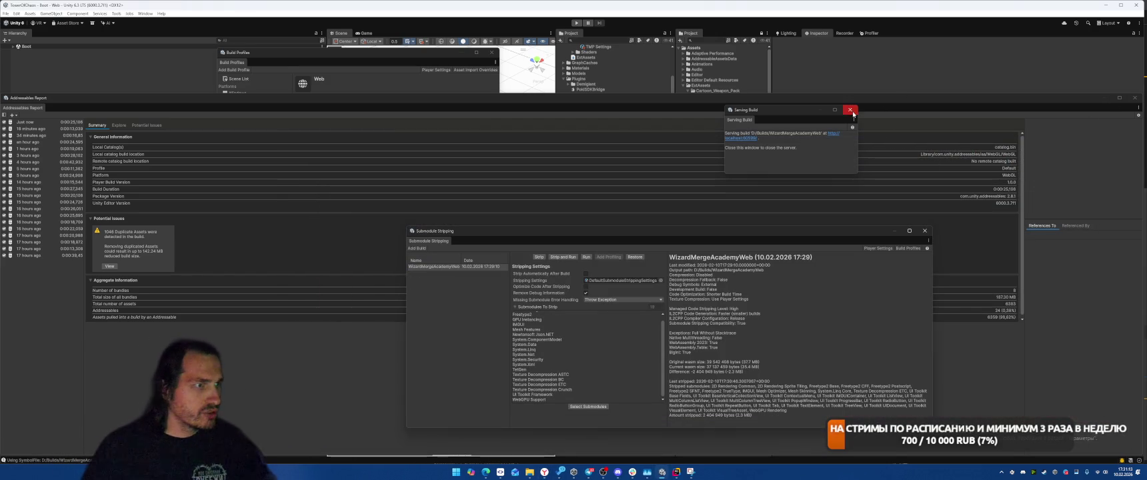
Undo the edit to restore the SetPosition lines, restore the unstripped build, and close the Addressables Report
click(676, 472)
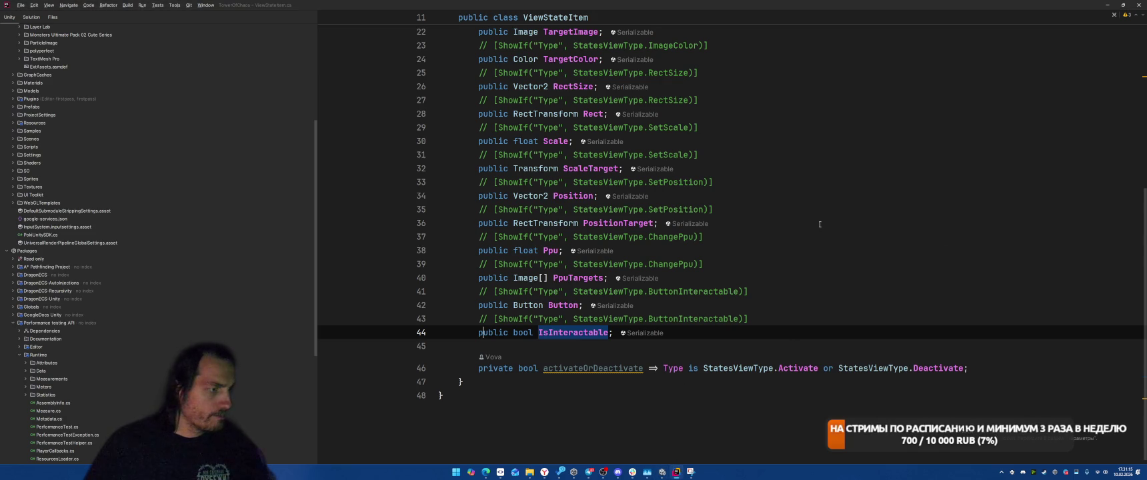
key(ctrl+z)
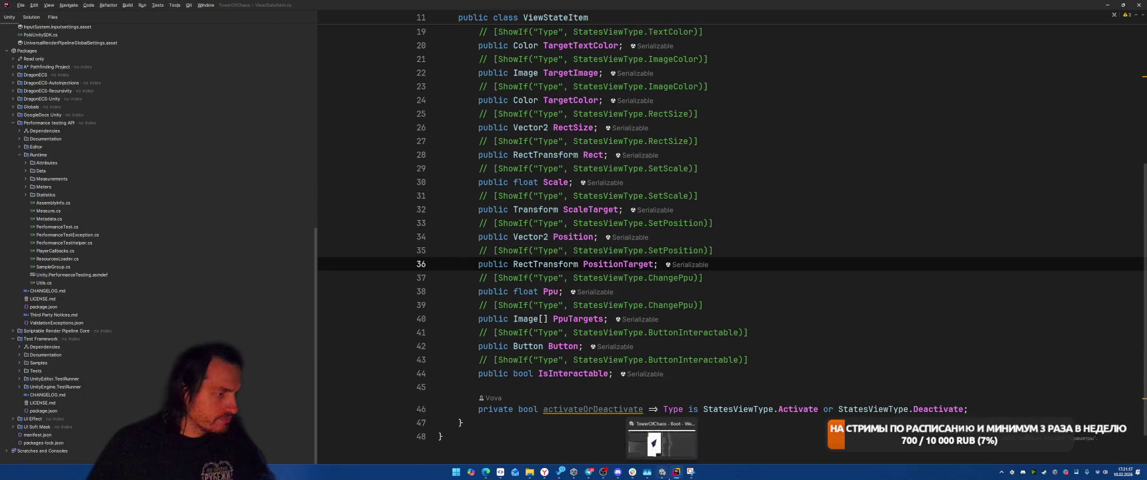
click(662, 472)
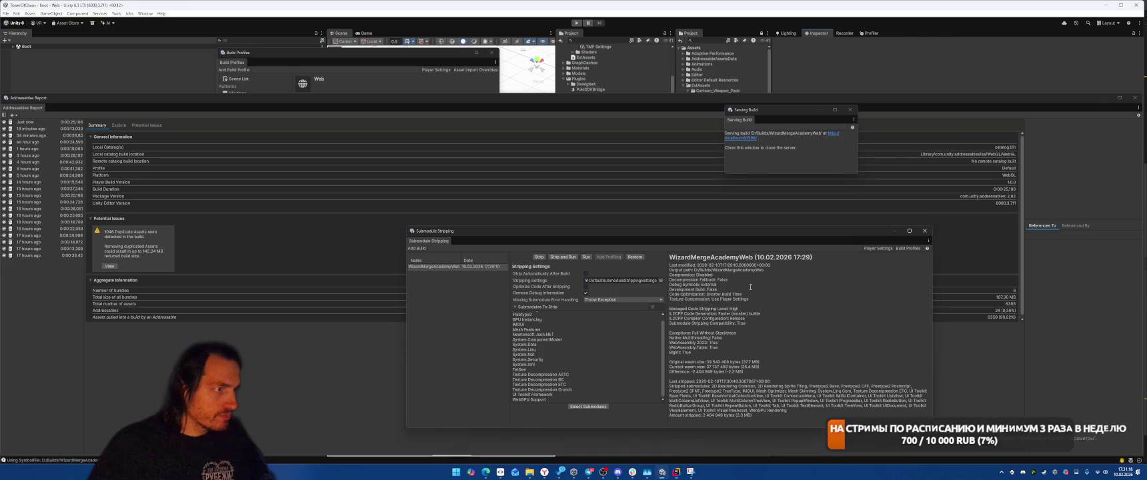
click(635, 257)
click(1134, 98)
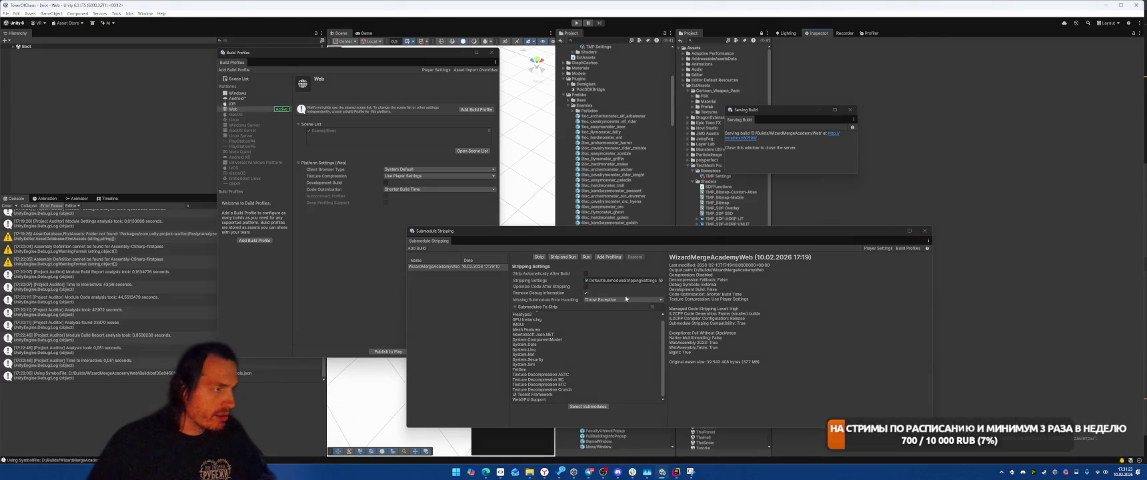
Open the project's manifest.json in Rider and review its dependencies, including com.unity.project-auditor 1.0.2
click(676, 472)
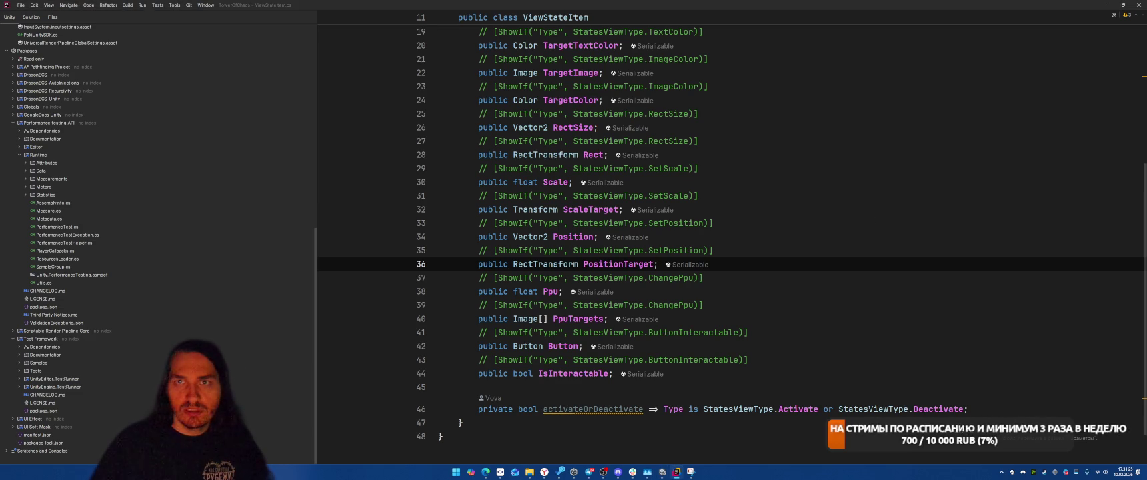
scroll(361, 300, down, 1)
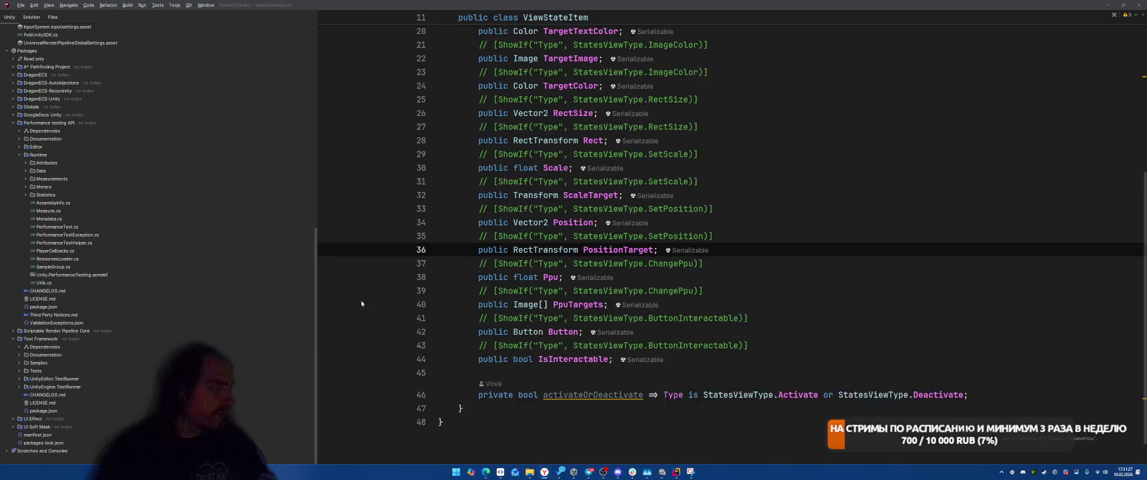
double_click(46, 432)
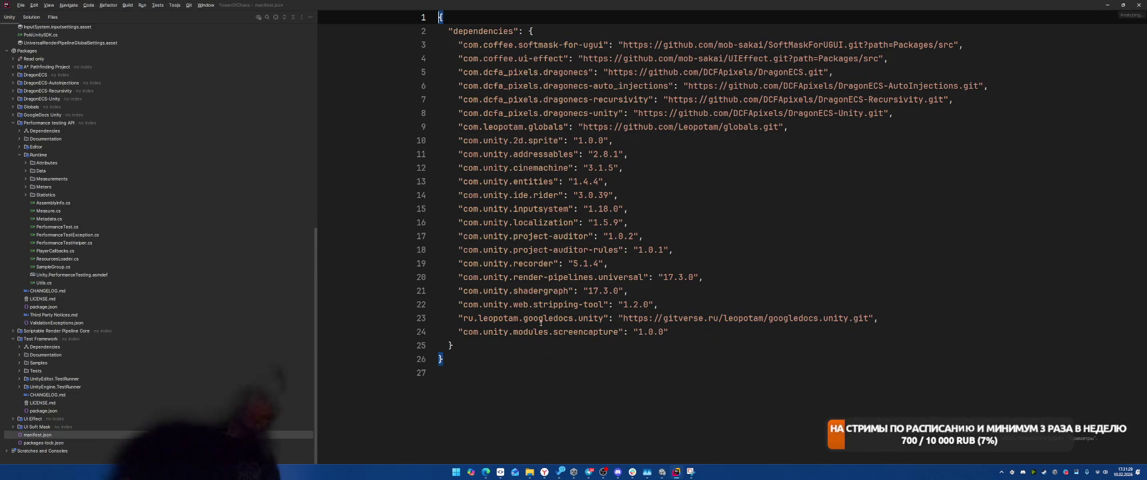
click(767, 237)
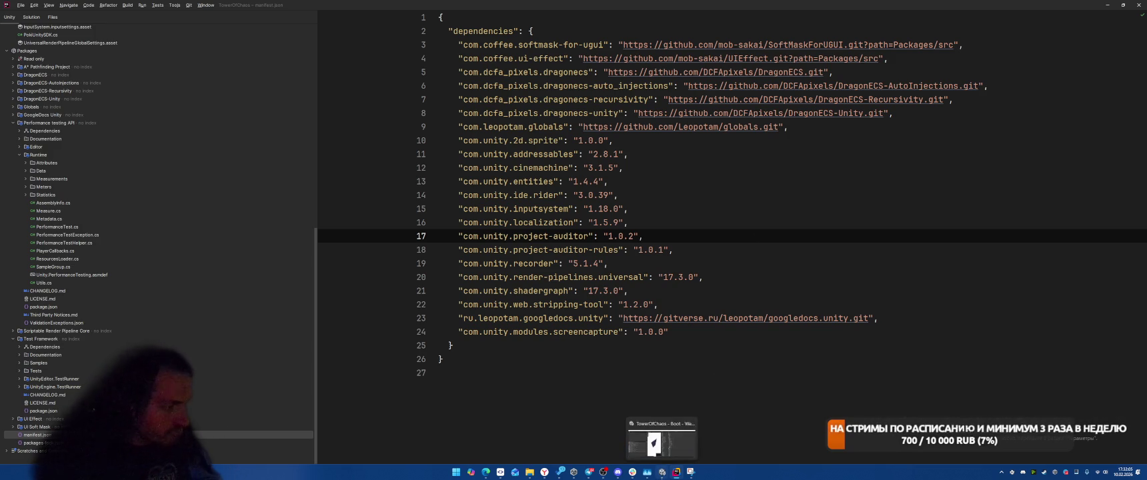
click(661, 471)
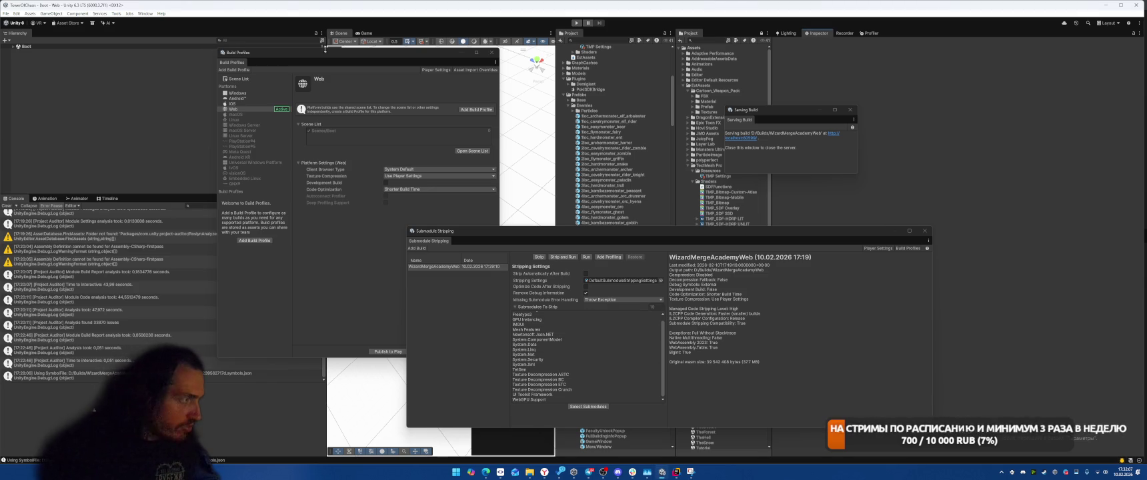
Show the built-in UIElements package's dependencies in Package Manager: used by Entities, Input System and A* Pathfinding
click(145, 13)
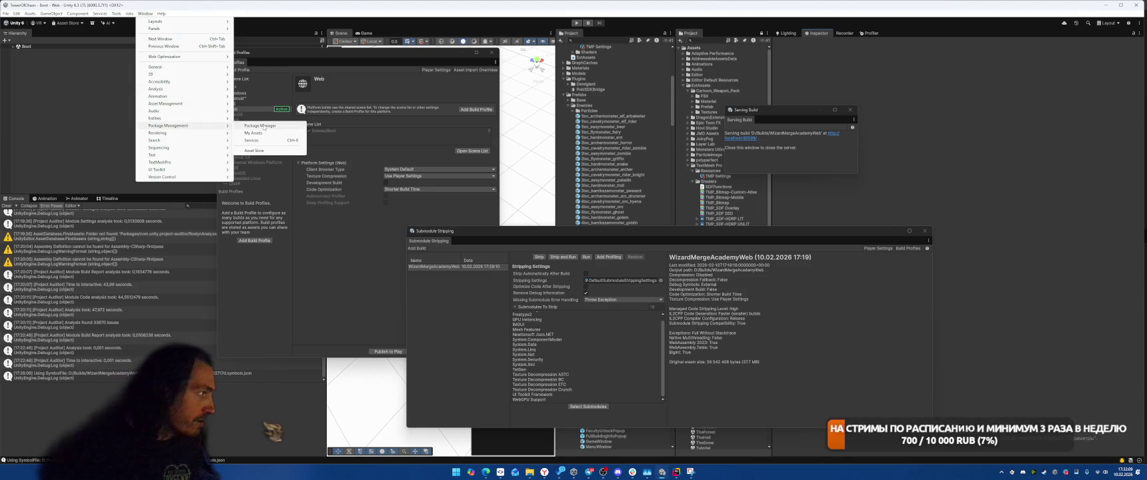
click(267, 127)
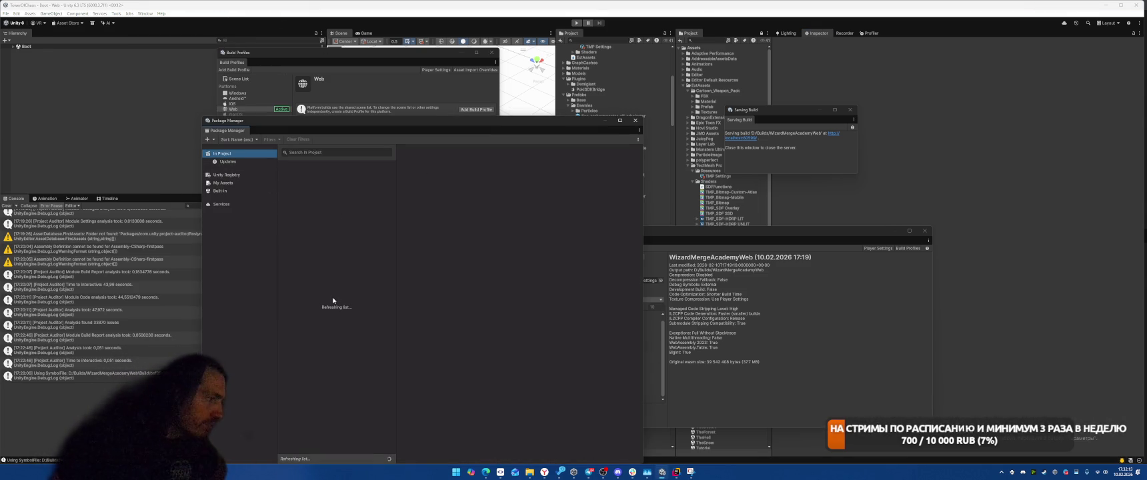
scroll(332, 347, down, 10)
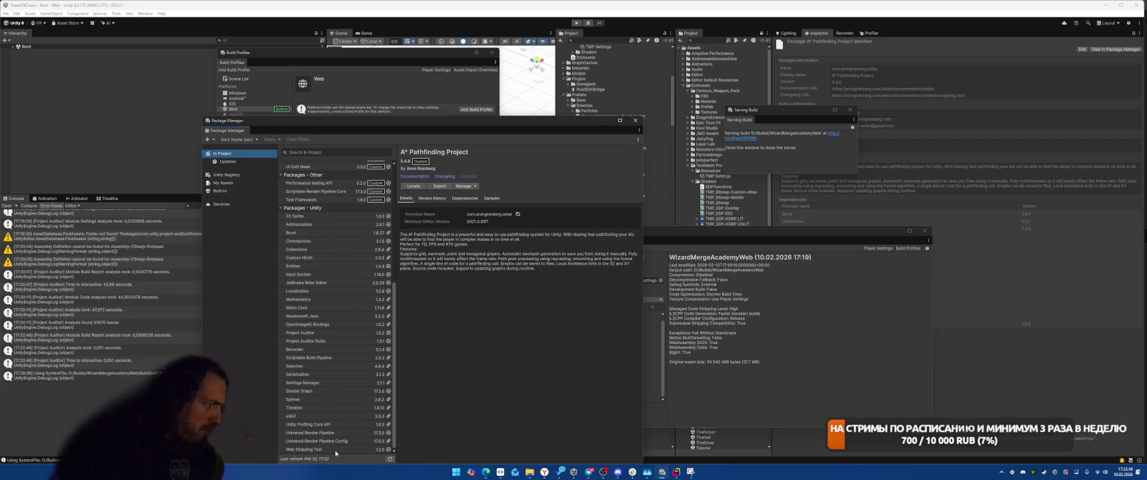
click(225, 192)
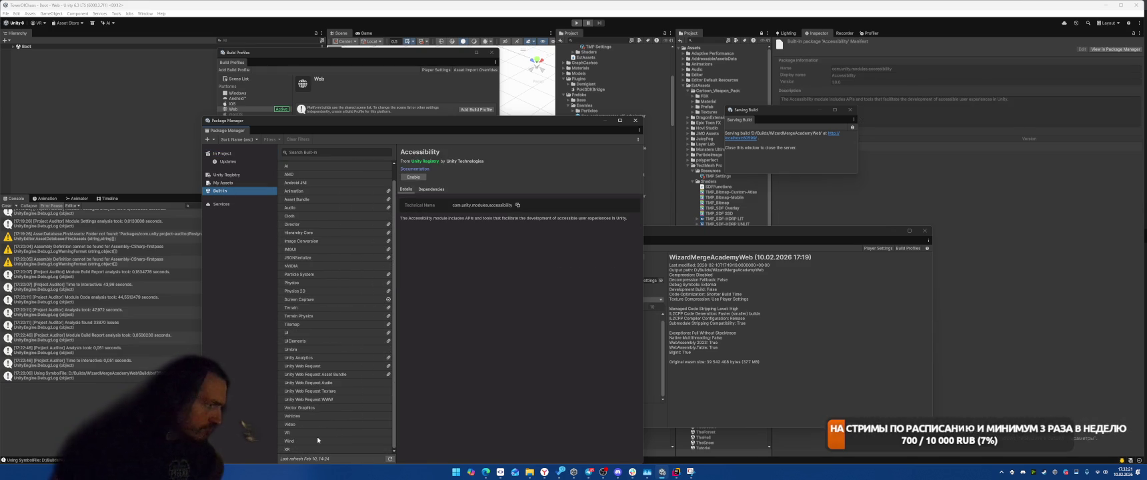
click(316, 340)
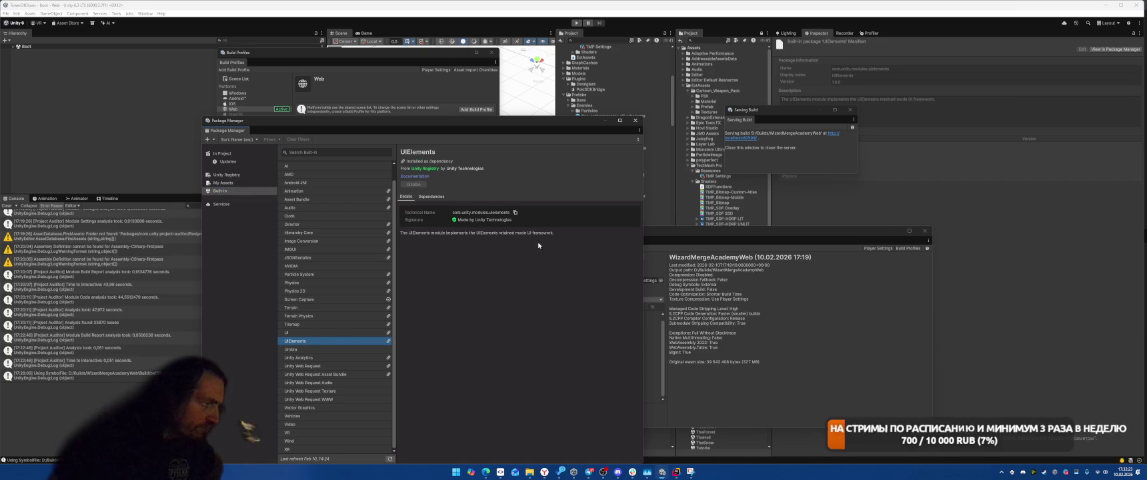
click(434, 198)
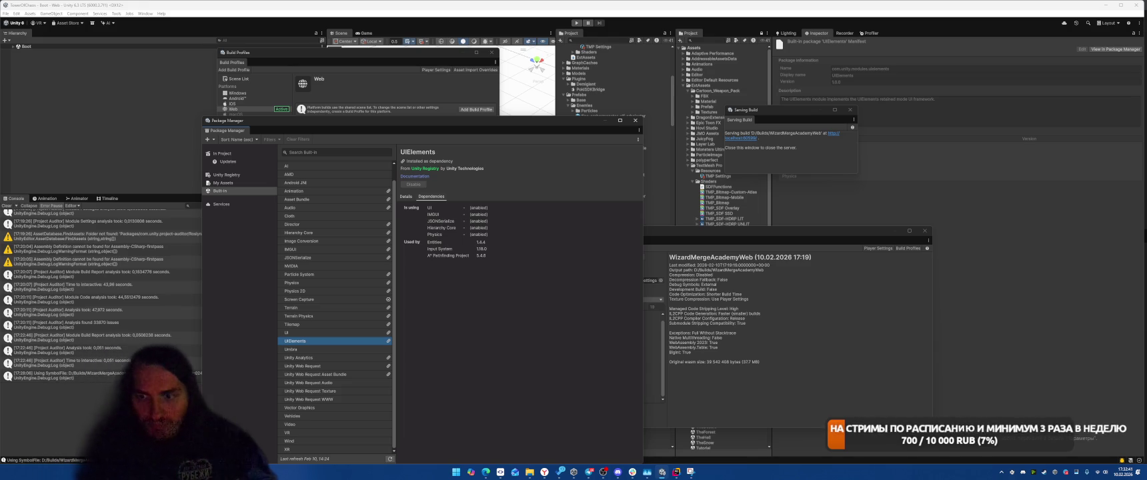
key(alt+Tab)
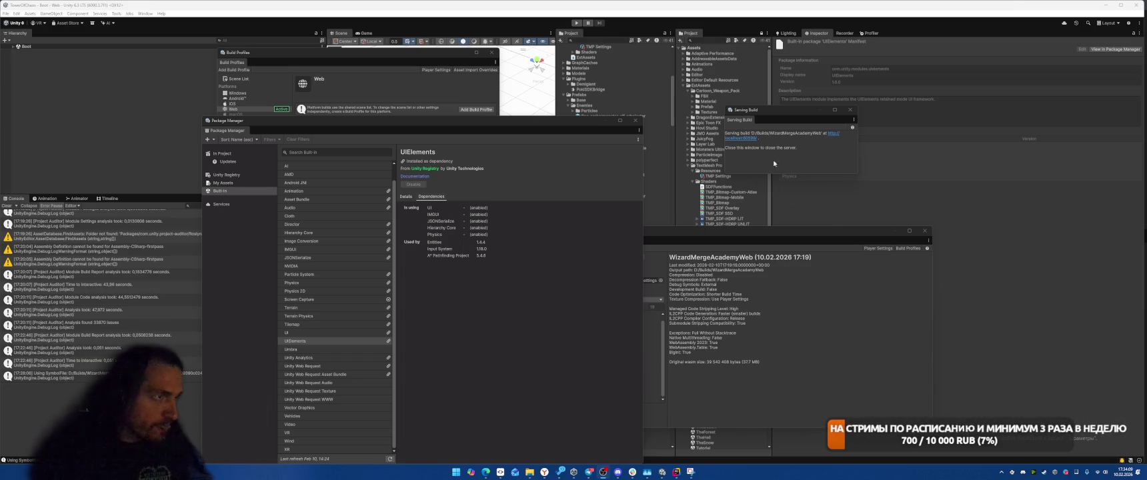
drag(698, 243, 758, 219)
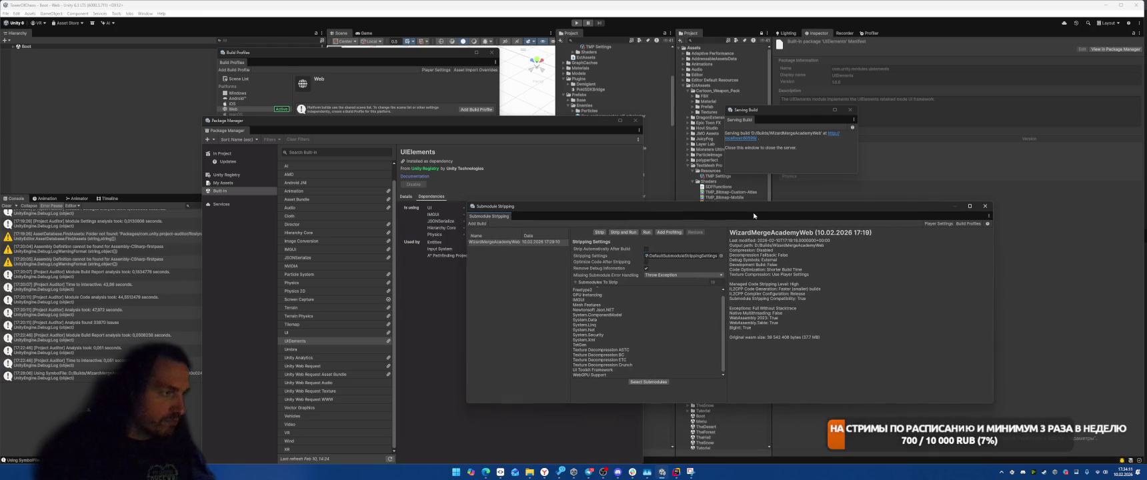
Stop stripping the Texture Decompression submodules, including Crunch, in the submodule selection
click(648, 381)
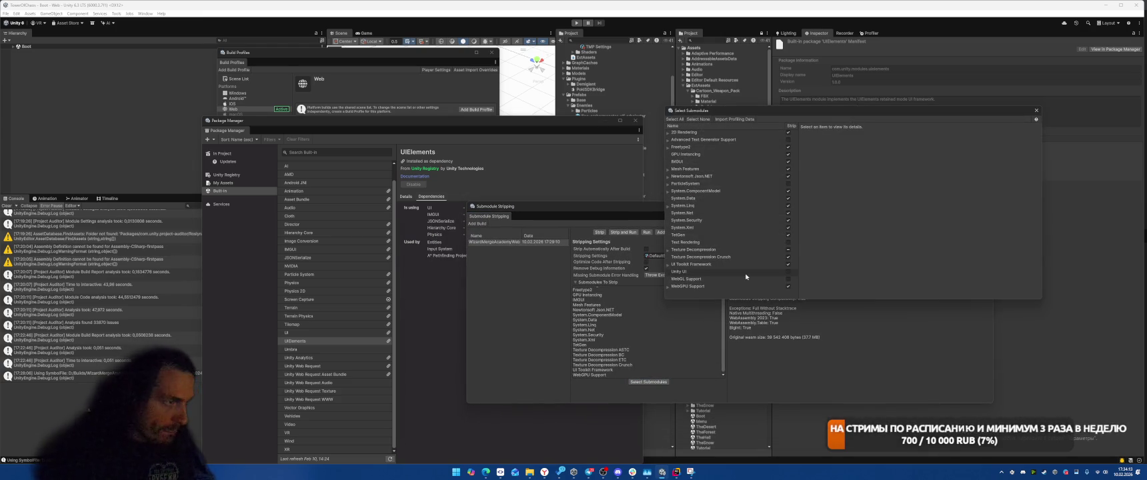
click(787, 264)
click(867, 305)
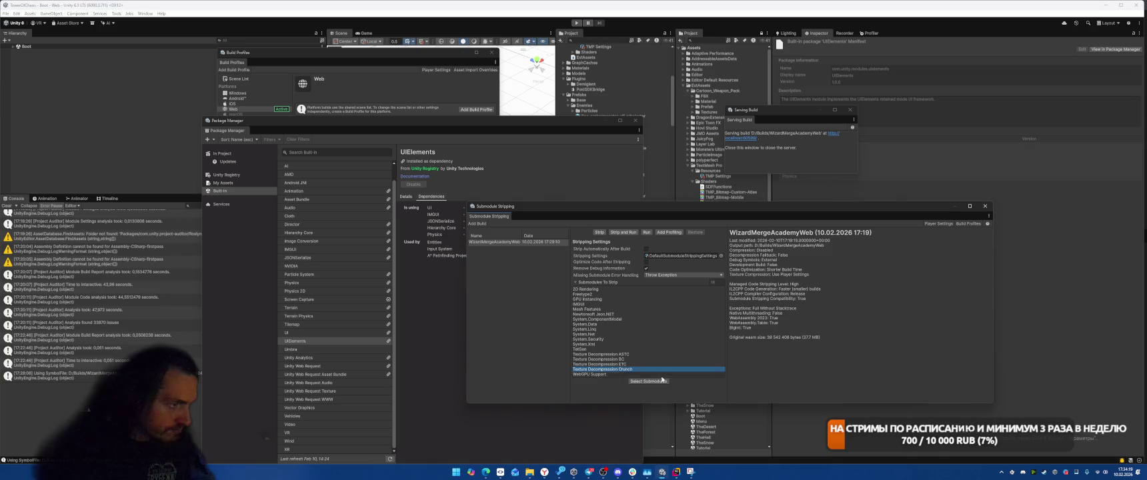
click(648, 381)
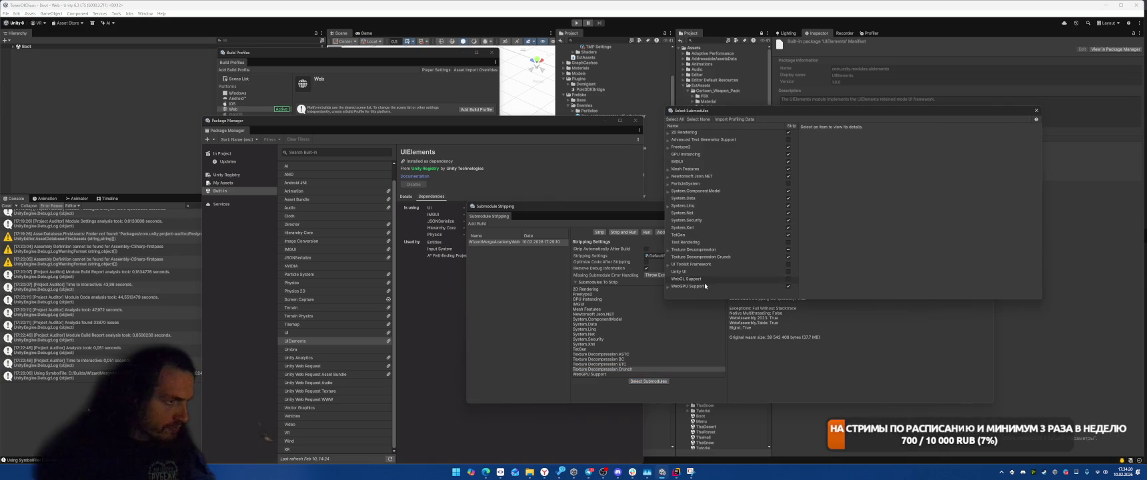
click(669, 251)
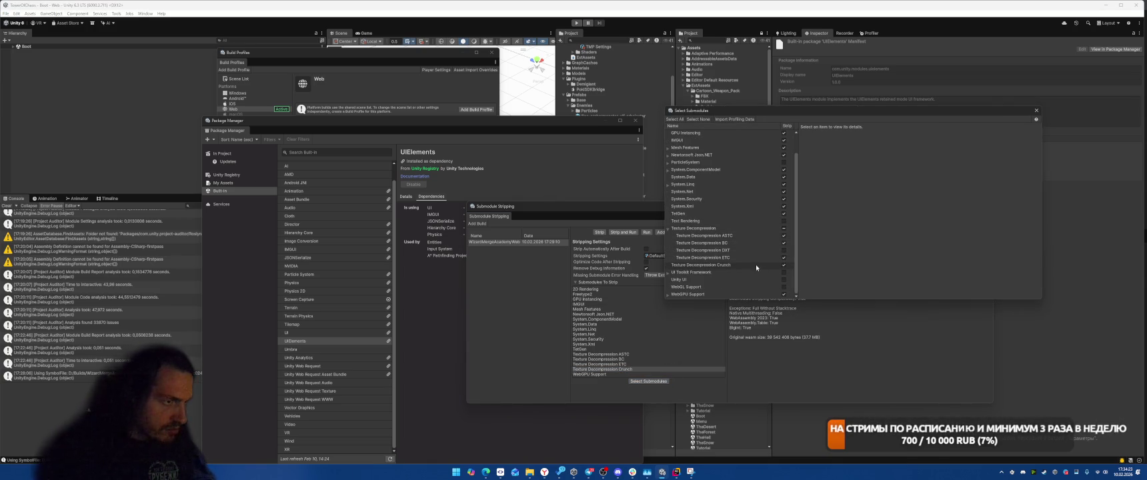
click(694, 265)
click(783, 265)
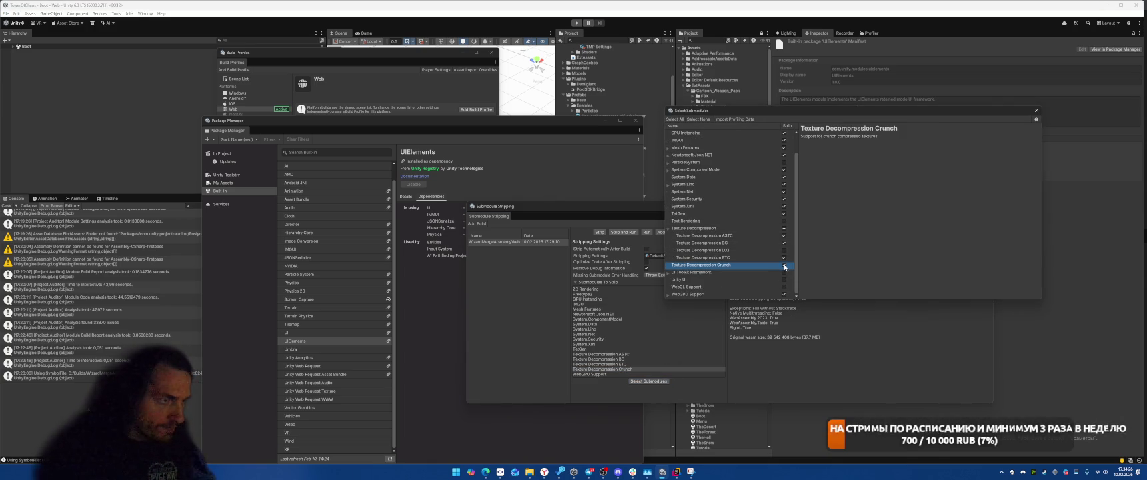
Inspect the WebGPU Support and System.Linq submodules, then re-strip the WizardMergeAcademyWeb build
click(668, 294)
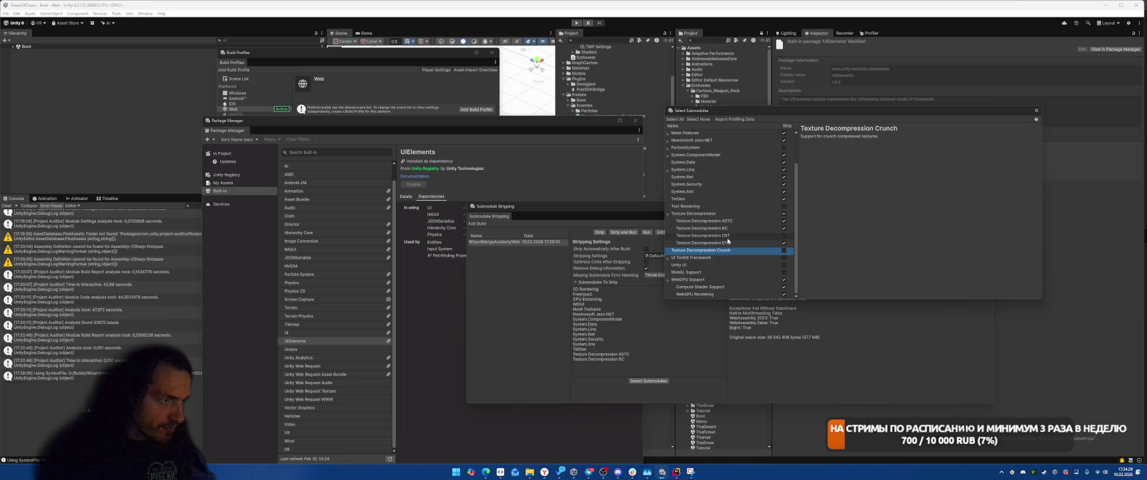
scroll(725, 266, up, 3)
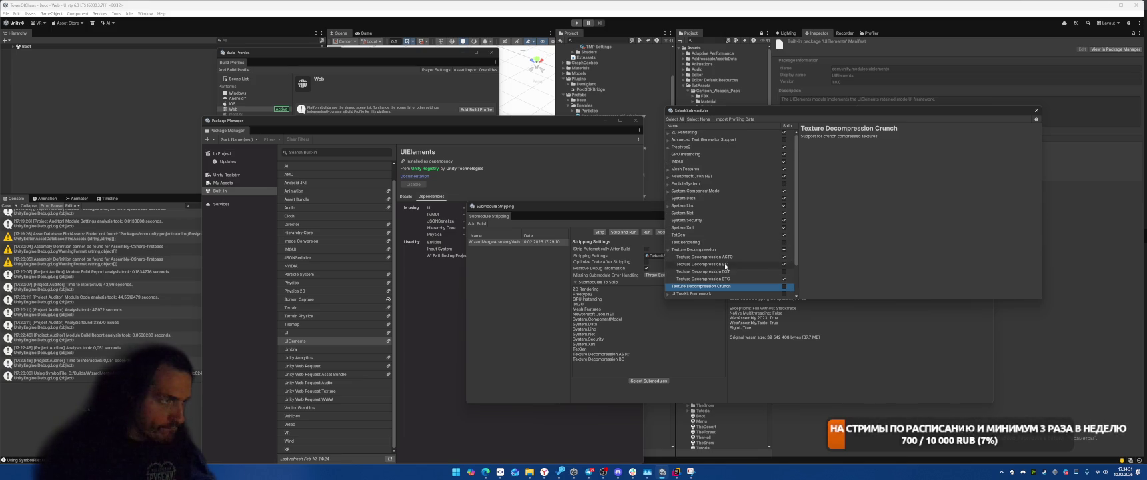
click(668, 206)
click(667, 206)
click(646, 232)
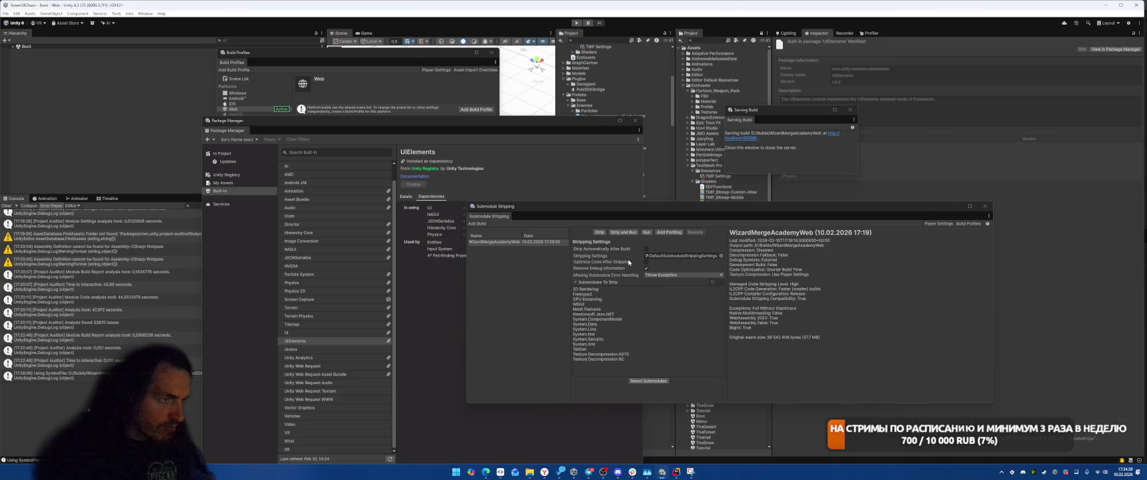
click(496, 242)
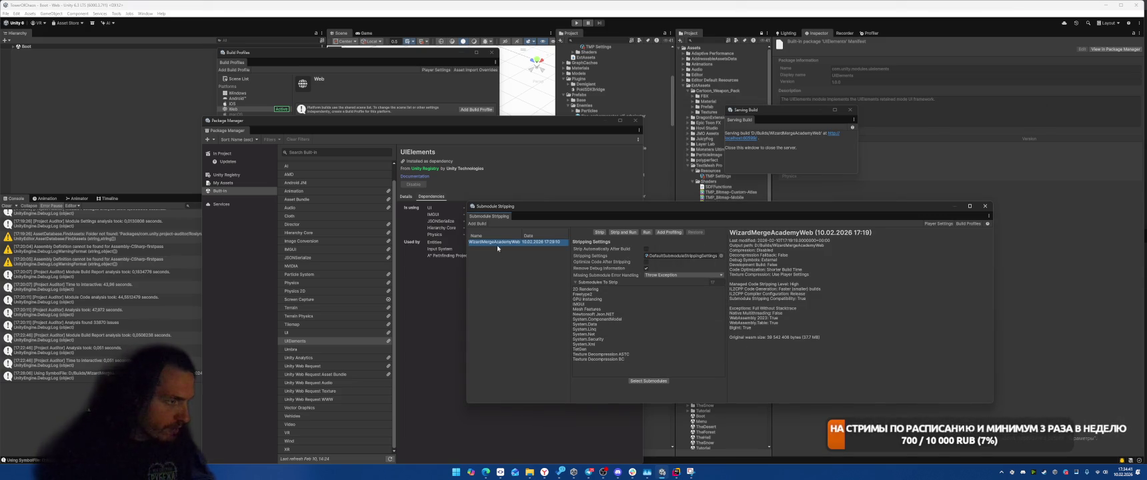
click(598, 233)
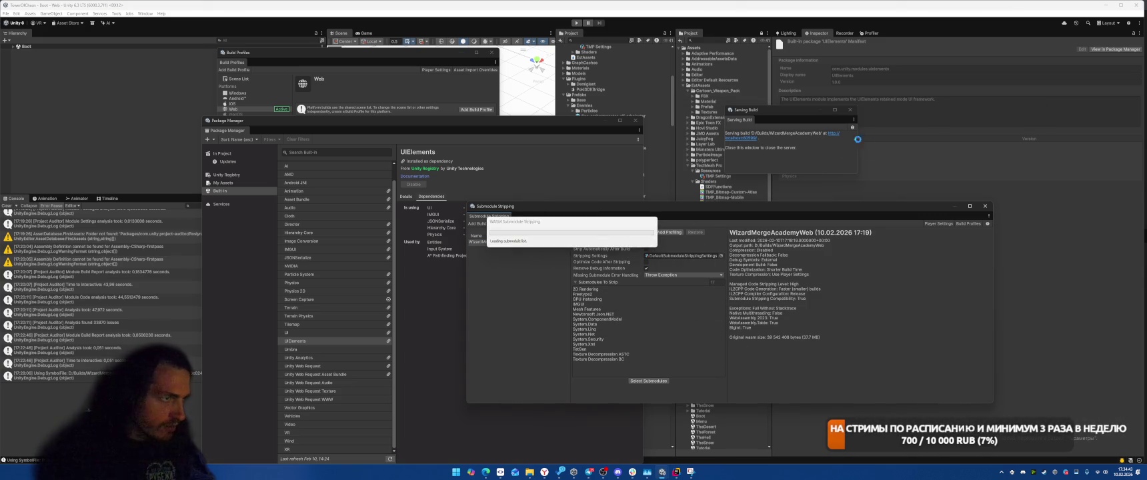